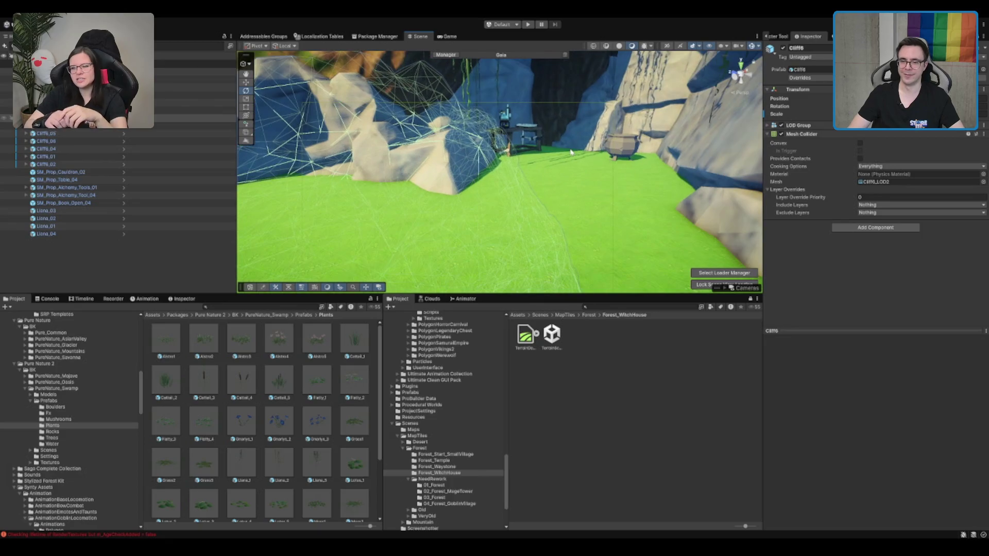
Step: Hang a Usnea_2 moss on the cave rock above the table and frame the new Usnea_02
mouse_move(565, 160)
mouse_down()
mouse_move(636, 118)
mouse_move(587, 106)
mouse_up()
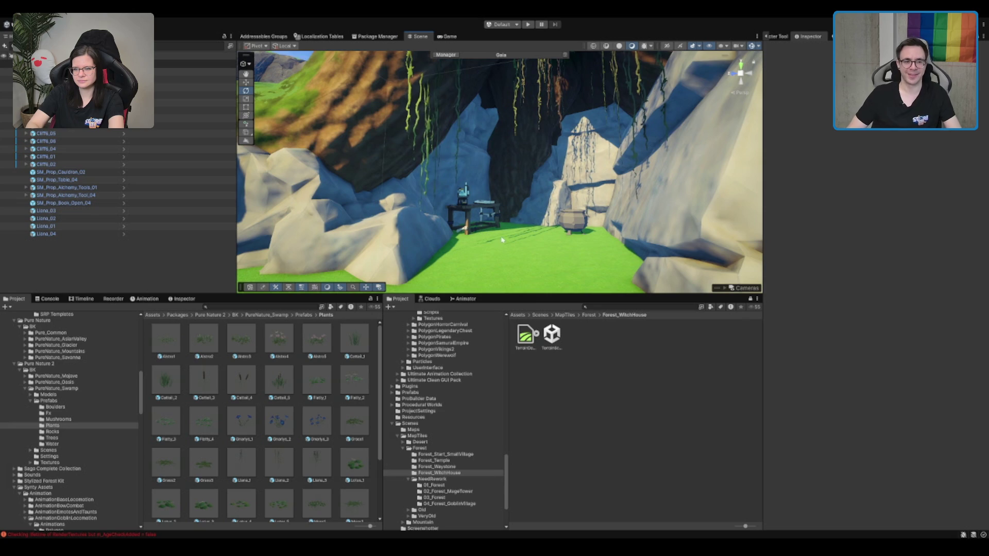
scroll(261, 453, down, 3)
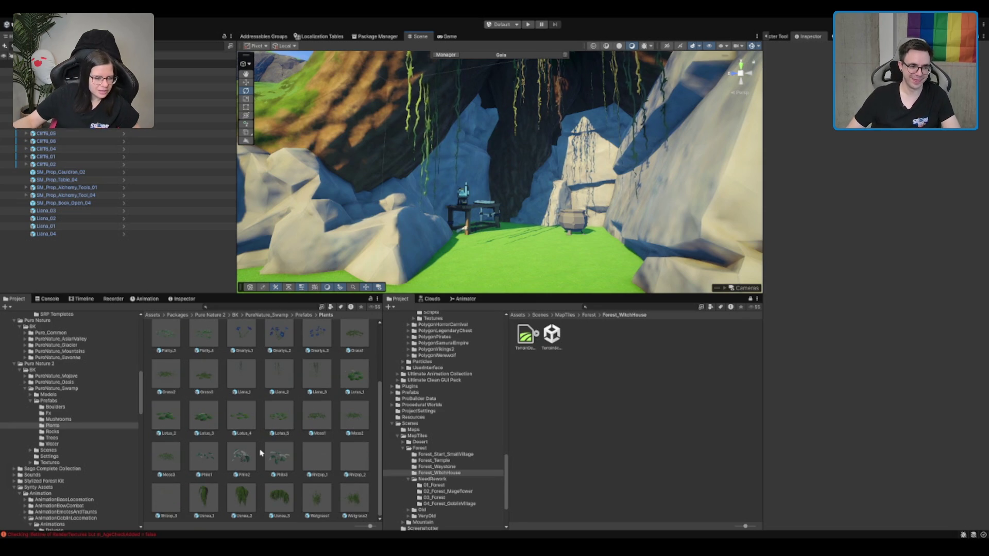
click(287, 506)
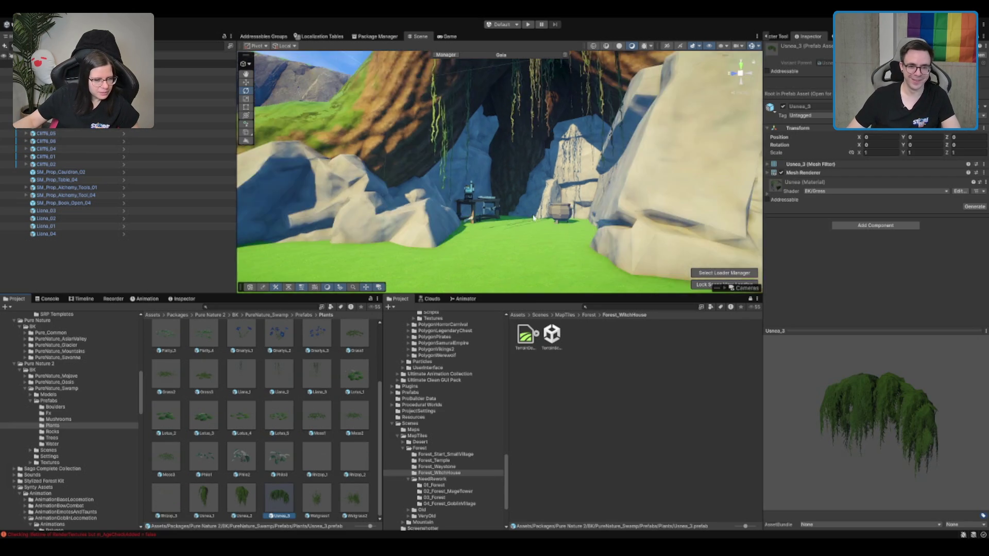
mouse_move(236, 506)
mouse_down()
mouse_move(631, 212)
mouse_move(500, 165)
mouse_move(440, 214)
mouse_move(470, 221)
mouse_up()
key(f)
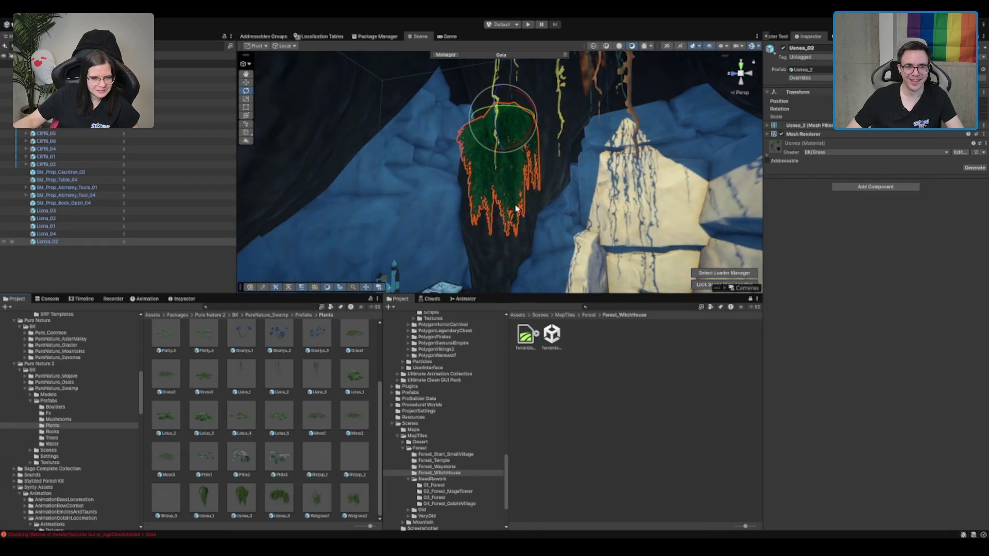
scroll(515, 212, down, 3)
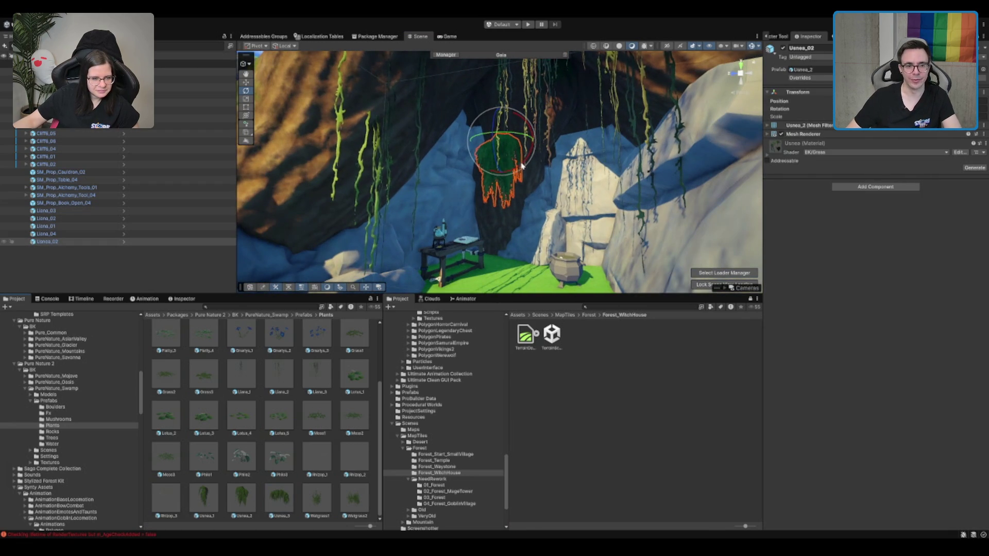
click(628, 225)
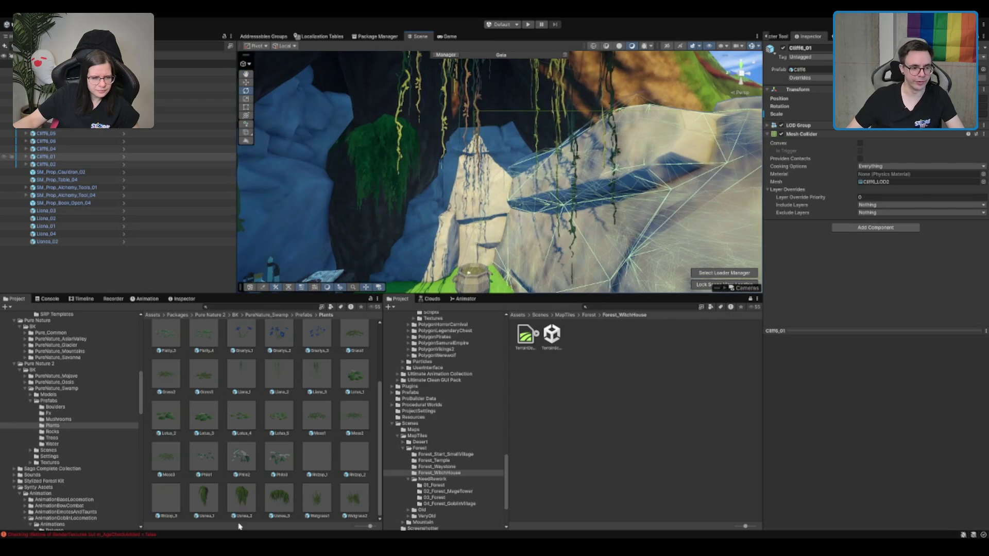
Step: Place a Usnea_03 moss from the Usnea_3 prefab on the cave rock
drag(375, 331, 446, 200)
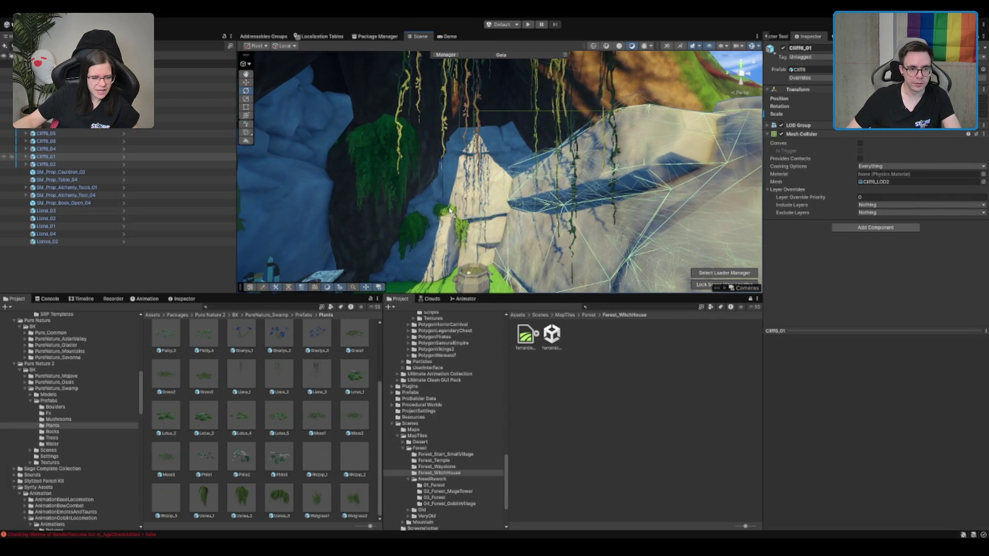
drag(457, 215, 457, 218)
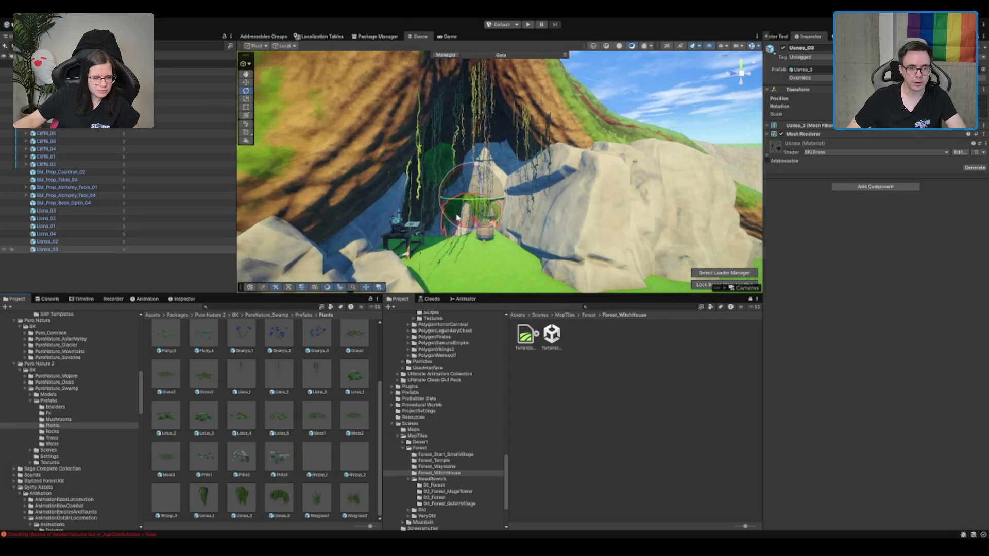
click(704, 85)
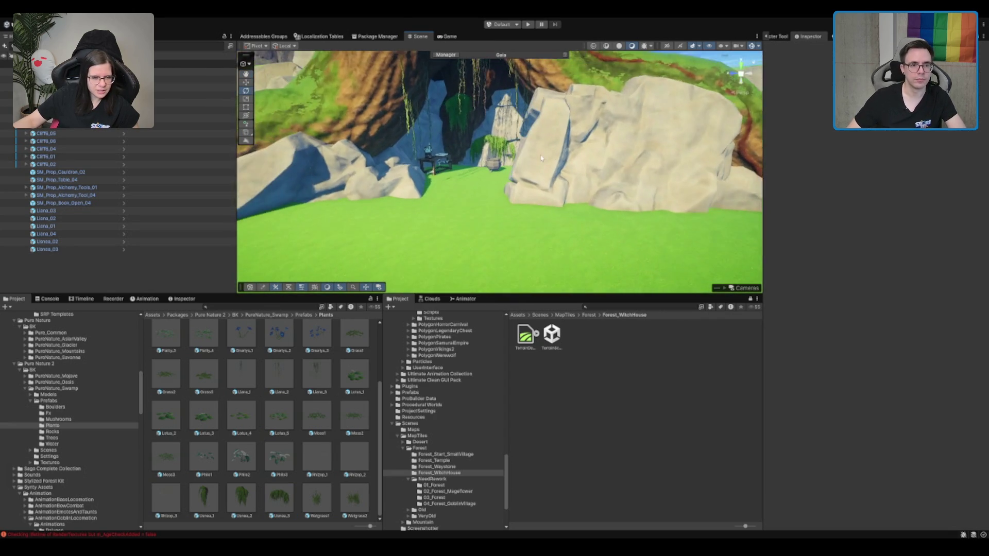
scroll(518, 151, down, 2)
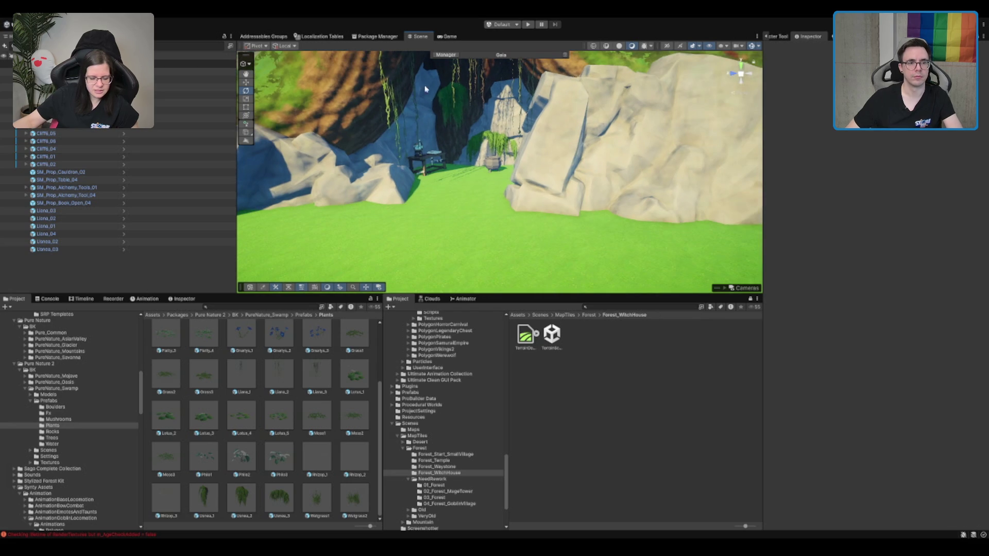
Step: Delete the first hanging moss, Usnea_02
click(449, 98)
key(Delete)
scroll(539, 199, up, 5)
scroll(540, 199, up, 5)
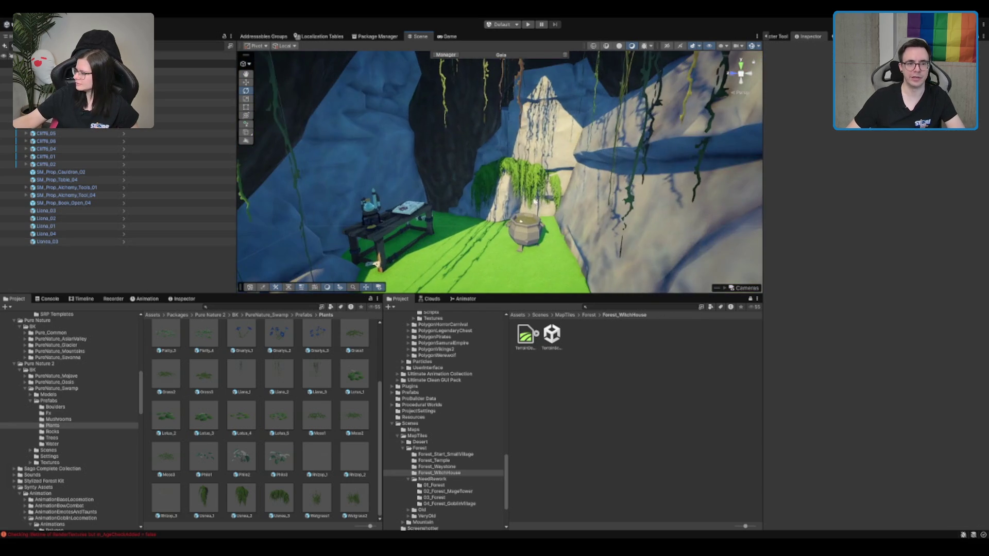
Step: Move Usnea_03 along Z so it hangs just above the cauldron
click(519, 146)
key(w)
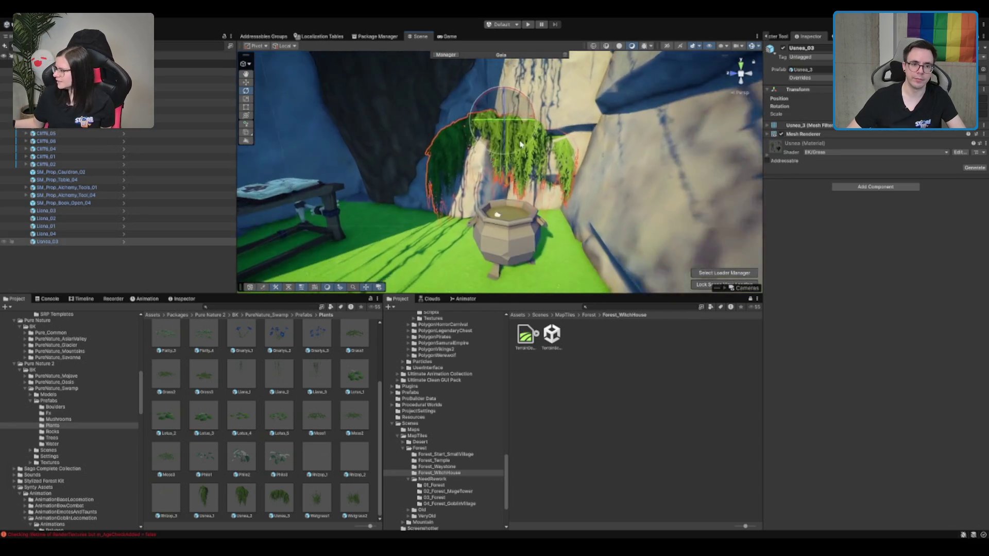
drag(519, 146, 521, 177)
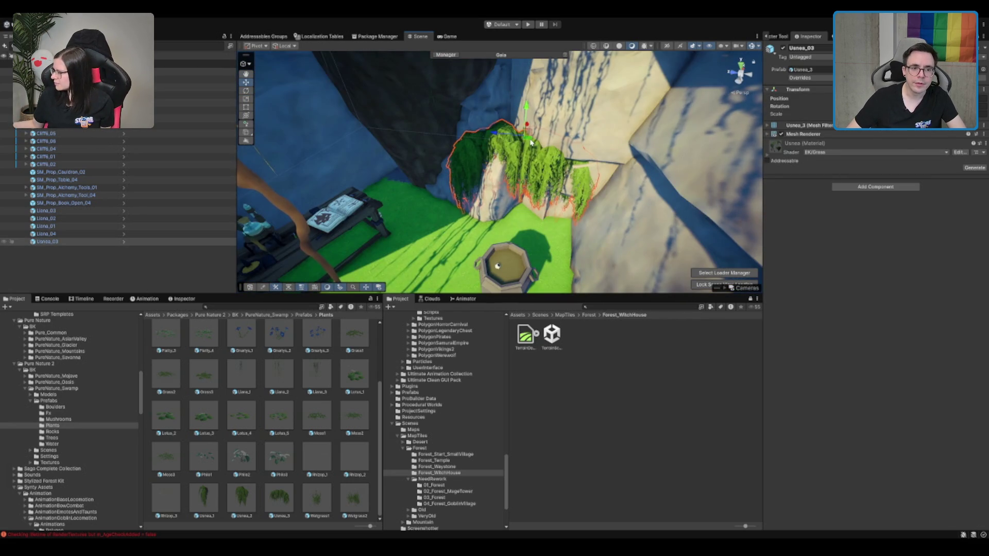
mouse_move(515, 133)
mouse_down()
mouse_move(548, 166)
mouse_move(484, 176)
mouse_move(621, 172)
mouse_up()
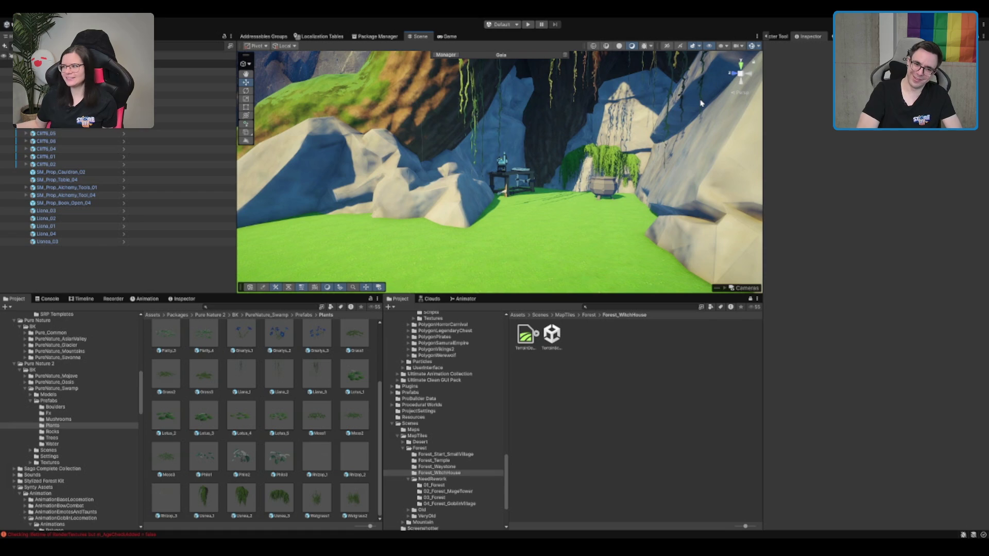
click(610, 155)
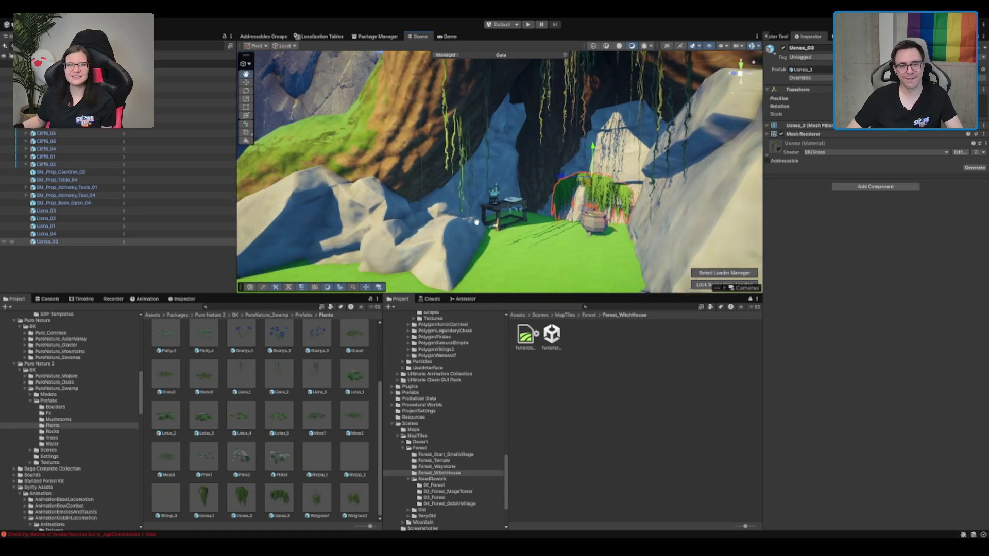
Step: Place another hanging Usnea moss on the cave rock and frame it
mouse_move(415, 374)
mouse_down()
mouse_move(386, 170)
mouse_move(393, 220)
mouse_move(474, 150)
mouse_move(490, 160)
mouse_up()
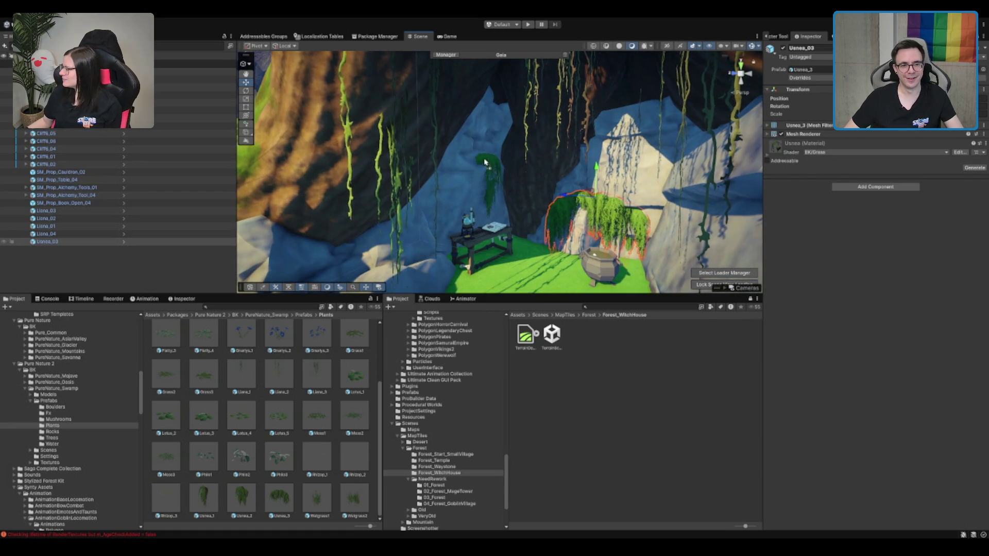
key(f)
mouse_move(426, 214)
mouse_down()
mouse_move(438, 177)
mouse_move(437, 232)
mouse_move(629, 120)
mouse_move(642, 154)
mouse_up()
click(628, 119)
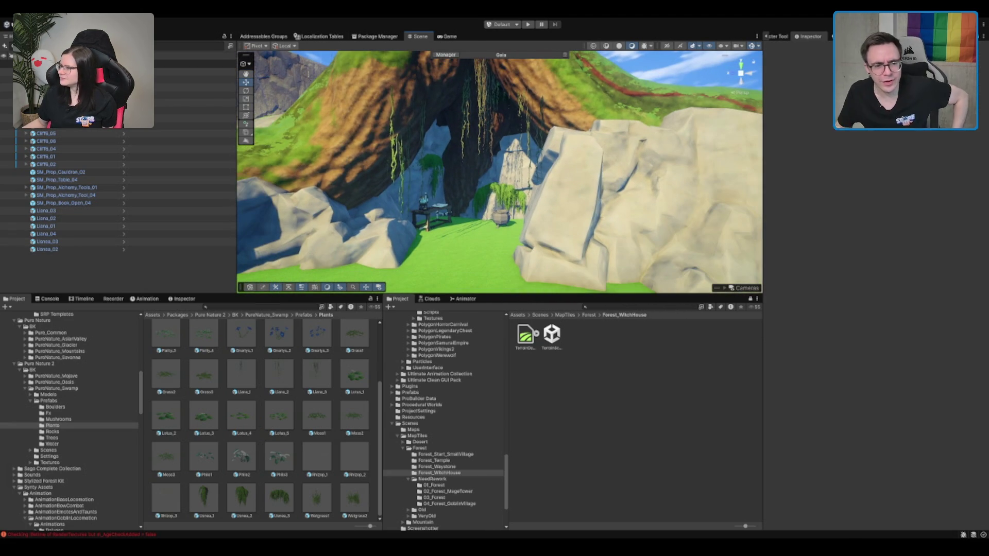
Step: Select the cave terrain and switch it to Paint Texture mode
scroll(487, 159, down, 10)
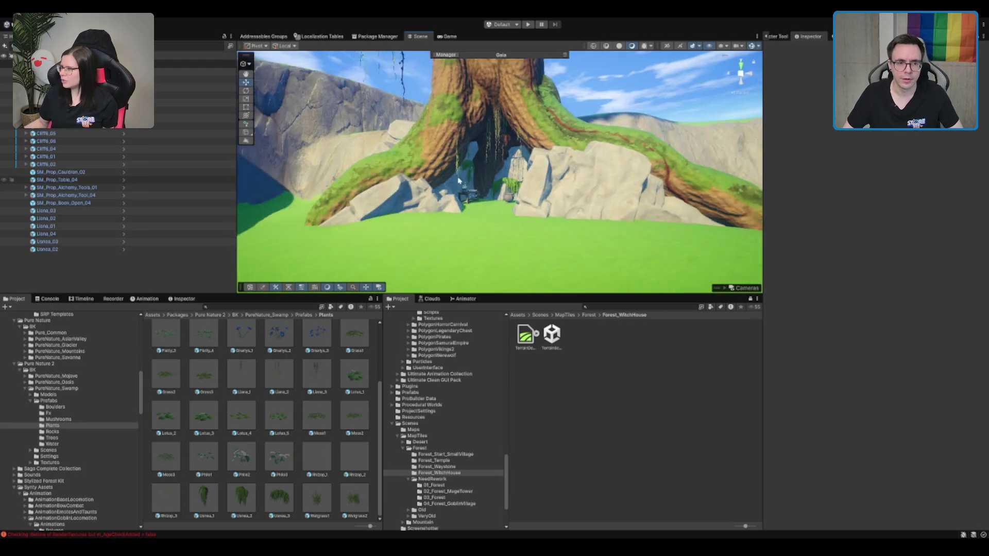
click(558, 197)
scroll(557, 196, up, 5)
drag(557, 197, 489, 194)
key(F4)
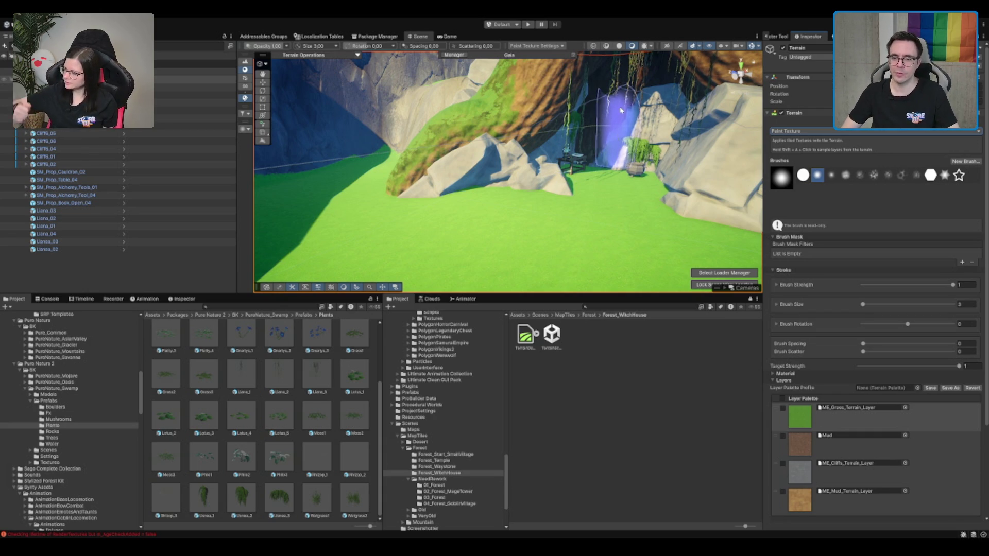
Step: Paint the Mud layer over the grass around the cauldron and along the rock base
scroll(437, 98, up, 1)
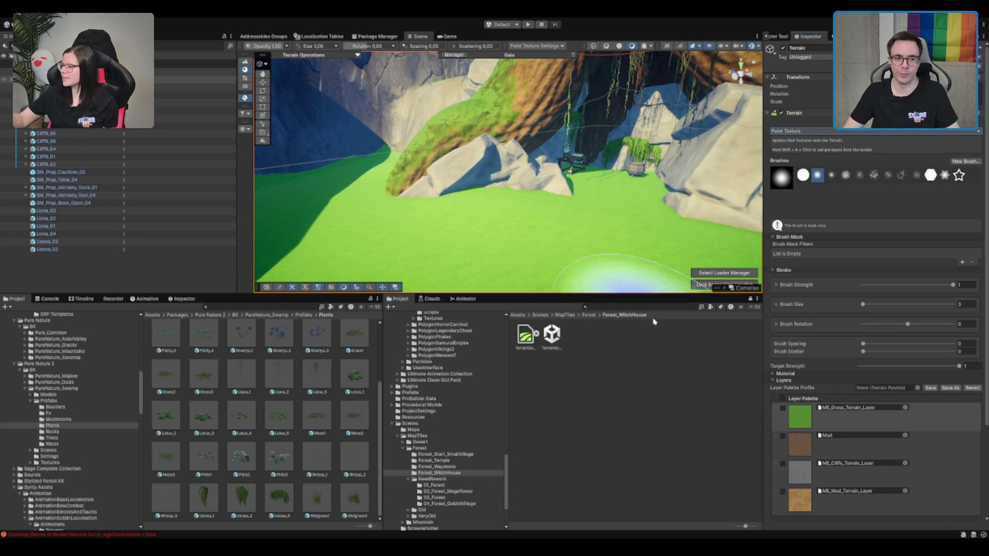
click(839, 502)
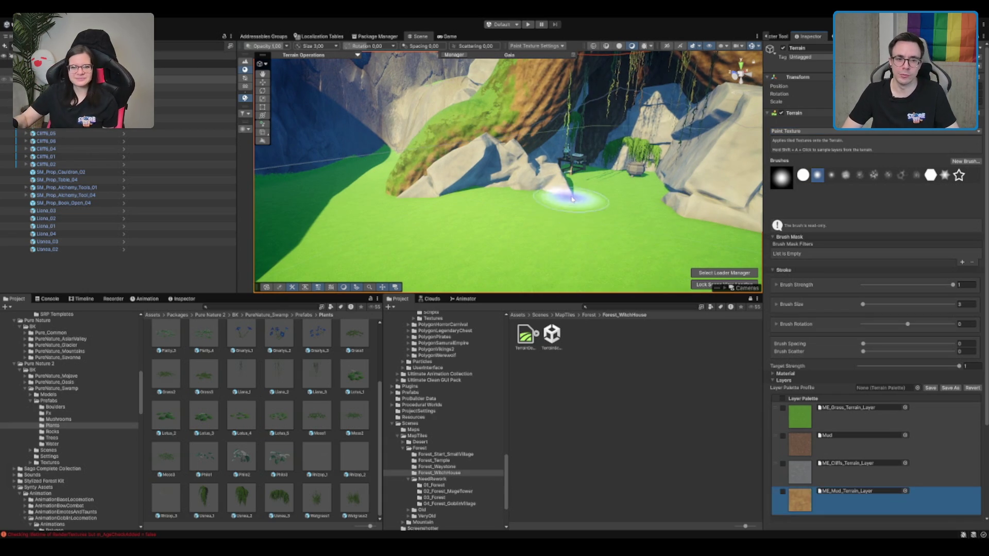
scroll(565, 209, up, 3)
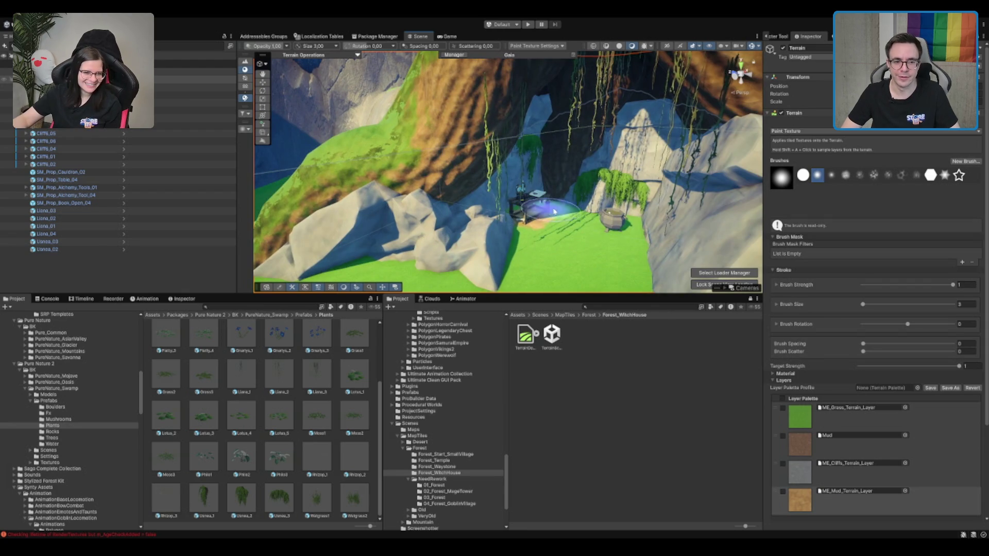
click(830, 442)
mouse_move(563, 232)
mouse_down()
mouse_move(618, 214)
mouse_move(513, 225)
mouse_move(482, 188)
mouse_up()
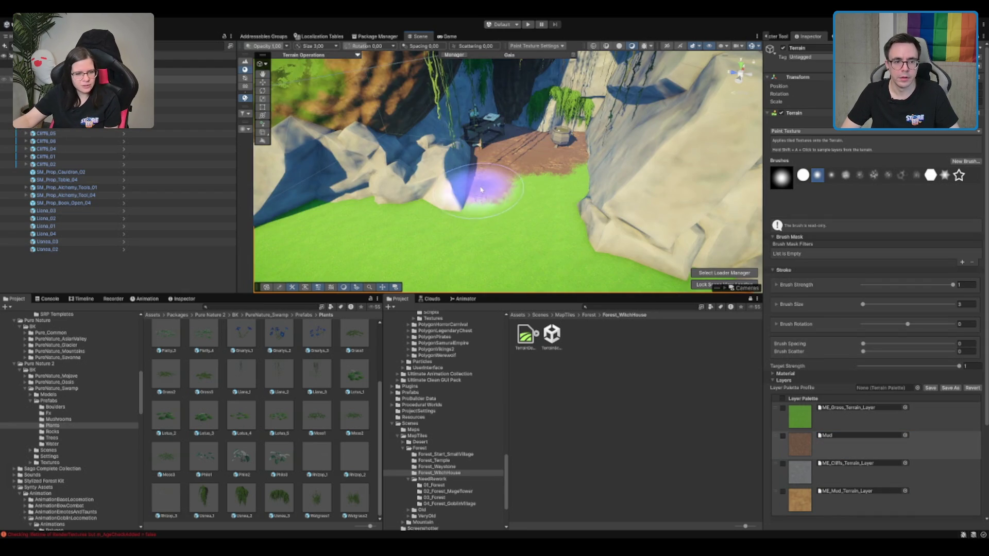
mouse_move(548, 172)
mouse_down()
mouse_move(640, 232)
mouse_move(598, 215)
mouse_up()
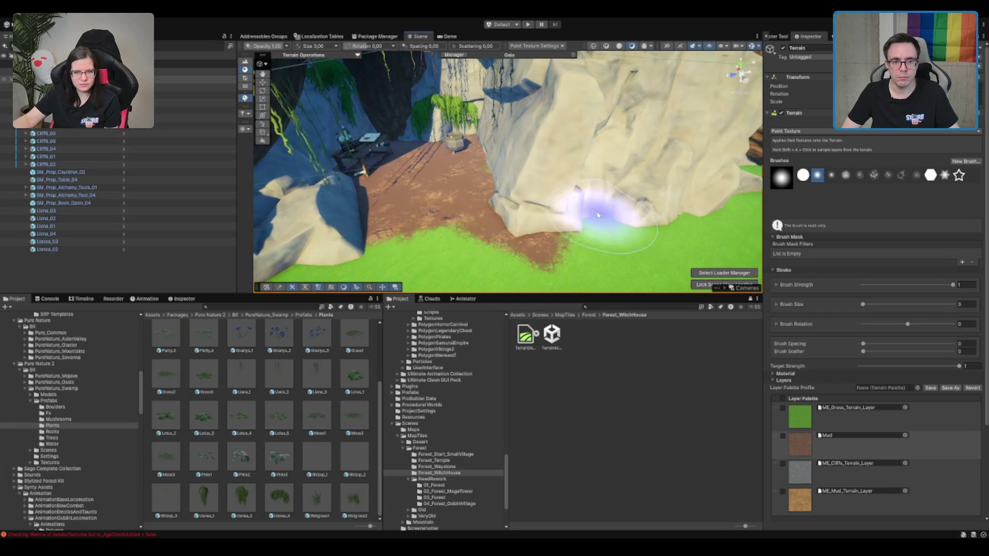
mouse_move(662, 193)
mouse_down()
mouse_move(581, 171)
mouse_move(497, 199)
mouse_move(553, 193)
mouse_up()
mouse_move(650, 175)
mouse_down()
mouse_move(662, 172)
mouse_move(685, 194)
mouse_up()
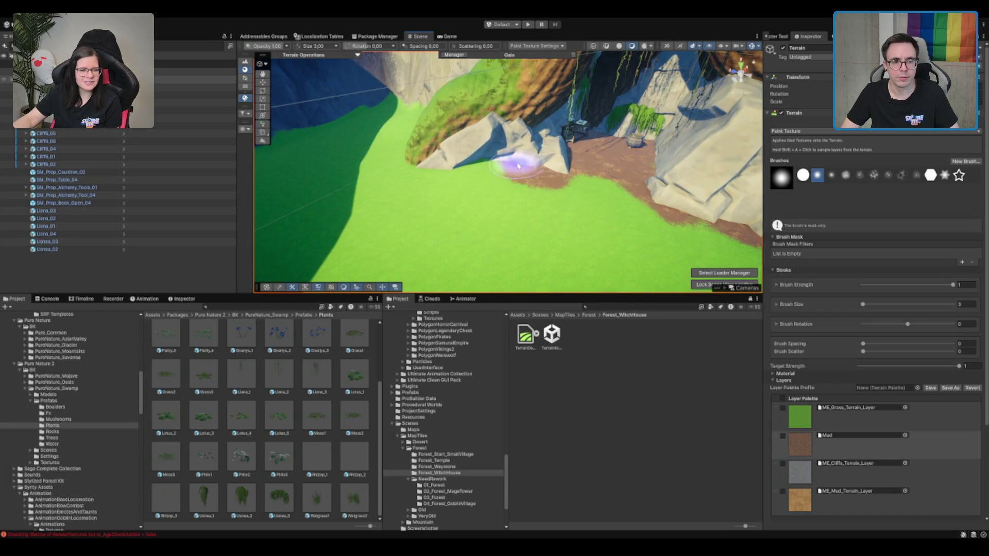
mouse_move(523, 192)
mouse_down()
mouse_move(612, 181)
mouse_move(539, 214)
mouse_move(512, 199)
mouse_up()
click(844, 443)
click(245, 107)
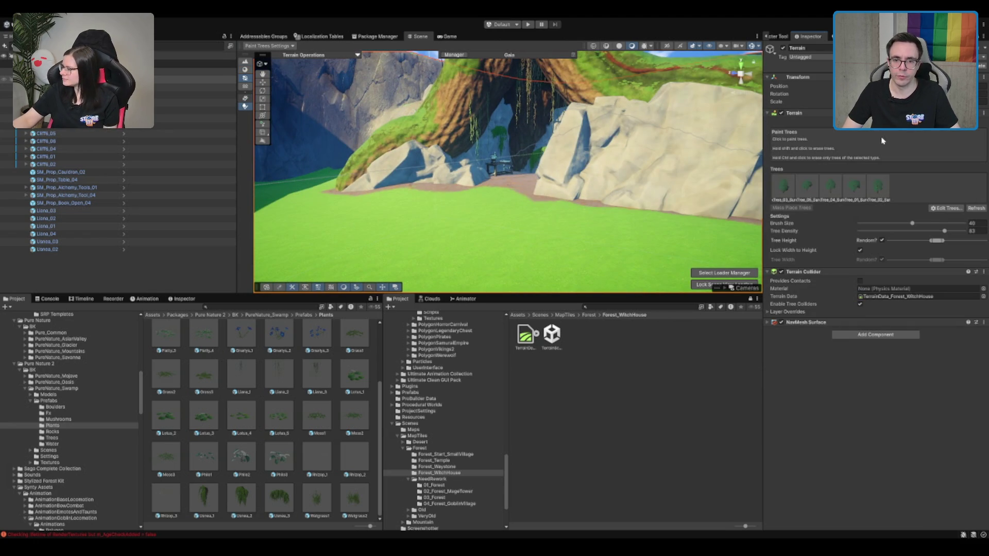
Step: Set Tree Density to 10 and scatter a few trees across the grassy terrain
scroll(528, 156, down, 3)
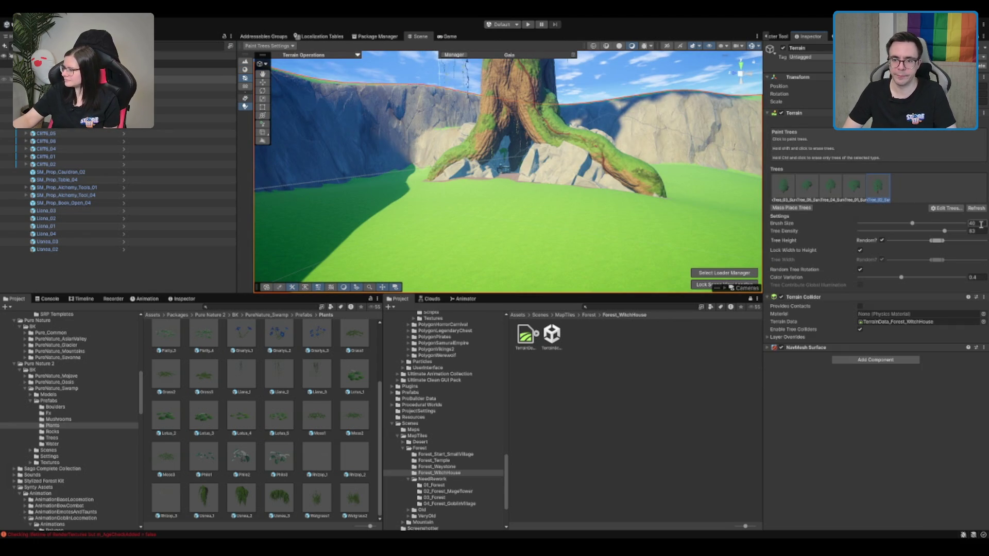
text(10)
mouse_move(486, 232)
mouse_down()
mouse_move(387, 243)
mouse_move(663, 187)
mouse_move(461, 194)
mouse_up()
scroll(462, 195, up, 8)
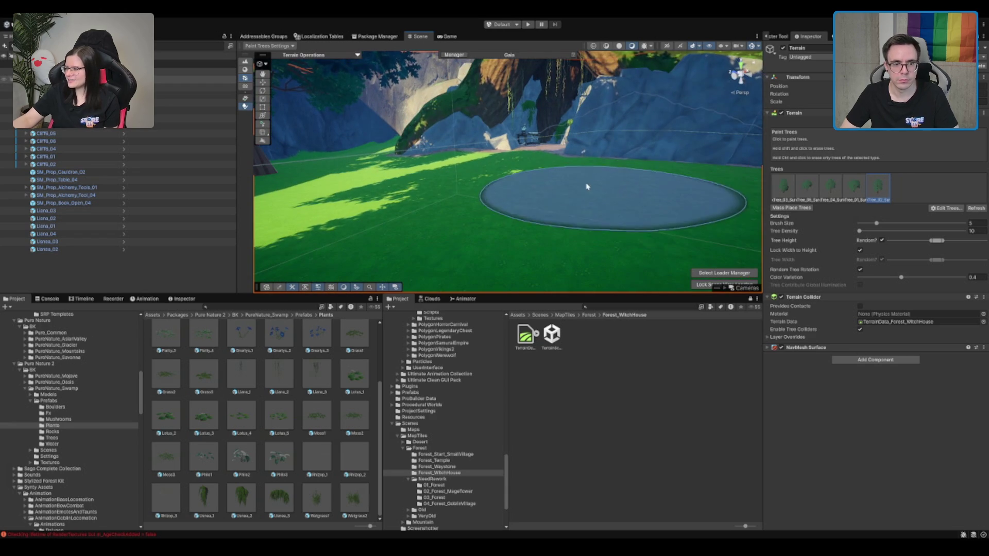
scroll(648, 226, up, 5)
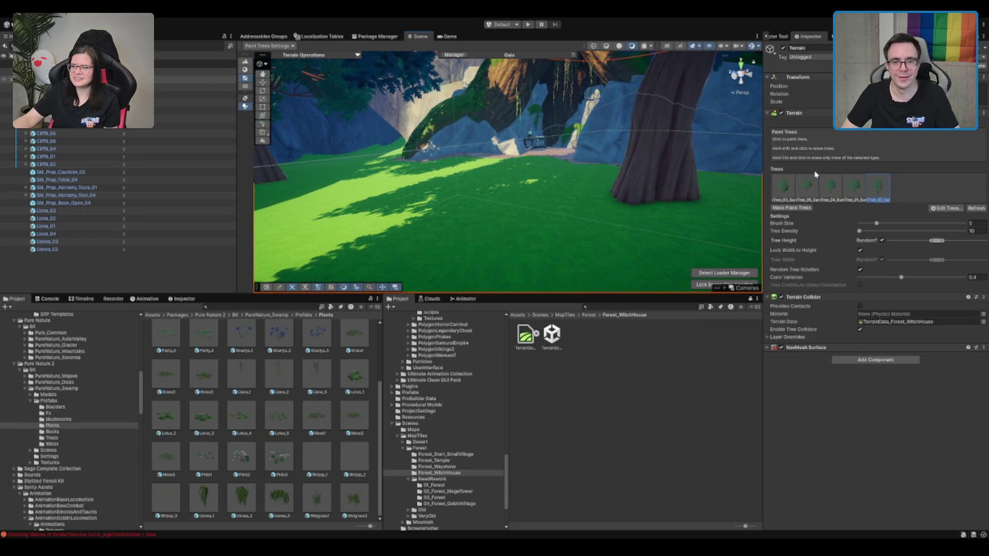
click(888, 125)
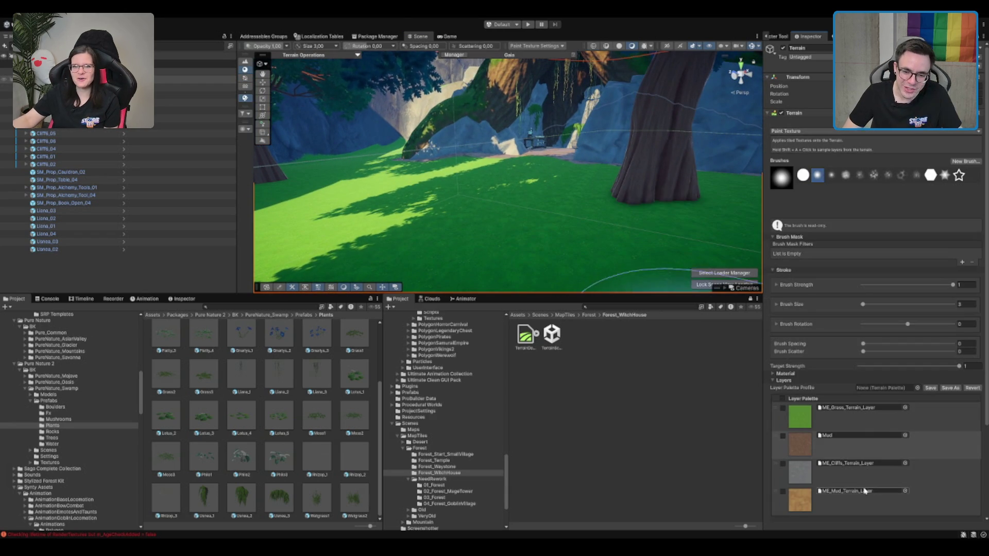
Step: Keep only P_TD_Grass_01_Summer_02 checked and brush two grass patches onto the terrain
scroll(906, 468, down, 3)
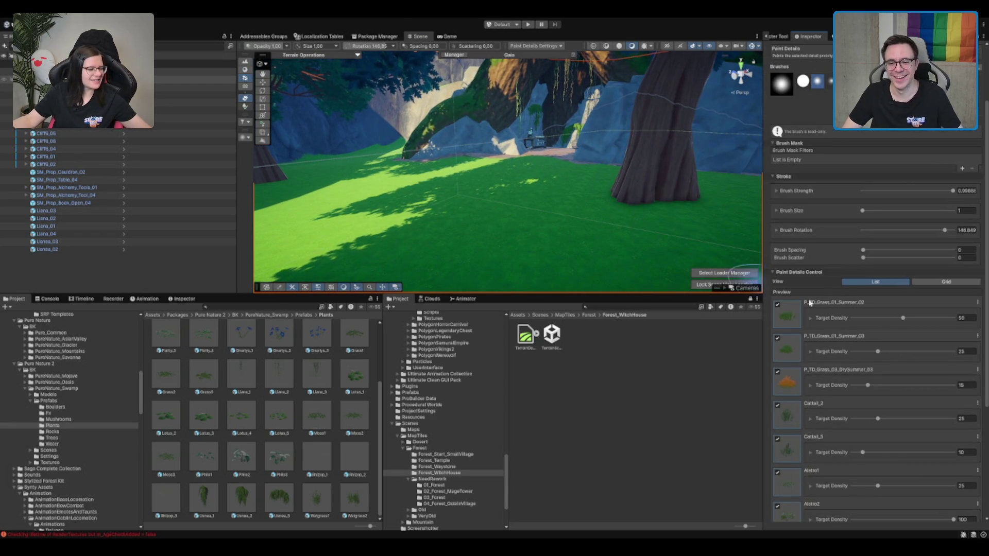
scroll(791, 398, down, 3)
click(789, 463)
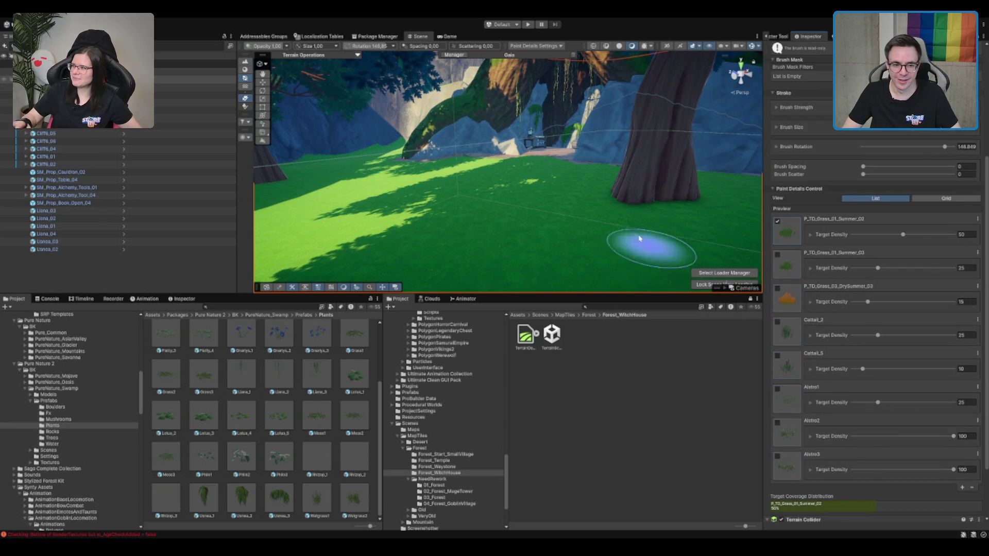
scroll(575, 144, up, 3)
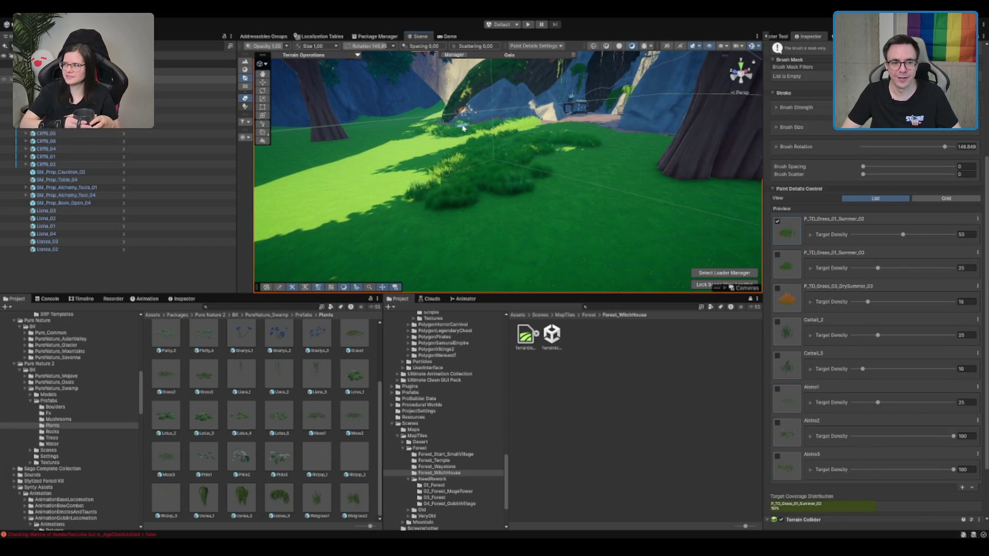
drag(372, 160, 449, 148)
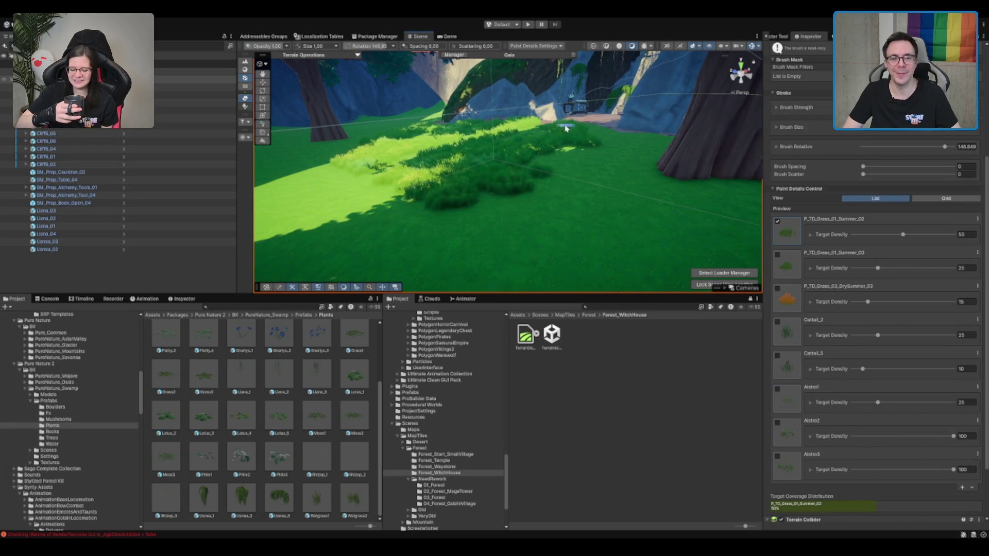
mouse_move(655, 148)
mouse_down()
mouse_move(556, 217)
mouse_move(595, 151)
mouse_move(709, 169)
mouse_move(695, 166)
mouse_up()
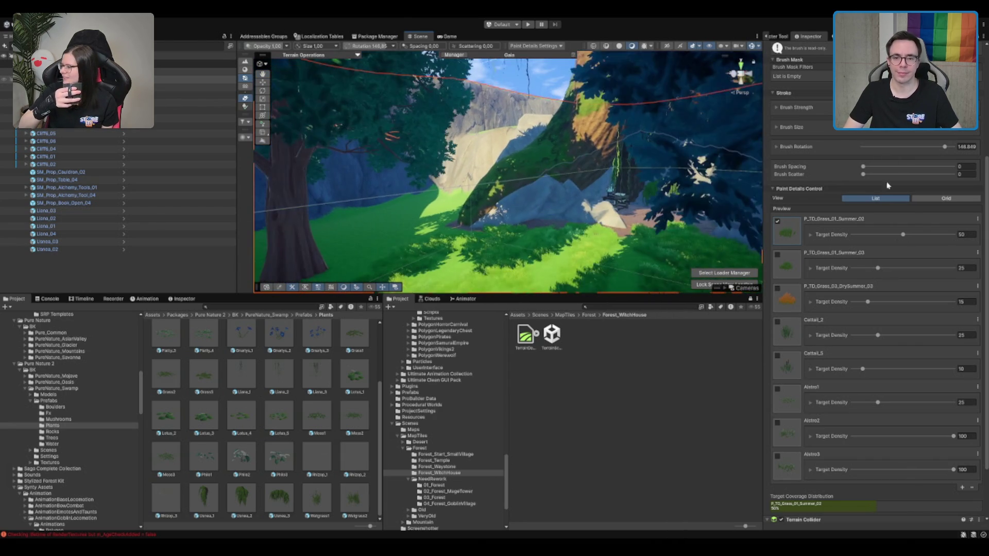
scroll(908, 147, up, 5)
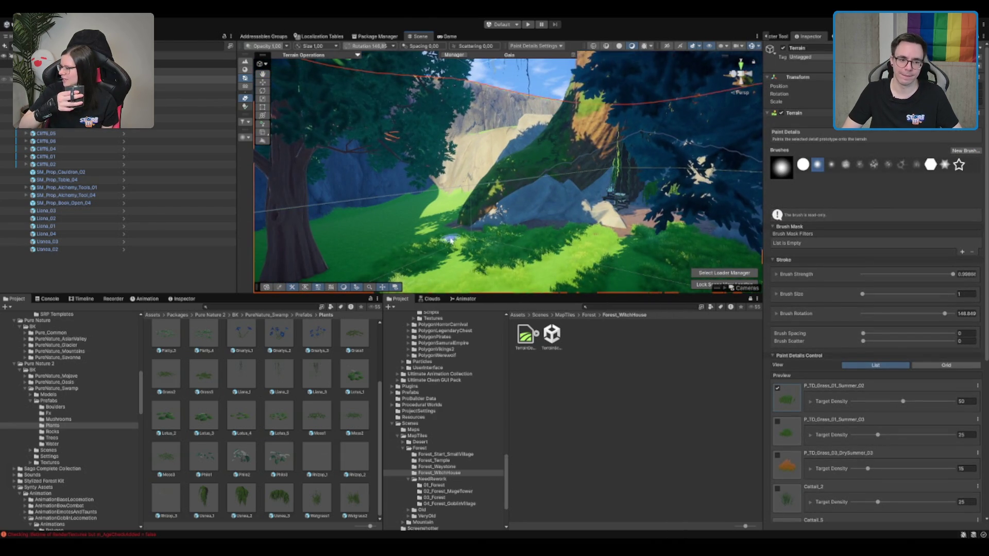
click(245, 106)
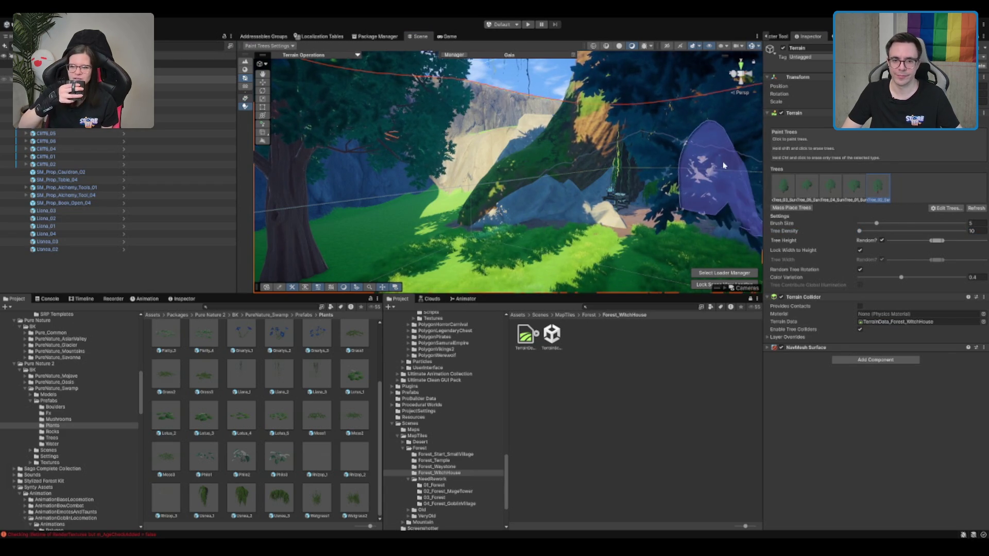
Step: Pick the third SunTree tree prototype, then exit terrain painting with the Move tool
click(839, 195)
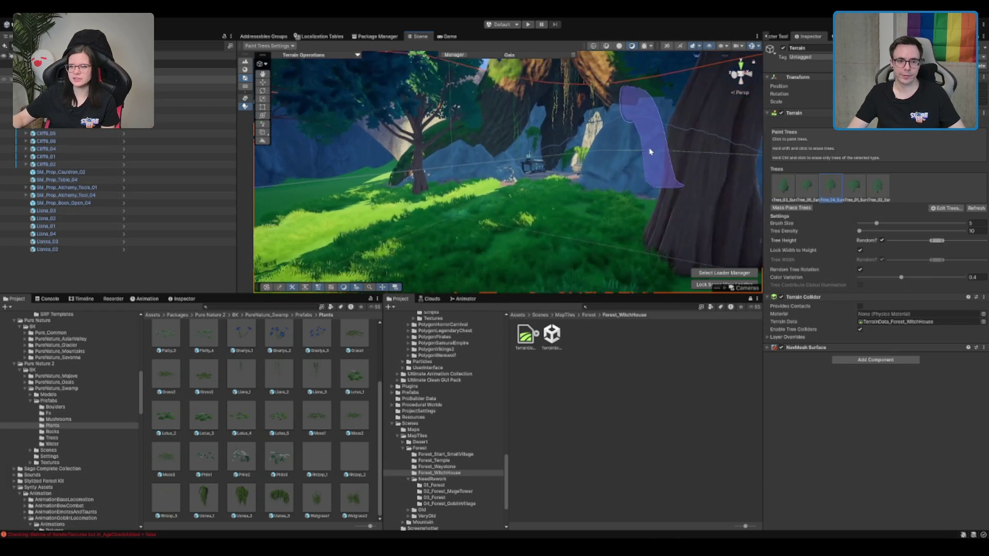
key(w)
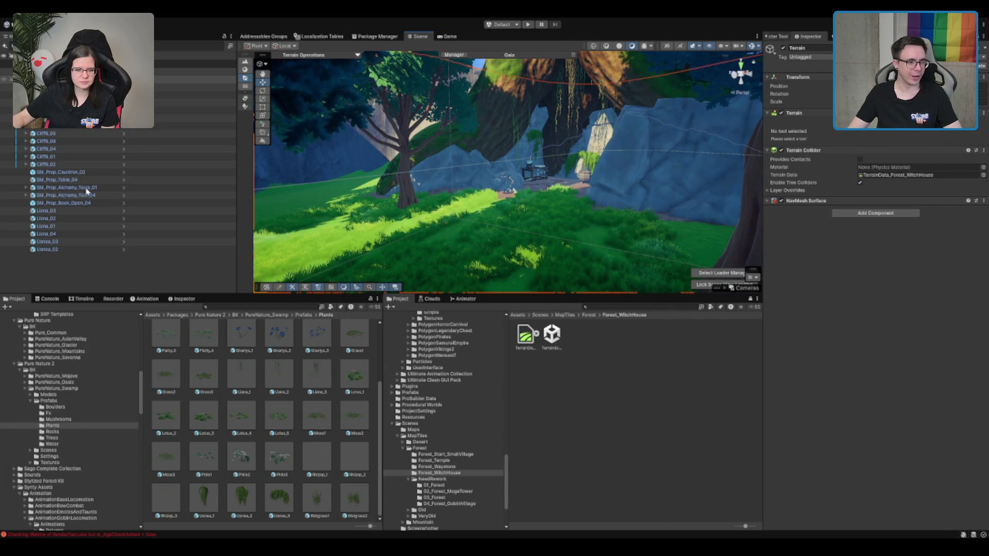
Step: Select and frame the Combined Character, then generate a first random Sidekick character
double_click(77, 257)
scroll(492, 179, up, 3)
click(836, 134)
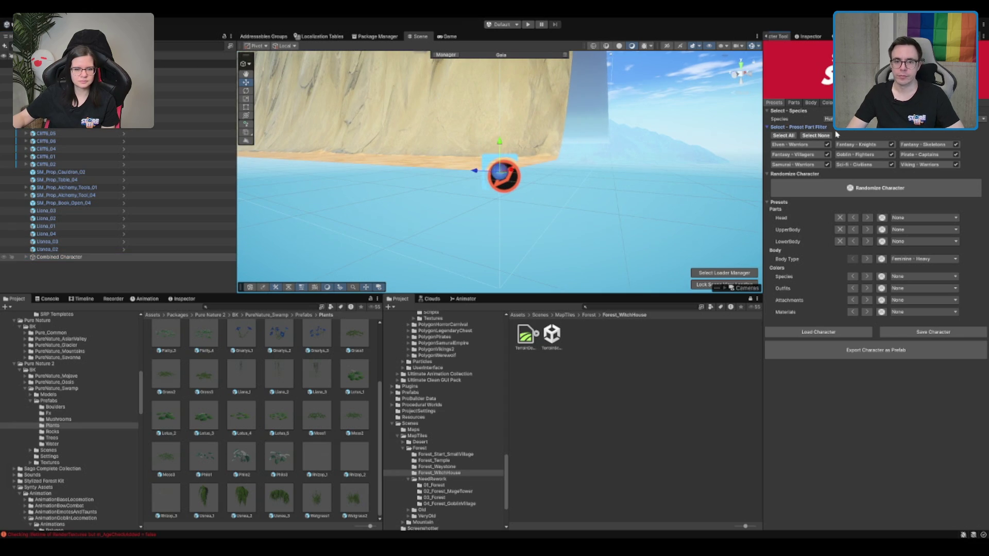
click(837, 173)
click(837, 175)
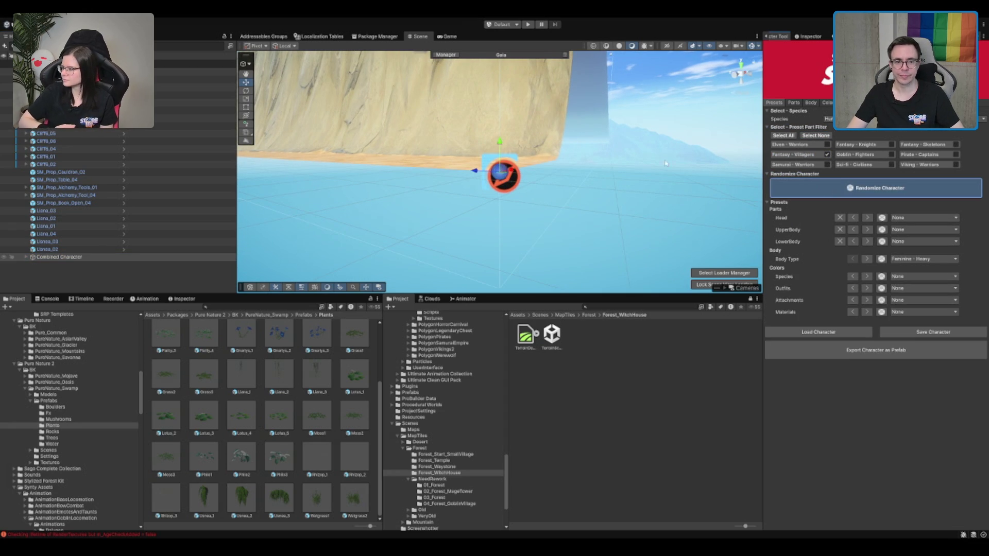
key(space)
mouse_move(599, 140)
mouse_down()
mouse_move(644, 206)
mouse_move(608, 201)
mouse_move(701, 172)
mouse_up()
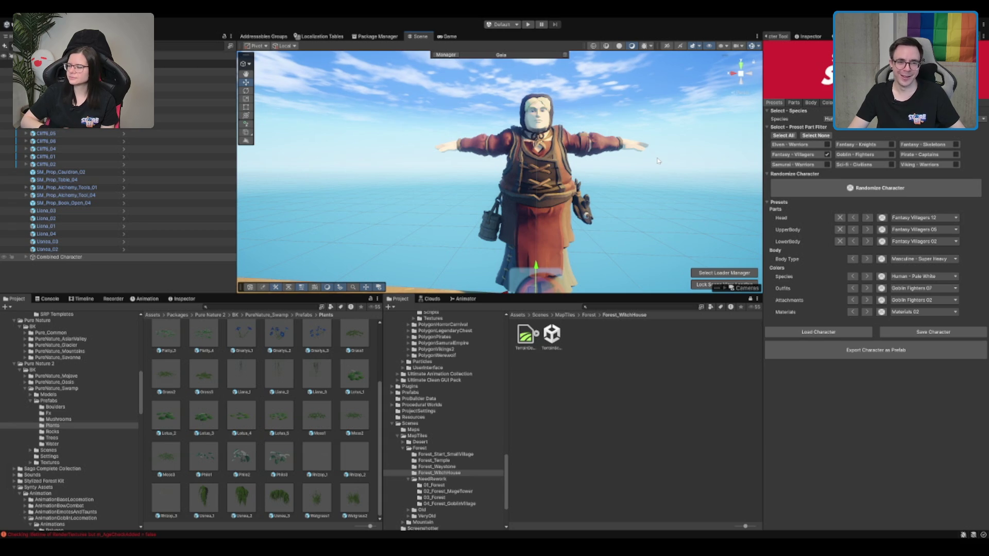
Step: Re-randomize with Fantasy - Villagers until a dark-haired villager in a cream shirt appears
scroll(638, 167, up, 2)
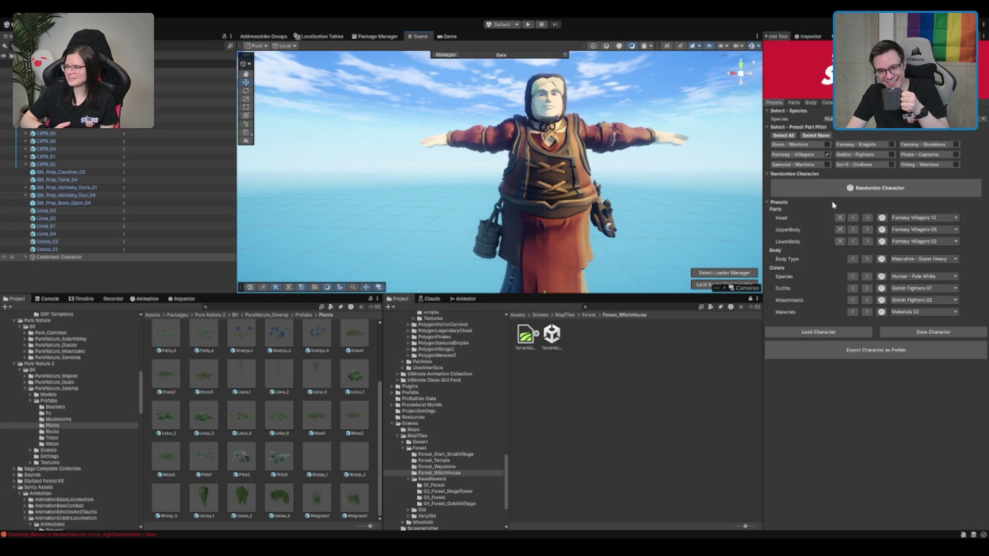
click(844, 191)
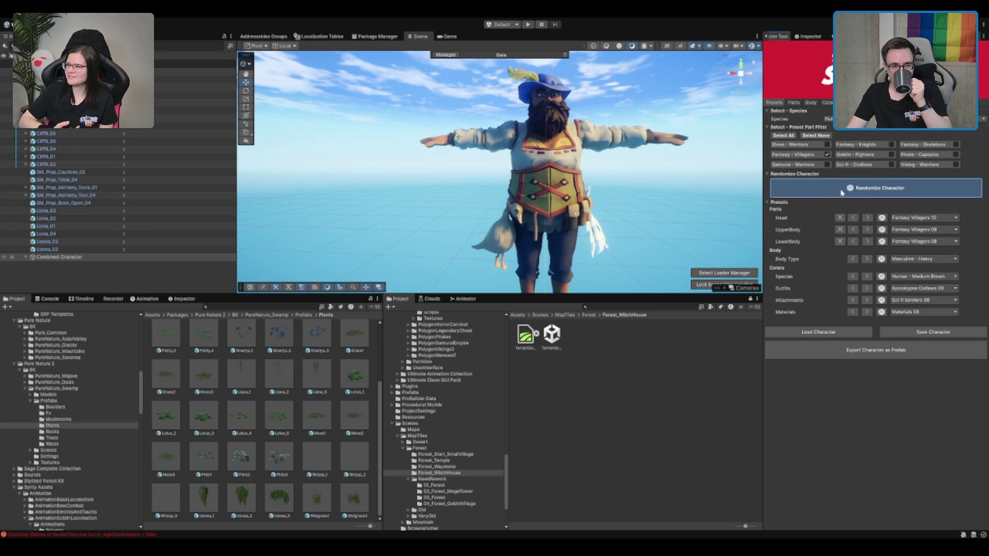
click(842, 192)
click(840, 194)
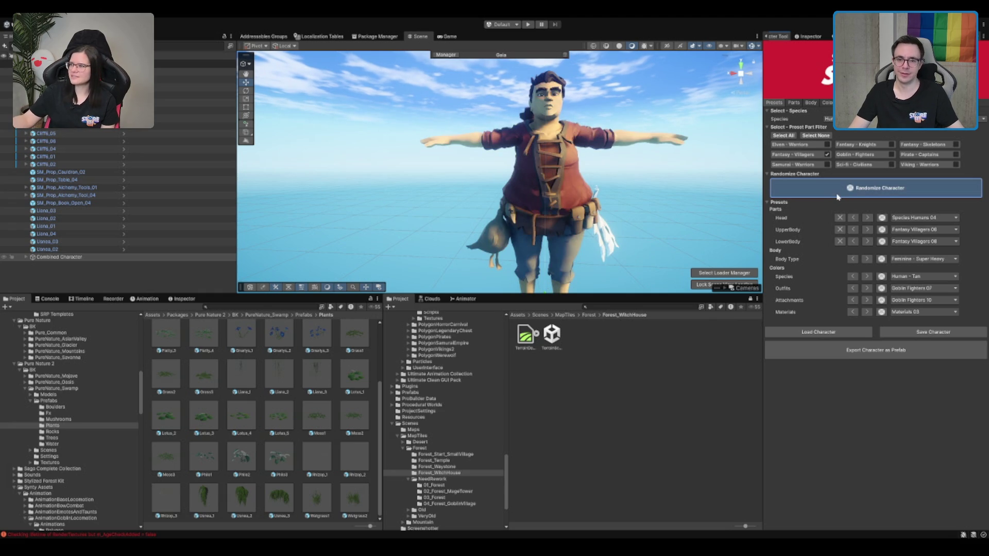
click(837, 197)
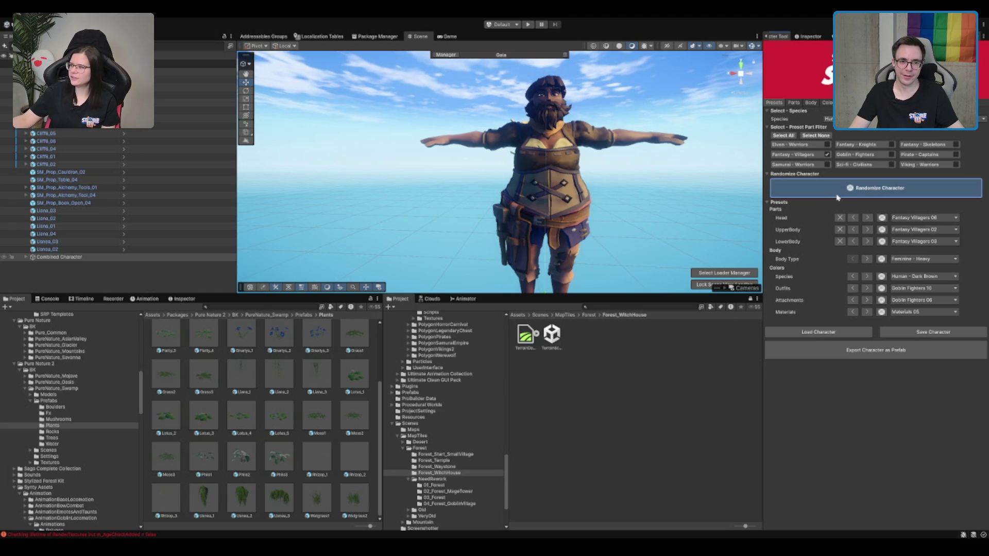
click(838, 198)
click(837, 198)
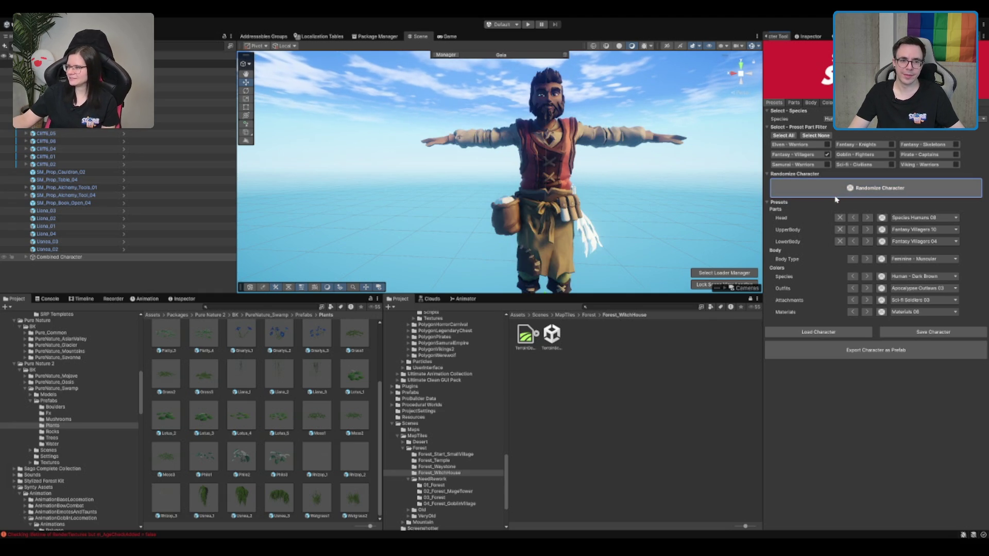
click(857, 189)
click(856, 188)
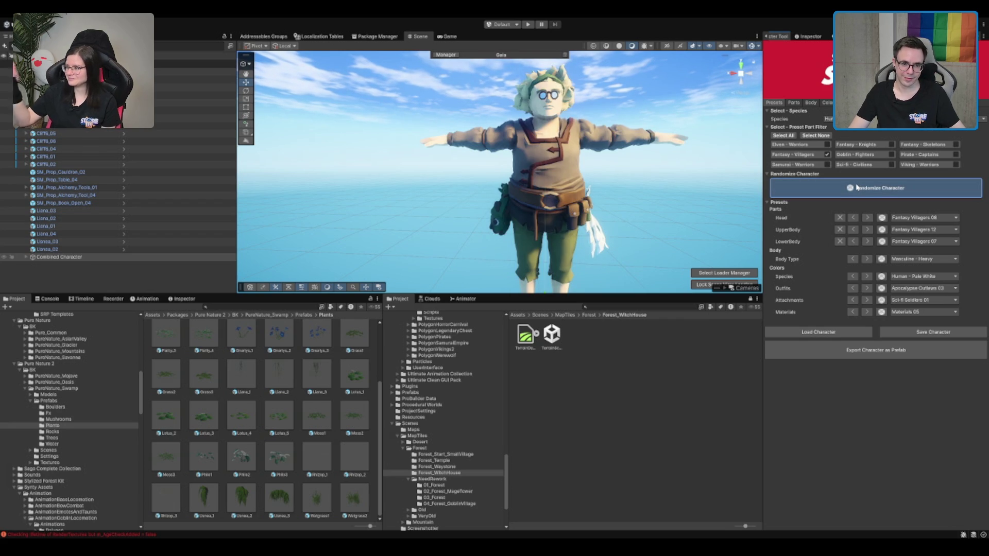
click(856, 188)
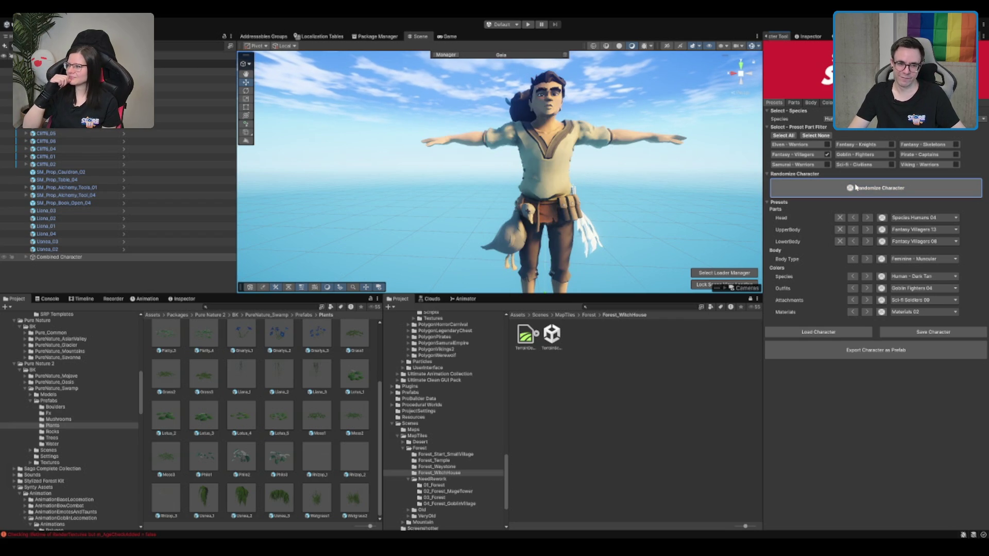
scroll(675, 149, up, 10)
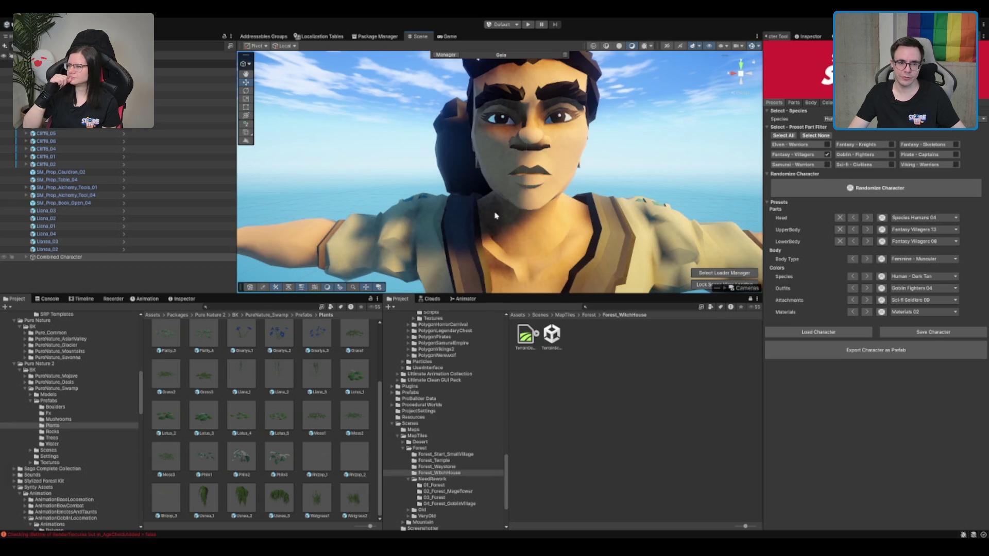
scroll(496, 215, down, 8)
scroll(504, 191, up, 2)
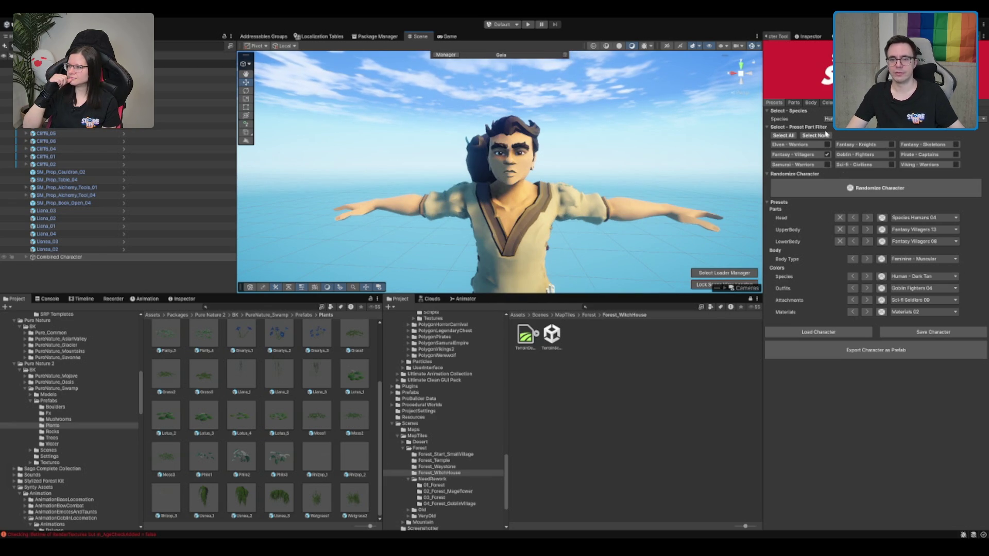
click(794, 103)
Step: Try the next head variant, then restore the original head
scroll(868, 194, down, 3)
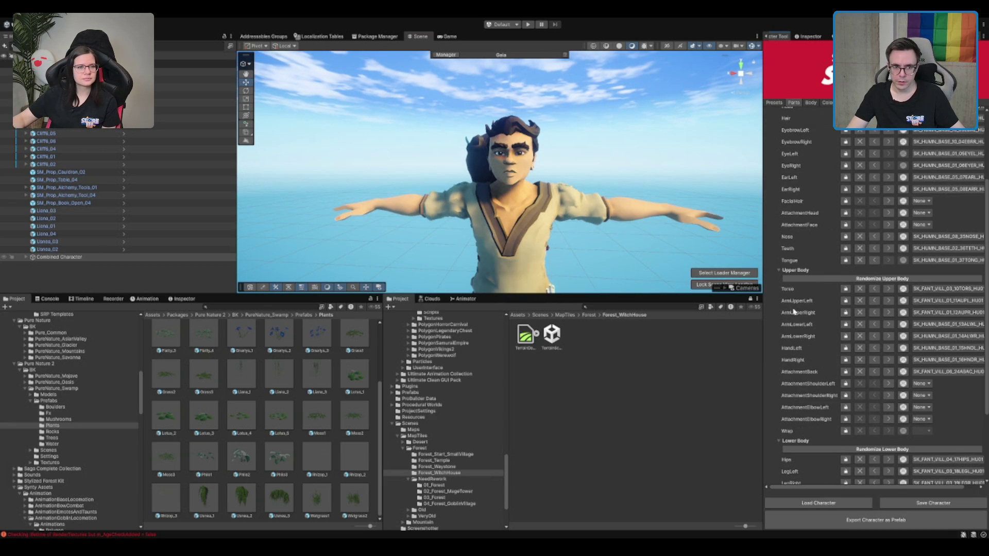
scroll(796, 309, down, 3)
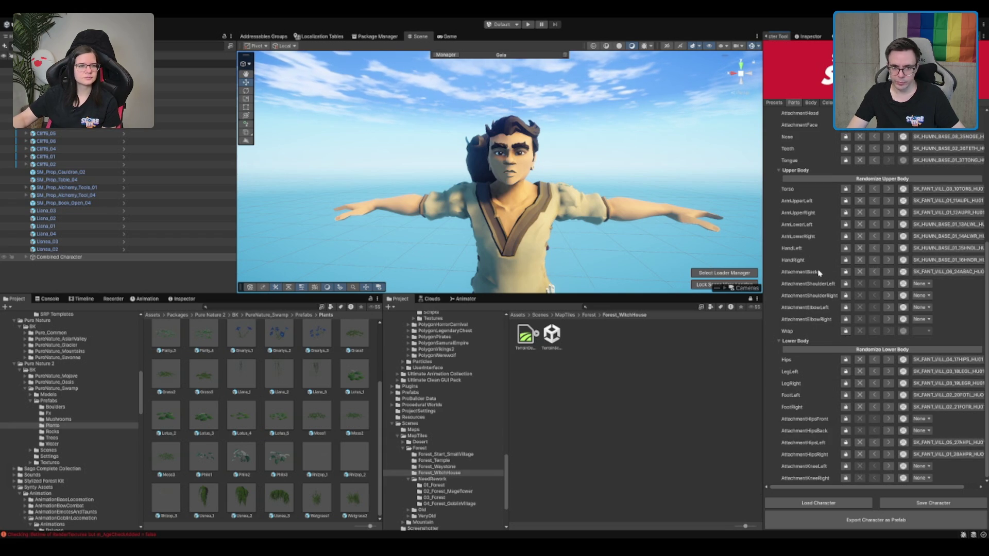
scroll(908, 201, up, 1)
scroll(907, 203, up, 5)
click(893, 210)
click(874, 210)
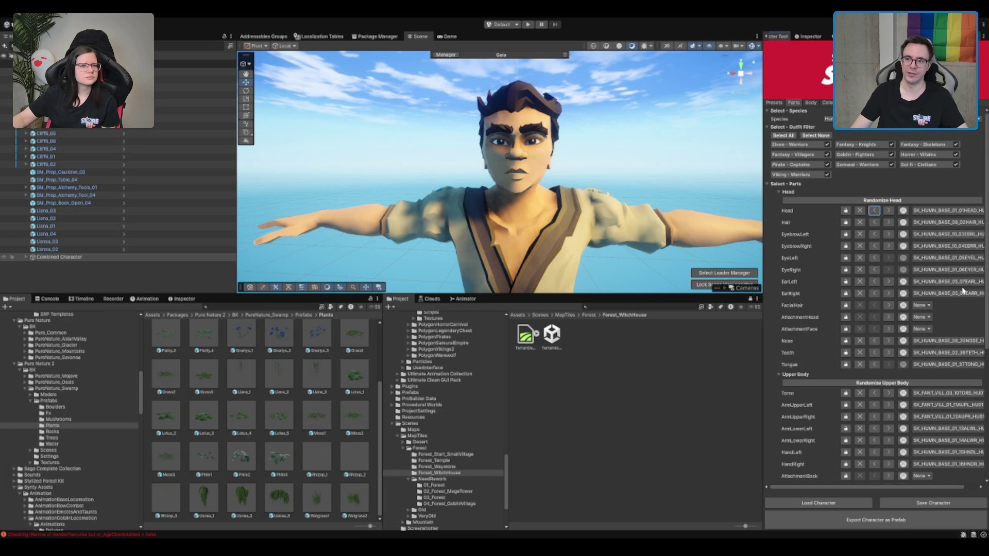
Step: Cycle Hair through mohawk, curly and spiky styles, landing on SK_HUMN_BASE_06_02HAIR
click(887, 222)
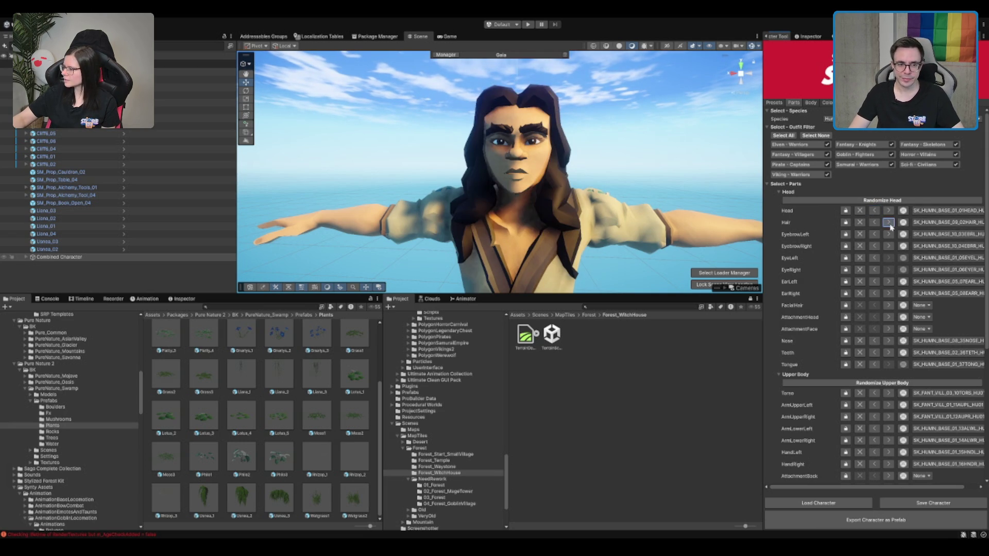
click(888, 223)
click(888, 223)
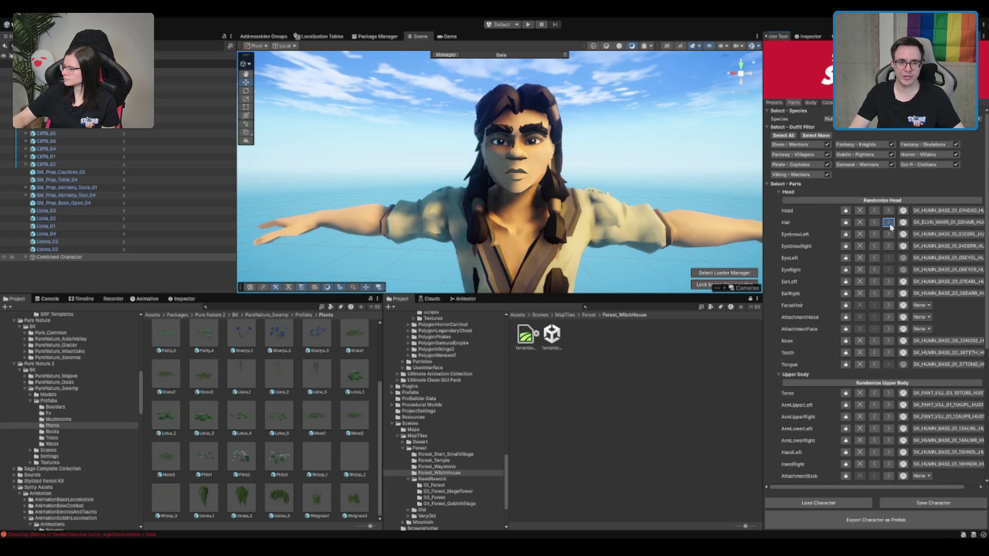
click(888, 223)
click(888, 223)
click(888, 223)
click(875, 223)
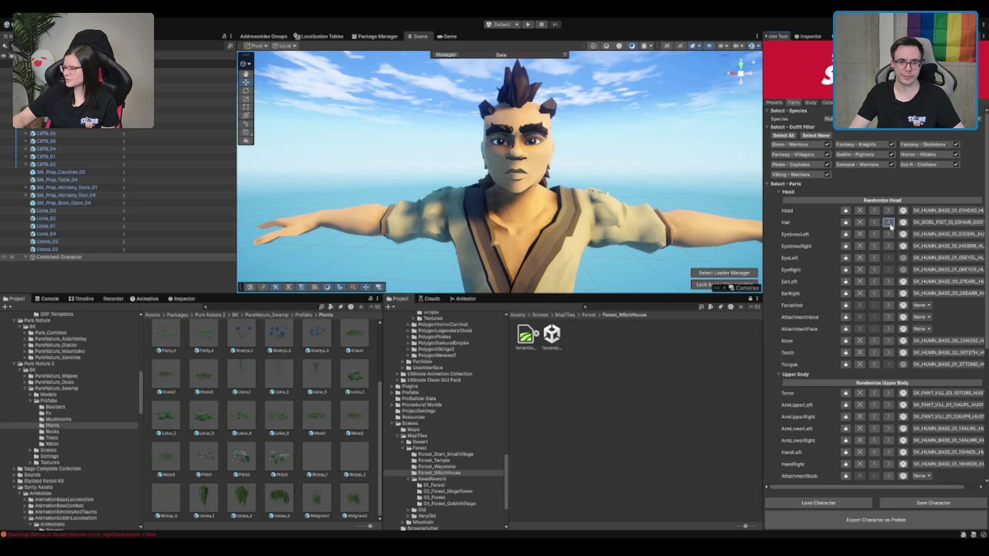
click(875, 223)
click(875, 223)
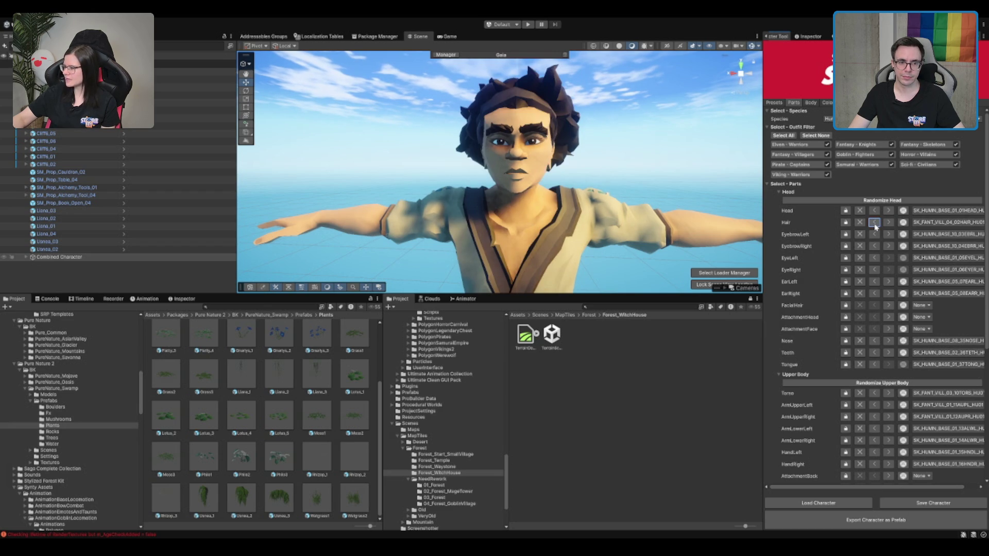
click(874, 223)
click(875, 223)
click(874, 223)
click(874, 223)
click(875, 223)
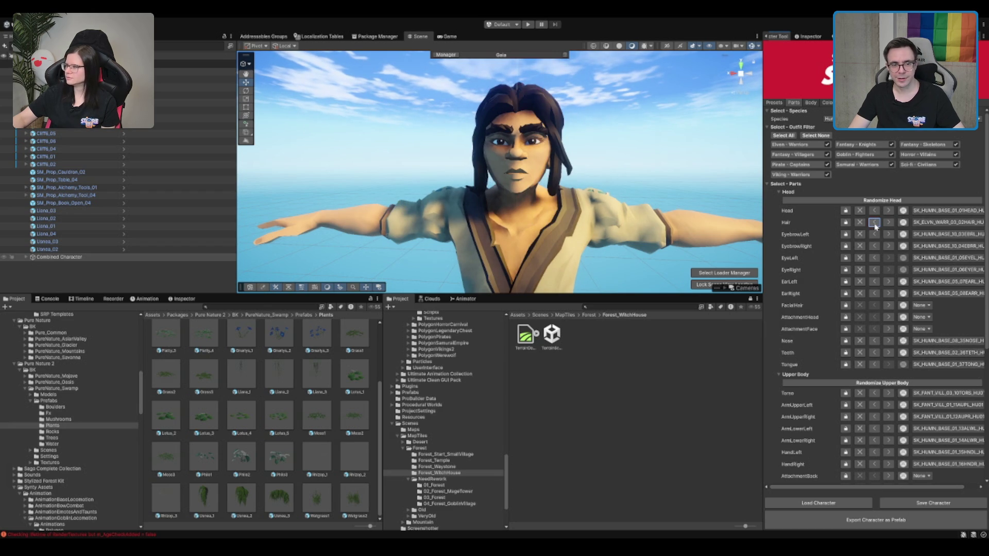
click(876, 225)
click(875, 224)
click(875, 225)
click(875, 224)
click(875, 223)
click(875, 223)
click(875, 223)
click(874, 223)
click(875, 223)
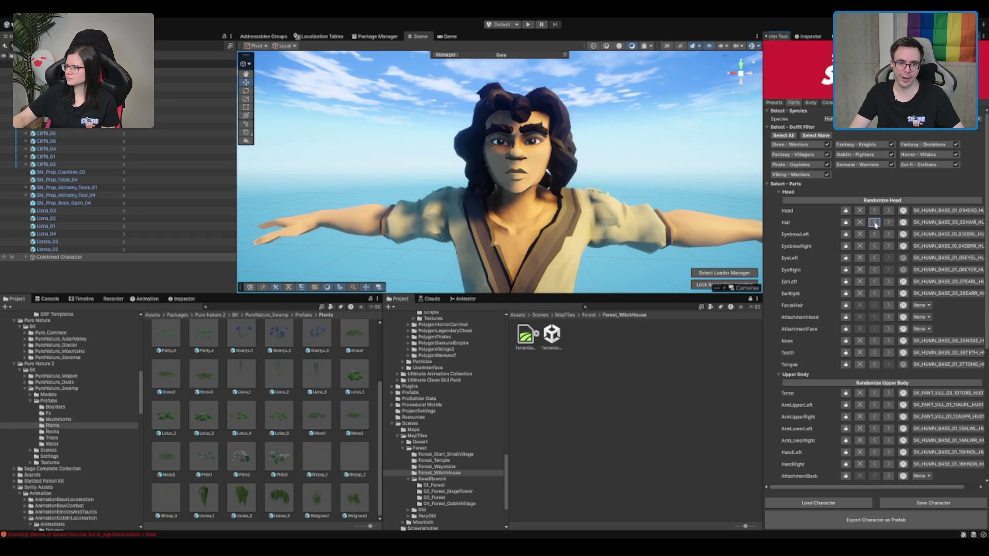
Step: Keep cycling hairstyles past bald, elven, ponytail, knight and bowl-cut options
mouse_move(618, 155)
mouse_down()
mouse_move(577, 149)
mouse_move(589, 143)
mouse_up()
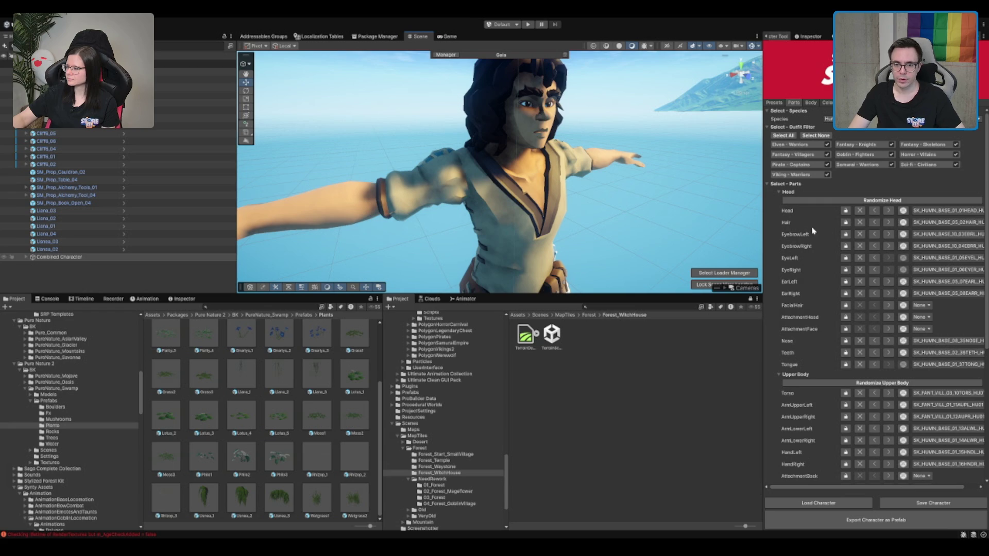
click(874, 223)
click(874, 223)
click(874, 223)
click(874, 223)
click(874, 223)
click(874, 223)
click(875, 223)
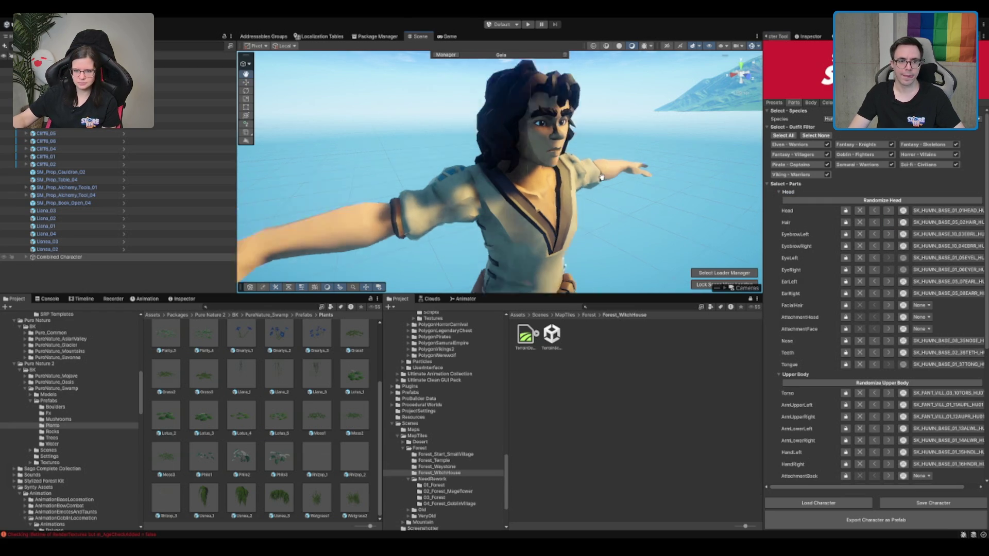
click(888, 223)
click(888, 223)
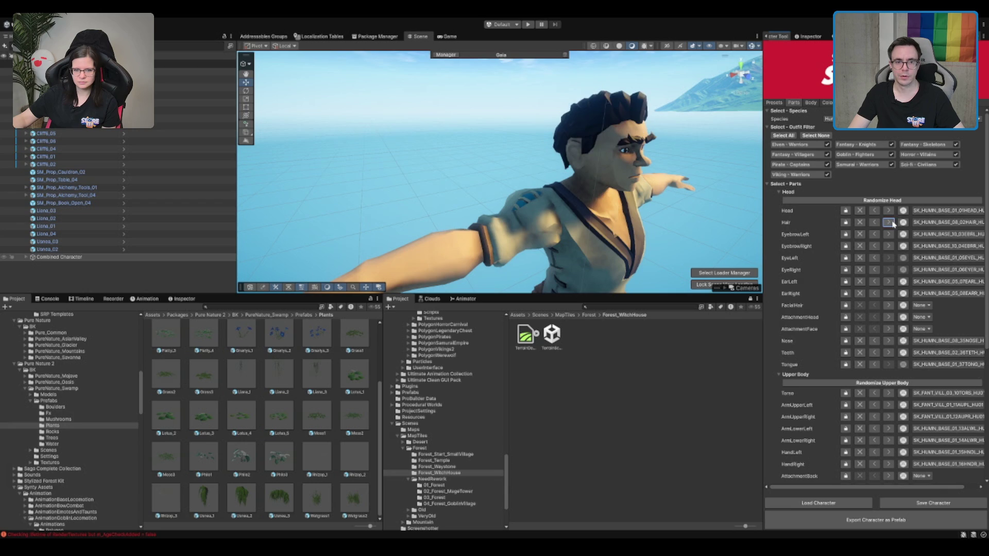
click(891, 223)
click(891, 223)
click(891, 223)
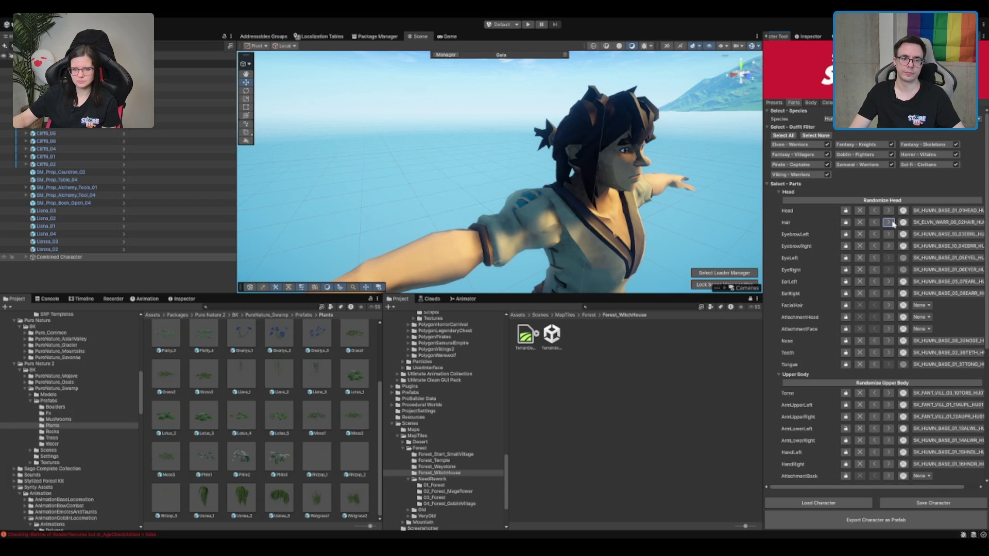
click(889, 223)
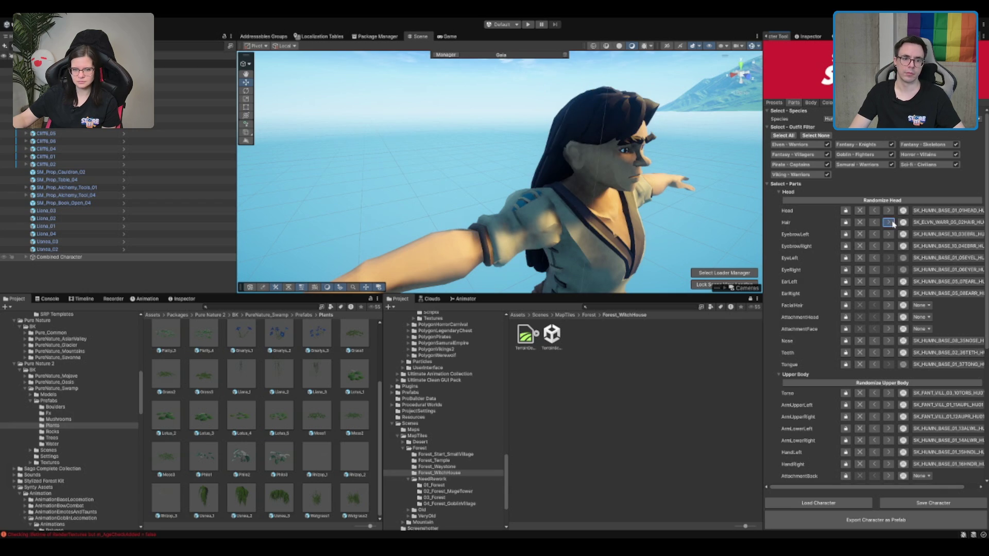
click(889, 223)
click(890, 223)
click(889, 223)
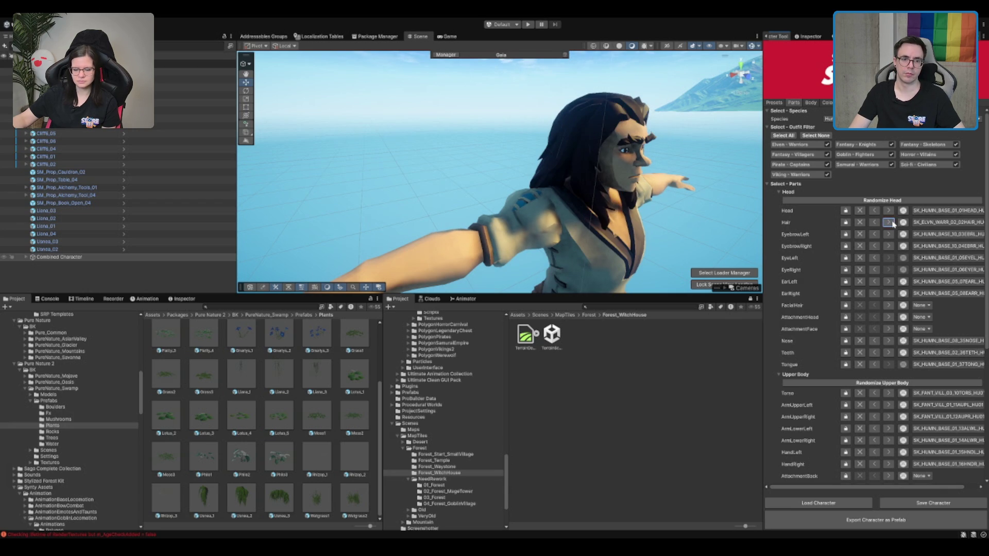
click(890, 223)
click(890, 223)
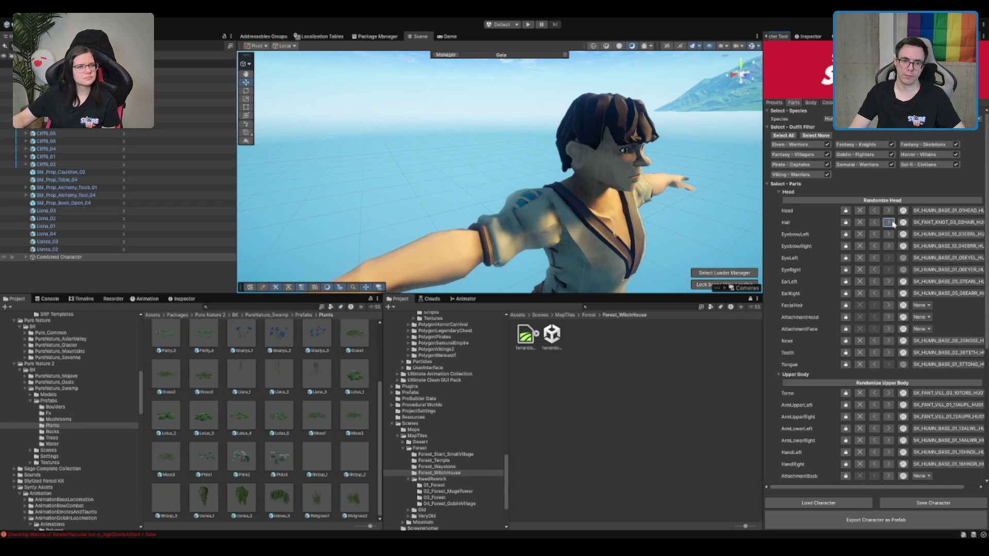
click(889, 223)
click(889, 223)
click(889, 223)
click(890, 223)
Step: Cycle through goblin styles to the long braided SK_PIRT_CAPT_03_02HAIR, viewed from the front
click(892, 223)
click(893, 223)
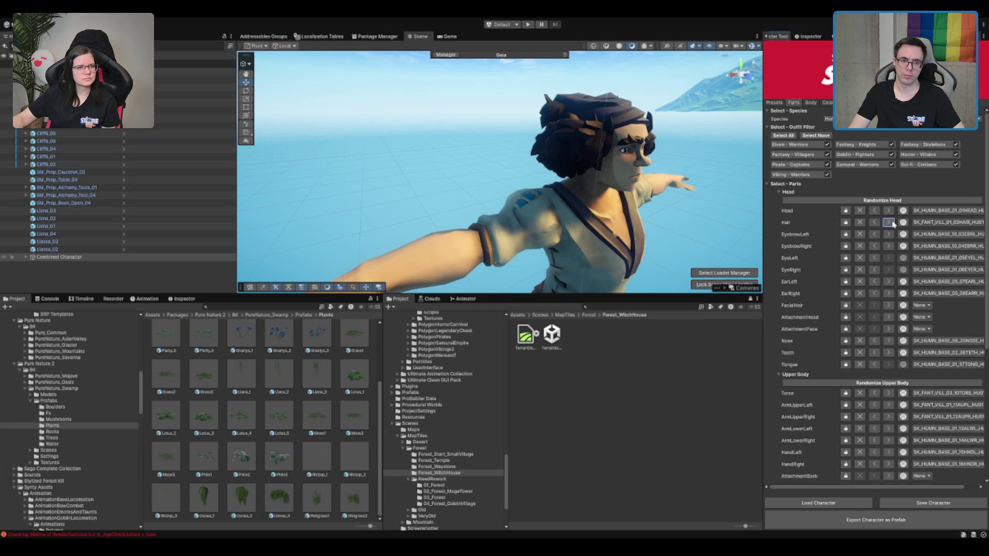
click(892, 223)
click(892, 223)
click(892, 223)
click(892, 223)
click(892, 223)
click(892, 223)
click(892, 223)
click(892, 223)
click(893, 223)
click(893, 223)
click(892, 223)
click(892, 223)
click(892, 223)
click(892, 223)
mouse_move(463, 155)
mouse_down()
mouse_move(509, 150)
mouse_move(459, 217)
mouse_move(524, 149)
mouse_move(565, 181)
mouse_move(662, 142)
mouse_move(539, 168)
mouse_move(539, 152)
mouse_move(478, 130)
mouse_move(545, 138)
mouse_move(502, 142)
mouse_up()
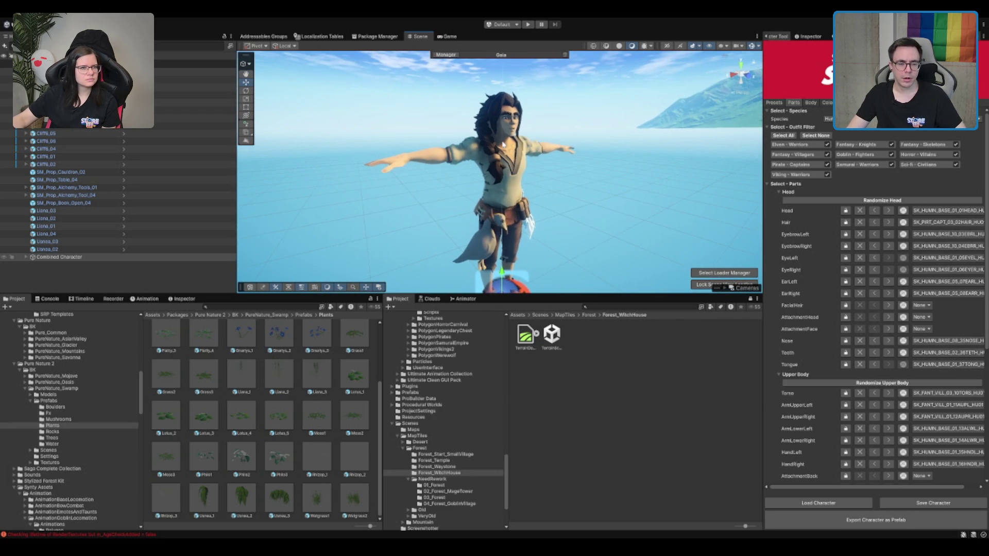
scroll(603, 254, up, 3)
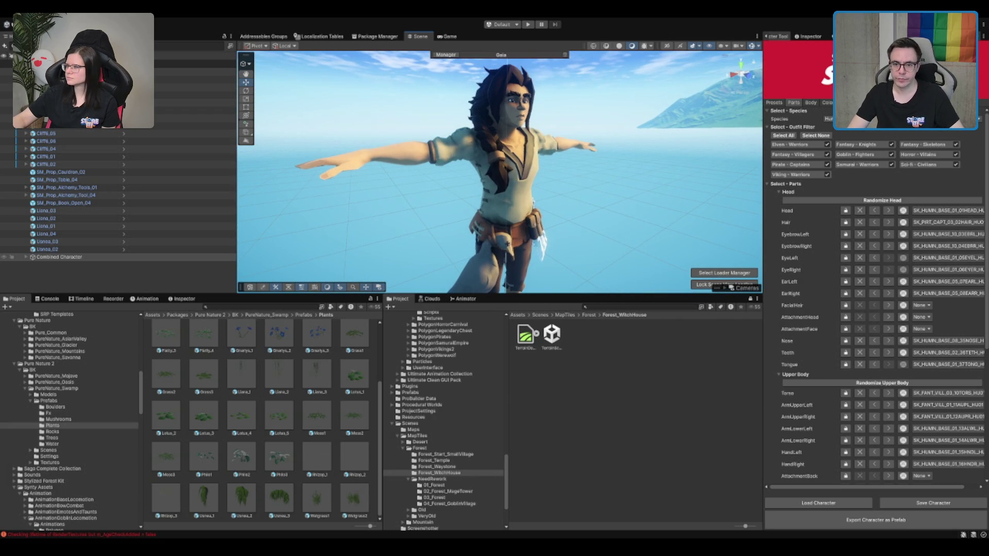
Step: Drag Body Size and Musculature both to -100 in the Body tab
click(810, 102)
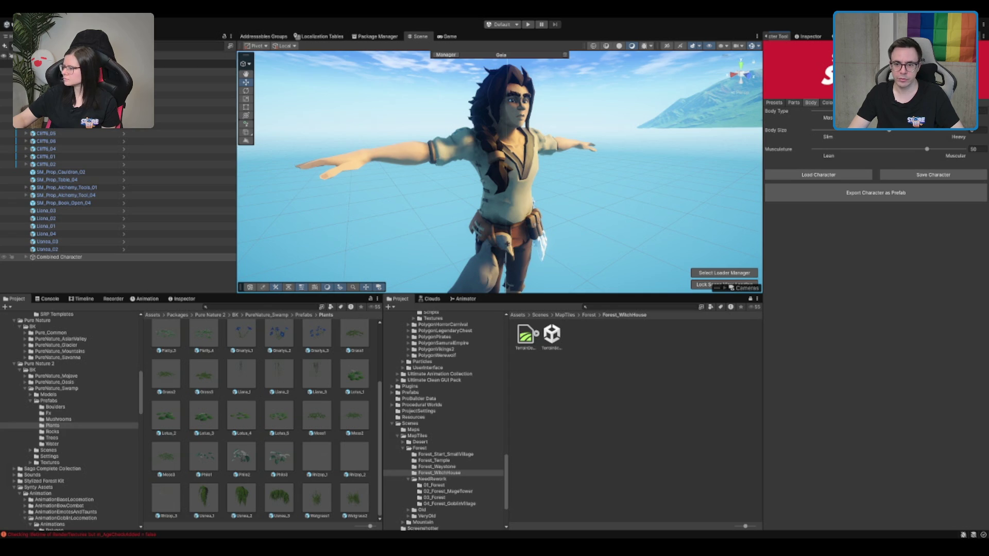
drag(881, 134, 746, 139)
drag(927, 149, 809, 149)
scroll(536, 137, up, 5)
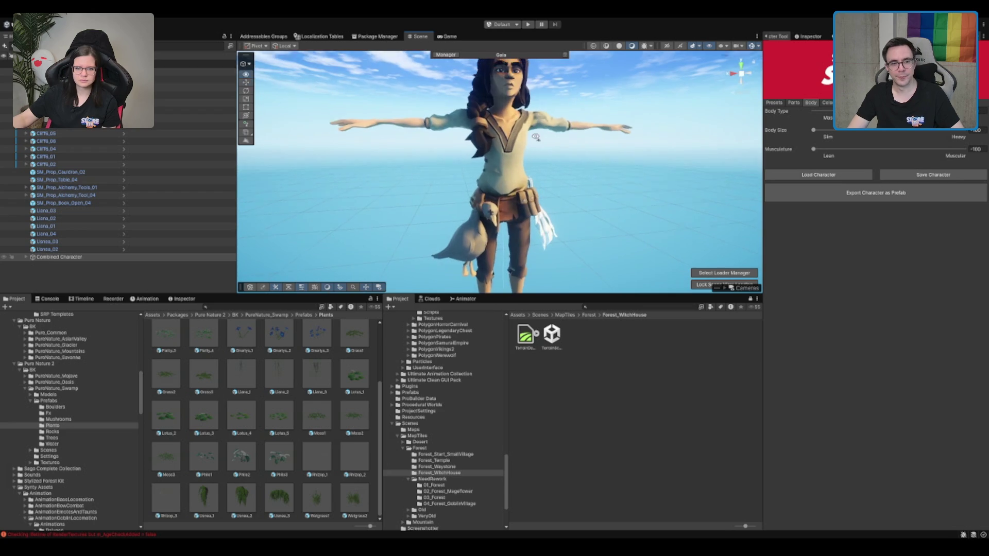
mouse_move(536, 137)
mouse_down()
mouse_move(649, 143)
mouse_move(628, 144)
mouse_up()
drag(504, 181, 535, 146)
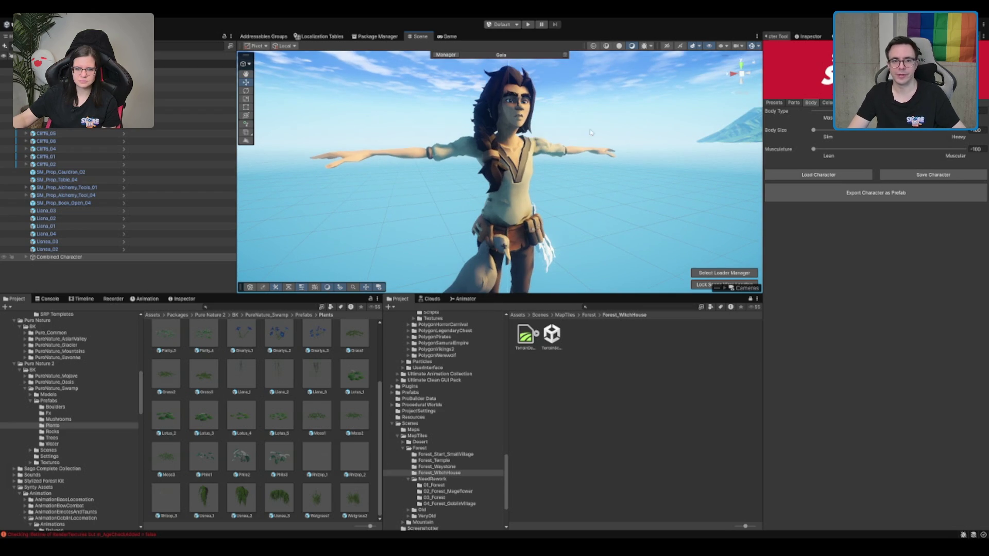
click(793, 102)
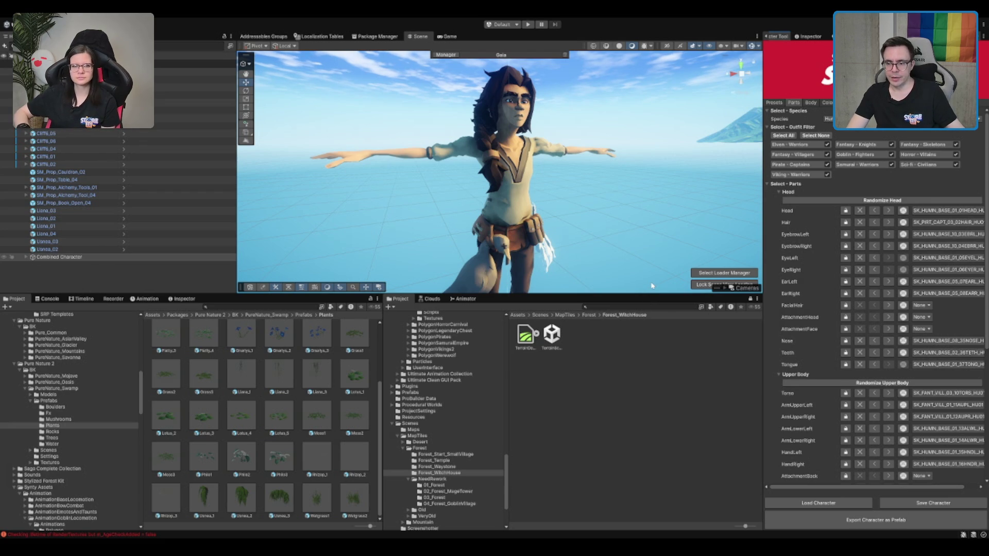
Step: Step the Torso to SK_FANT_VILL_01_10TORS, the laced villager vest
scroll(840, 280, down, 3)
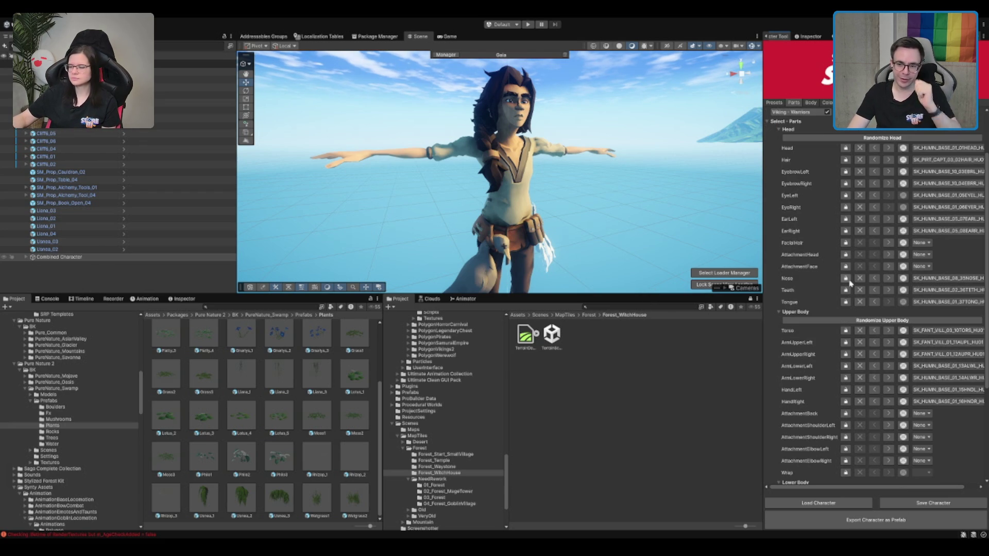
scroll(848, 286, down, 2)
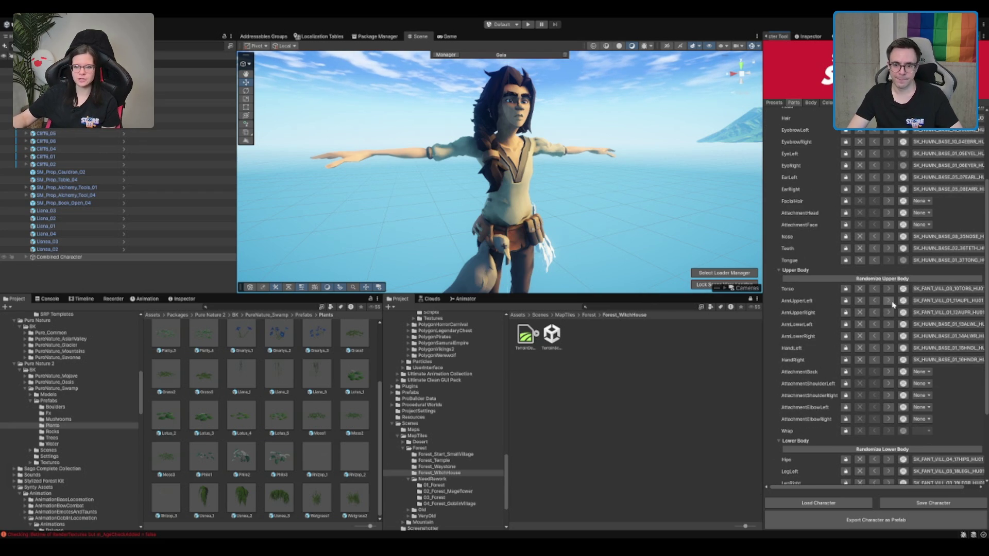
click(888, 288)
click(888, 289)
click(888, 289)
click(888, 289)
click(888, 289)
click(888, 289)
scroll(601, 192, up, 3)
drag(601, 192, 581, 184)
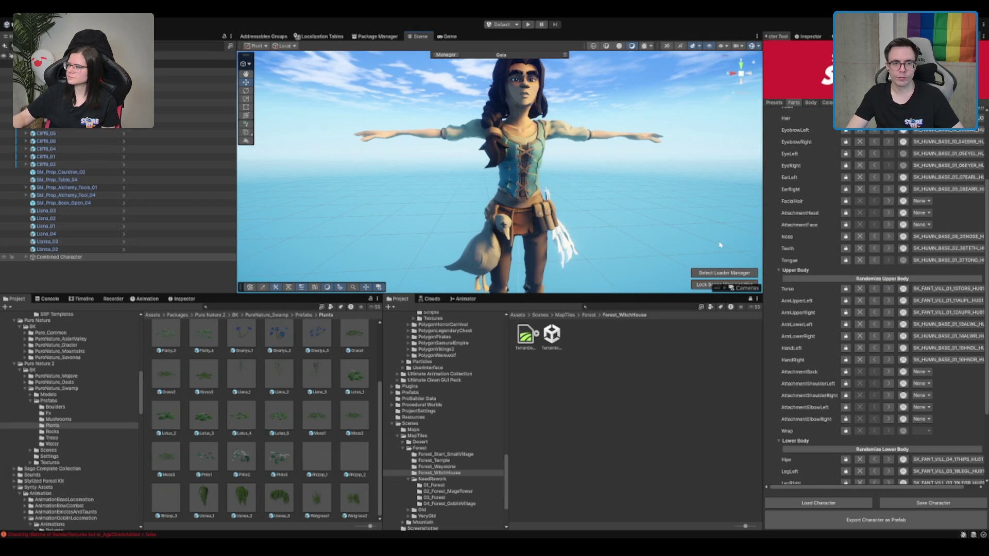
Step: Reset the left and right upper arms to plain SK_HUMN_BASE_01
click(888, 301)
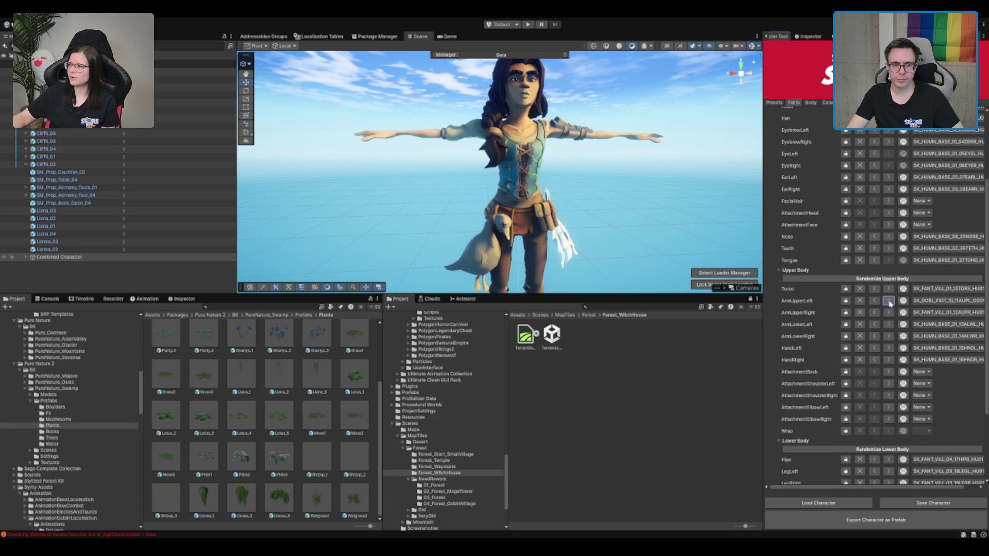
click(887, 301)
click(887, 301)
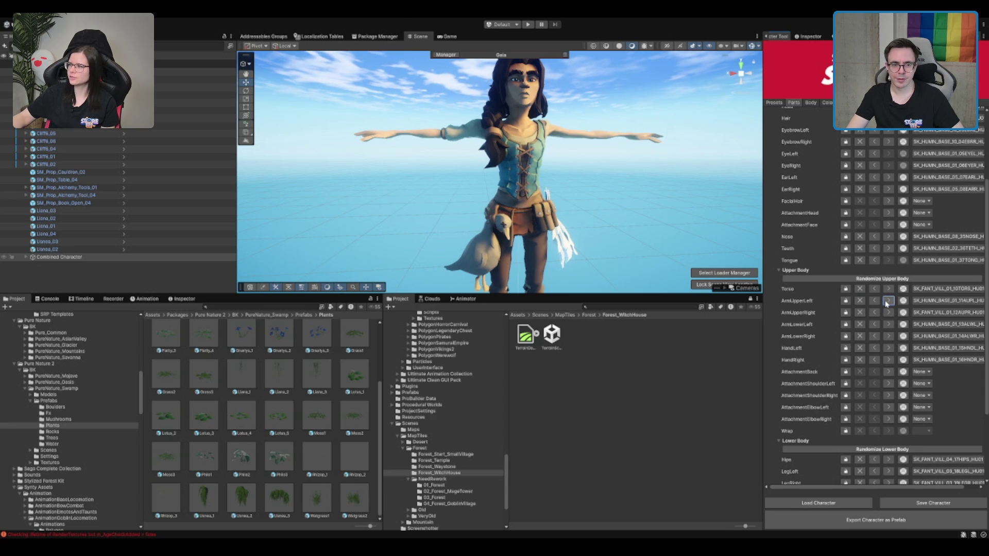
click(889, 313)
click(888, 313)
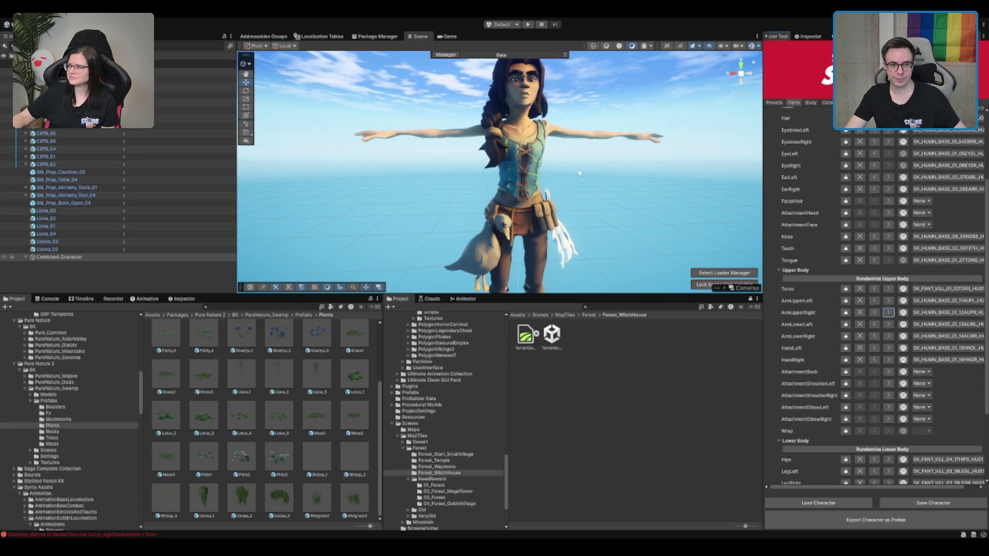
scroll(575, 179, down, 5)
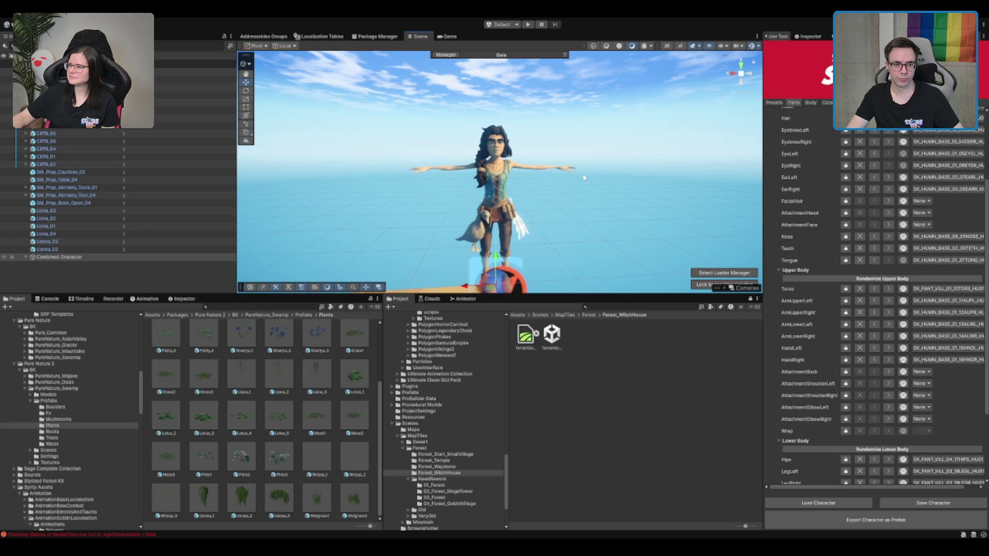
scroll(581, 195, up, 5)
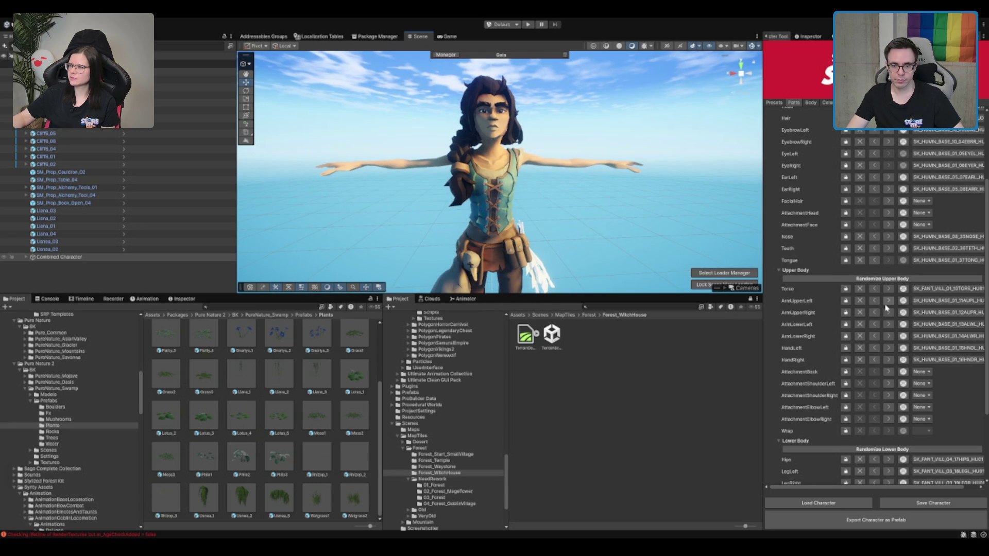
scroll(882, 307, up, 4)
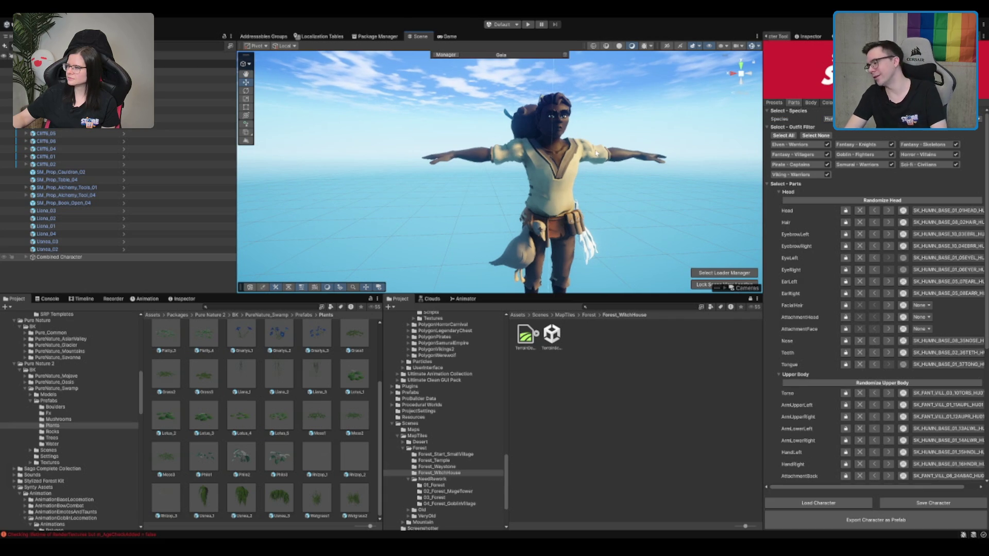
scroll(860, 402, down, 4)
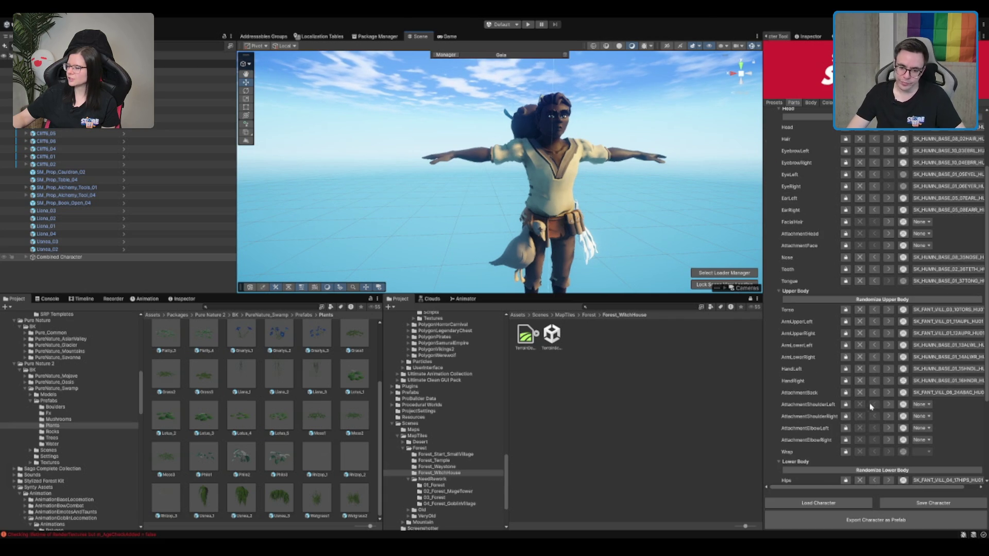
drag(514, 135, 508, 120)
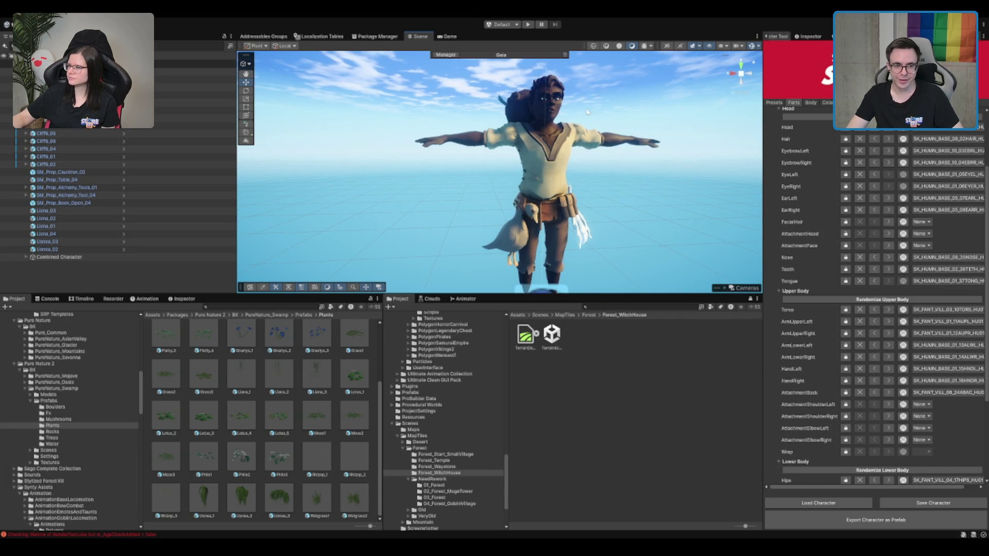
scroll(866, 204, up, 4)
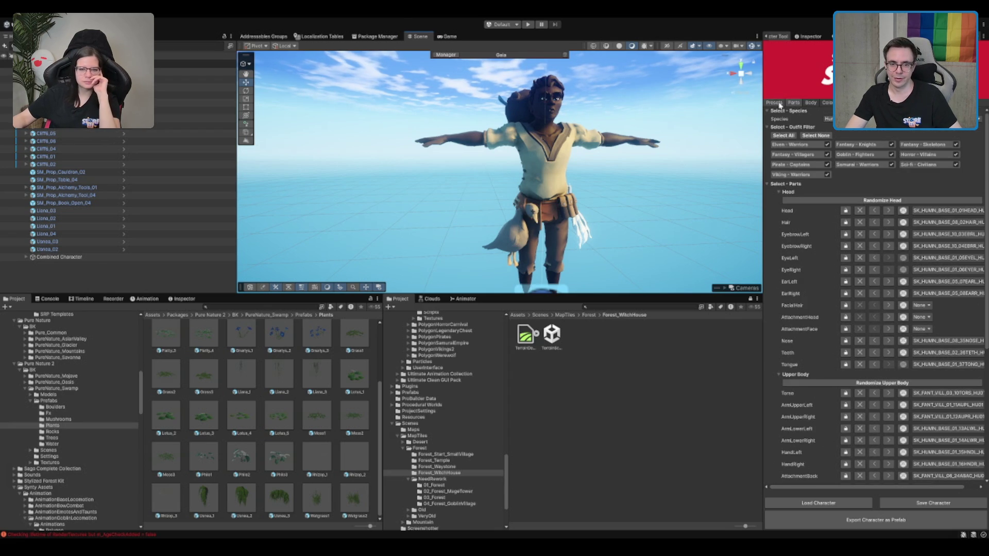
Step: Randomize the character, then drag its Body Size down to -100
click(860, 191)
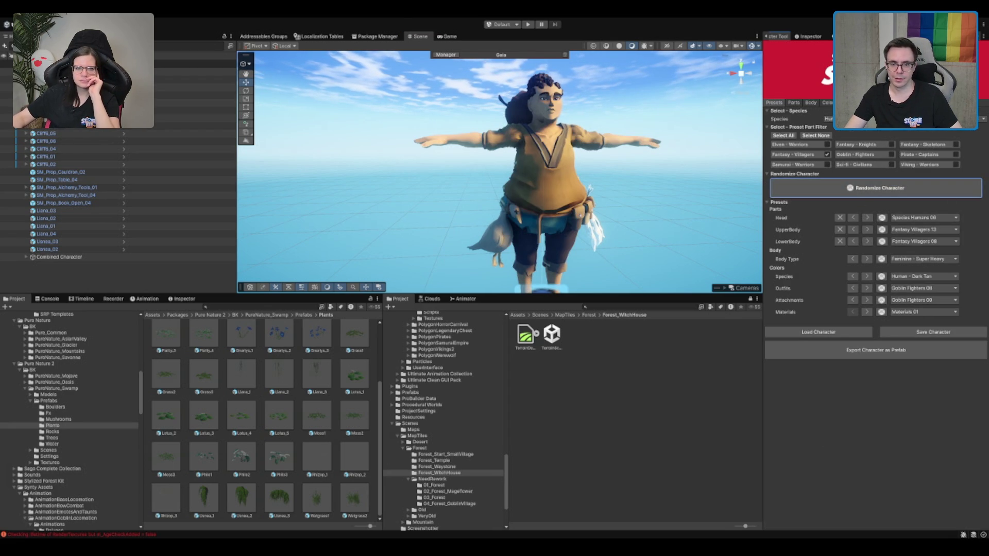
click(907, 102)
click(809, 102)
drag(886, 130, 785, 161)
scroll(703, 184, up, 3)
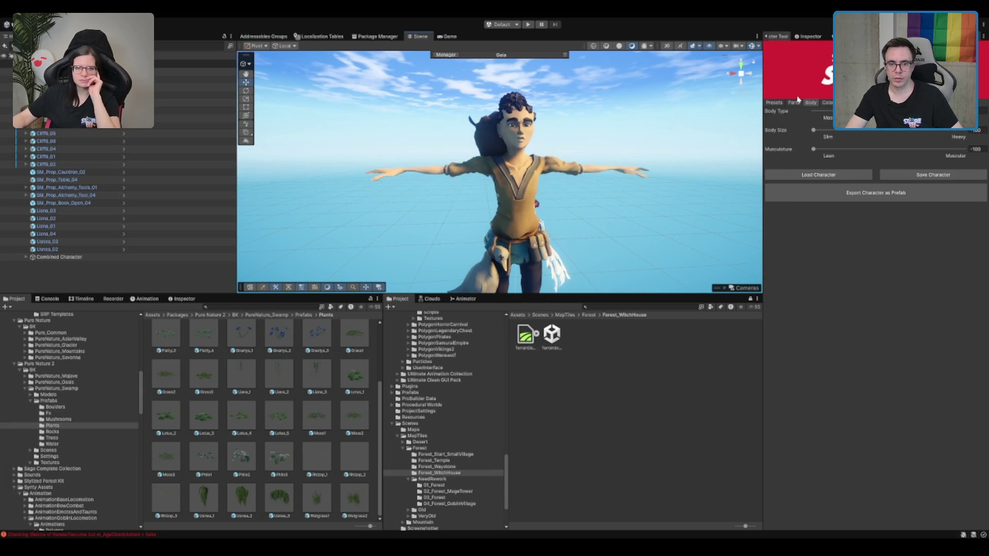
click(793, 103)
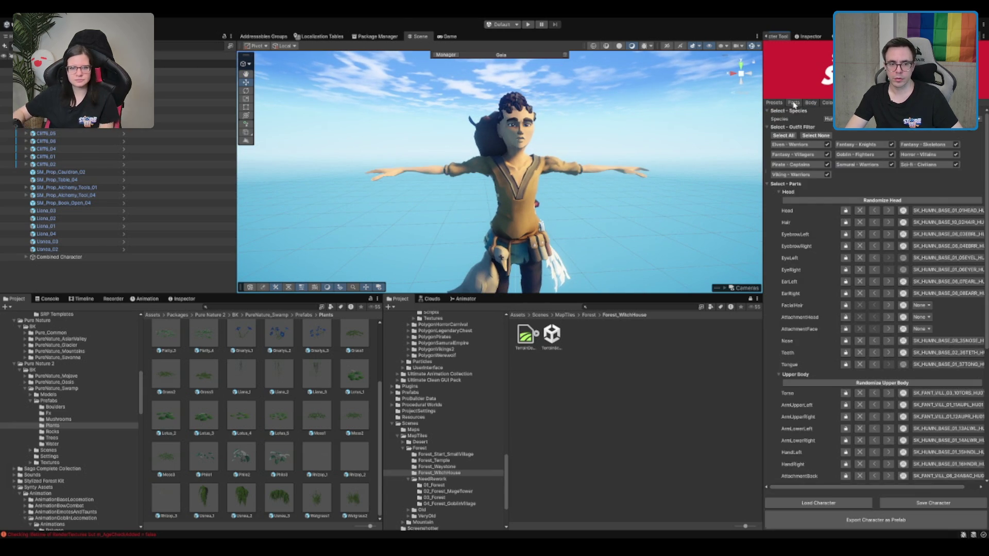
Step: Cycle Hair through pirate, headband, sci-fi mohawk and viking topknot styles, ending on a long style
click(887, 222)
click(888, 223)
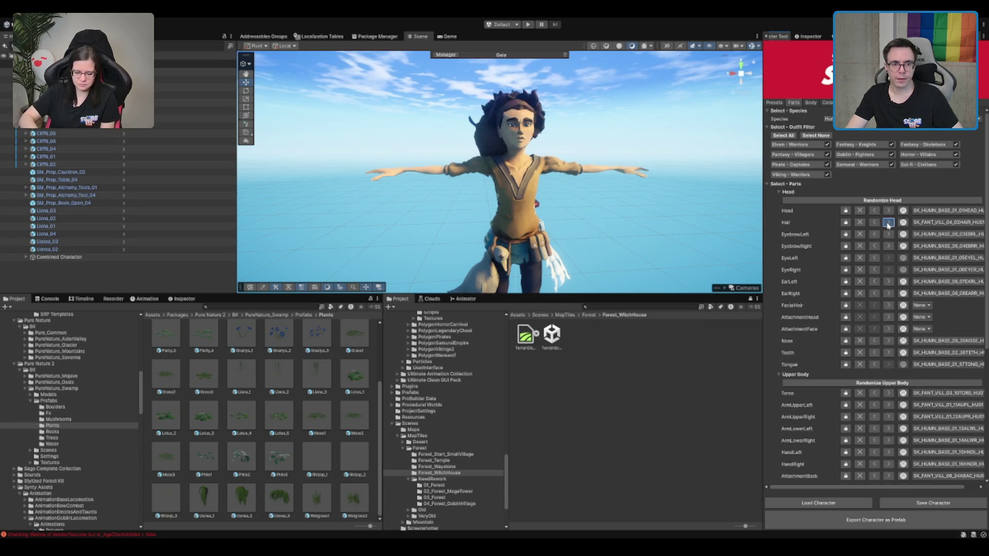
click(888, 222)
click(888, 223)
click(888, 222)
click(888, 223)
click(888, 223)
click(887, 223)
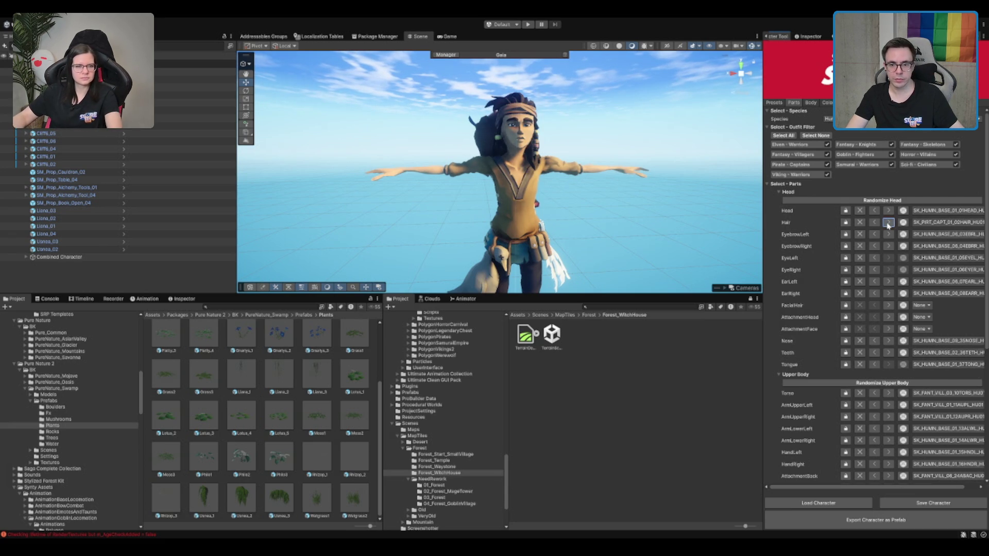
click(888, 223)
click(888, 223)
click(889, 223)
click(893, 222)
click(892, 222)
click(893, 222)
click(893, 223)
click(893, 224)
click(877, 223)
click(877, 223)
click(877, 223)
click(877, 223)
click(877, 223)
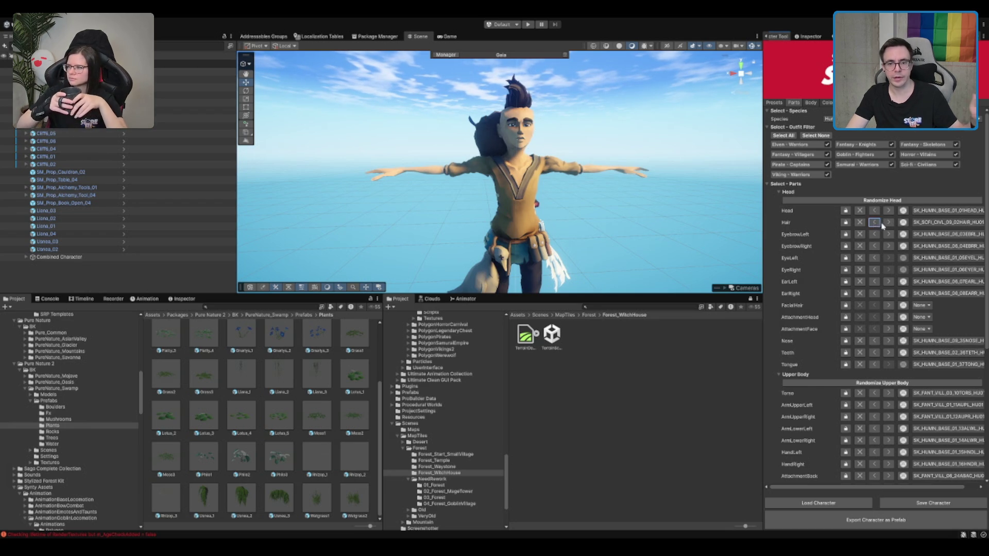
click(888, 223)
Step: Clear the AttachmentBack slot to remove the back attachment
scroll(570, 166, up, 2)
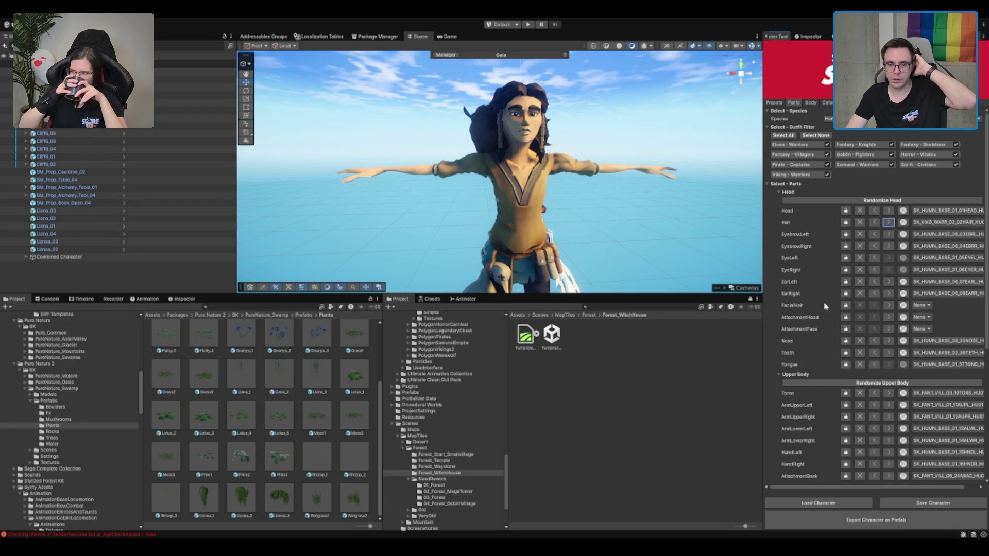
scroll(850, 442, down, 2)
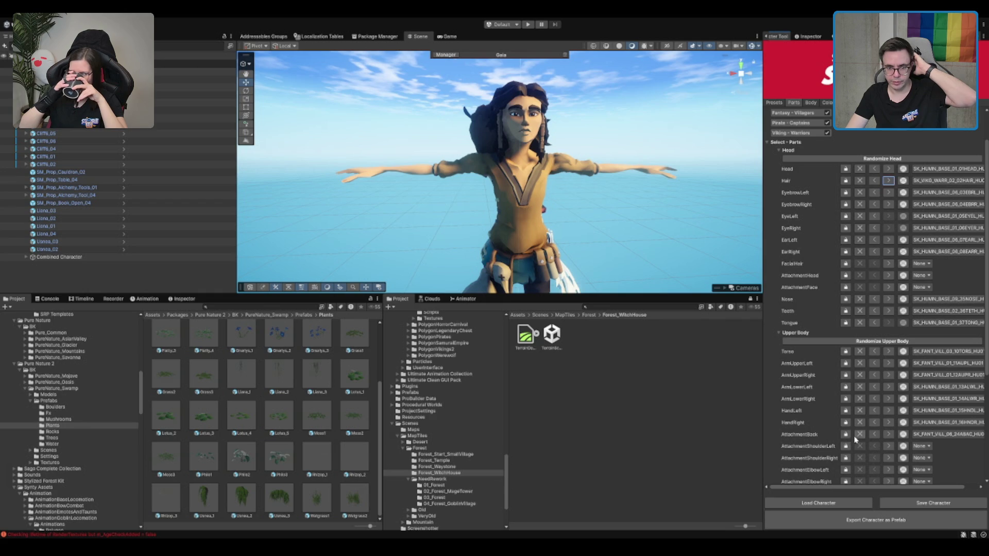
click(859, 434)
scroll(437, 213, up, 5)
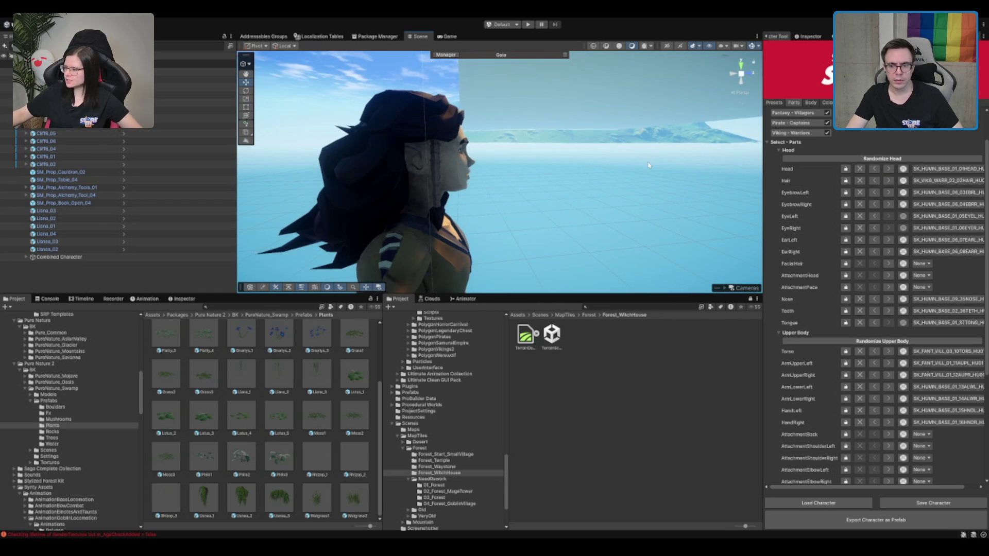
mouse_move(641, 176)
mouse_down()
mouse_move(596, 167)
mouse_move(517, 192)
mouse_up()
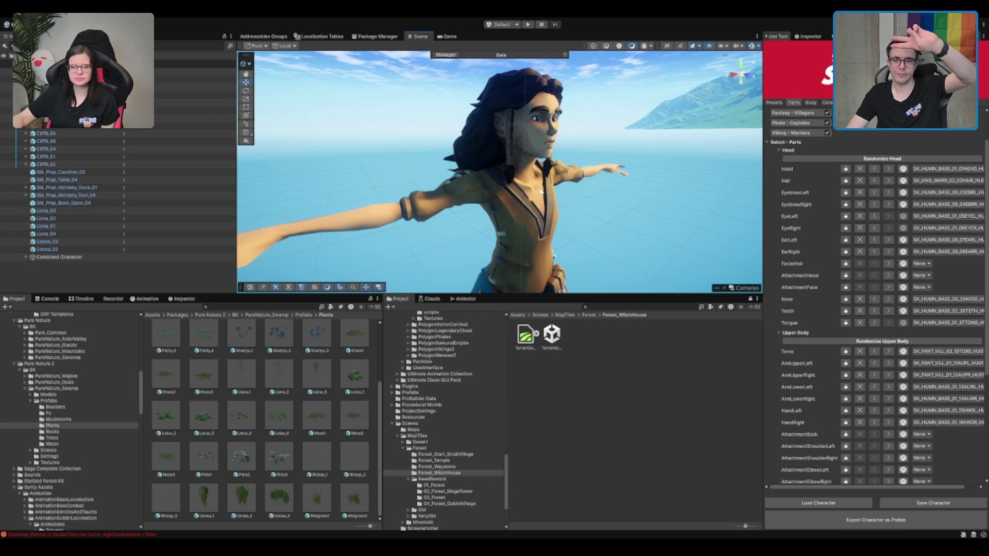
scroll(551, 192, up, 5)
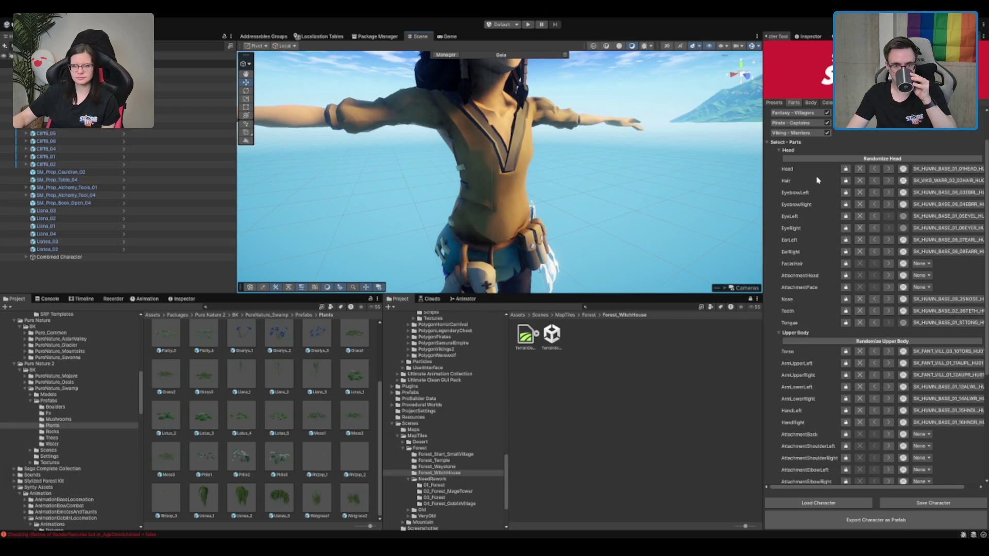
drag(644, 227, 520, 228)
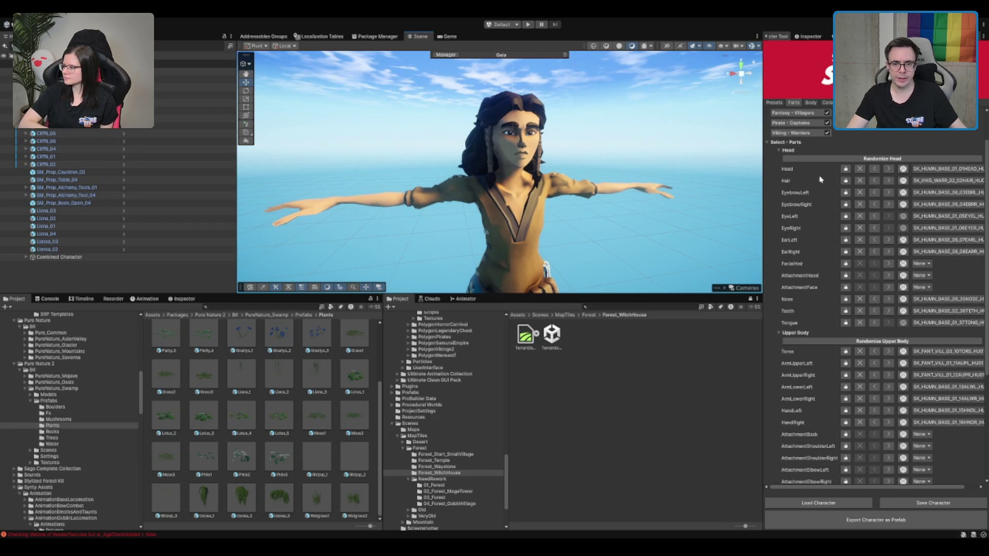
Step: Step the hair back to the long braided pirate style
click(874, 181)
click(875, 180)
click(876, 183)
click(875, 183)
click(875, 182)
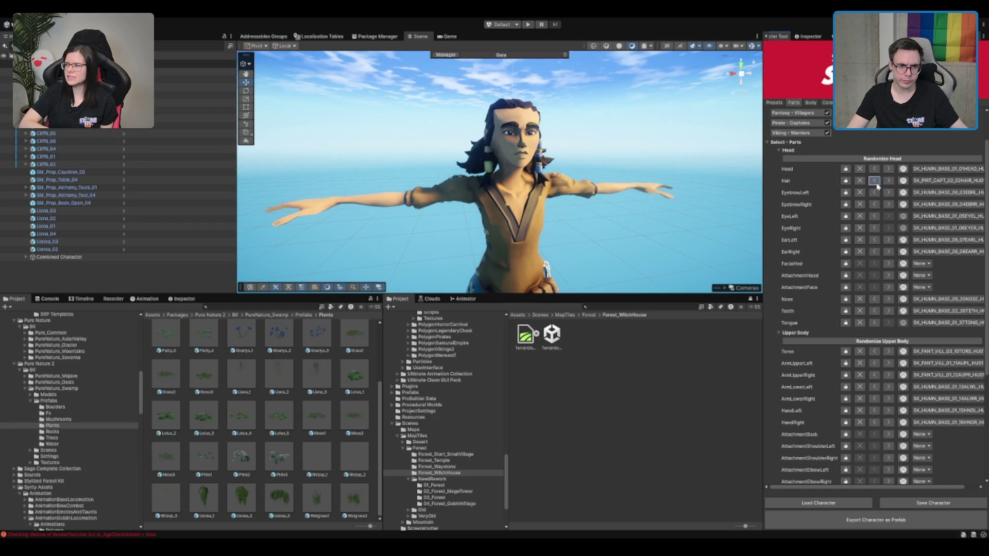
click(875, 181)
scroll(510, 176, down, 2)
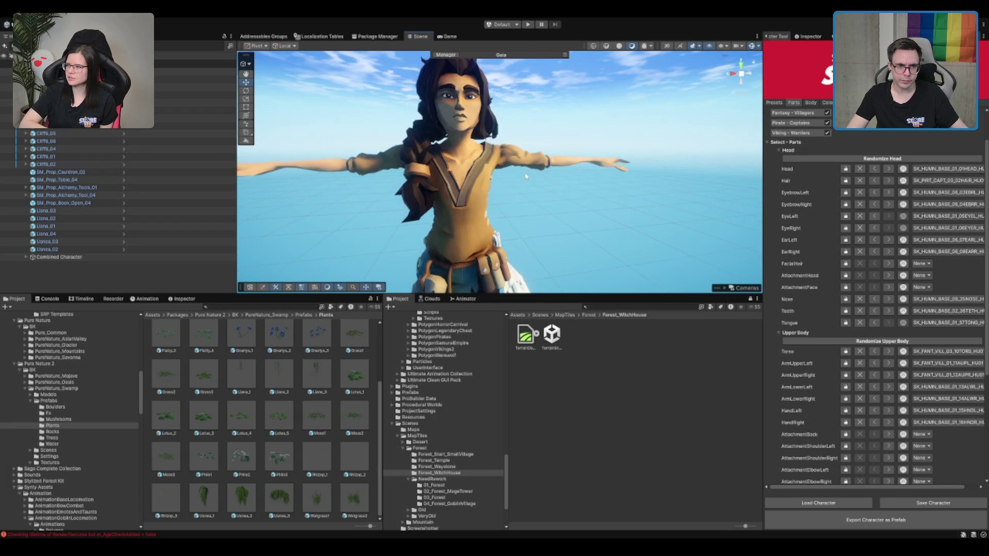
scroll(510, 177, down, 1)
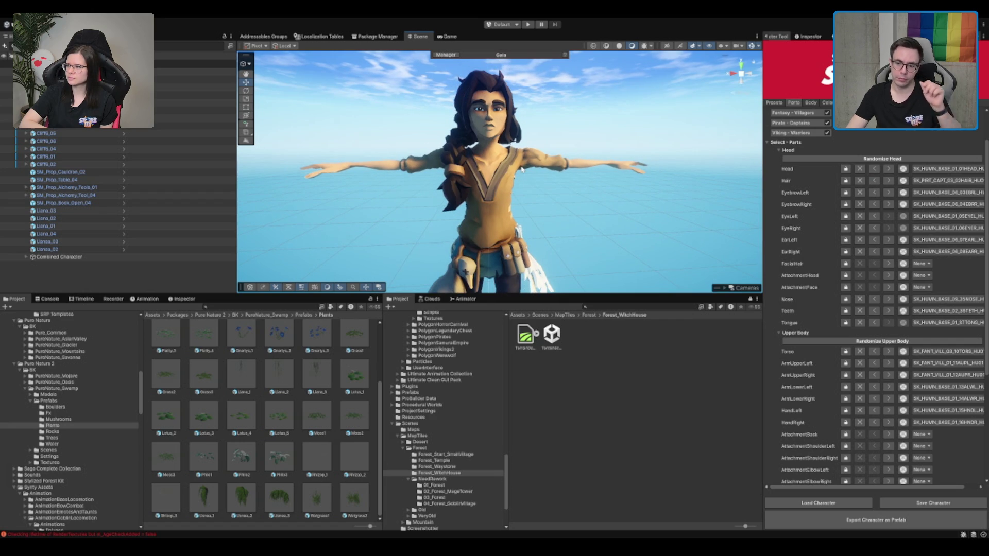
scroll(525, 184, up, 2)
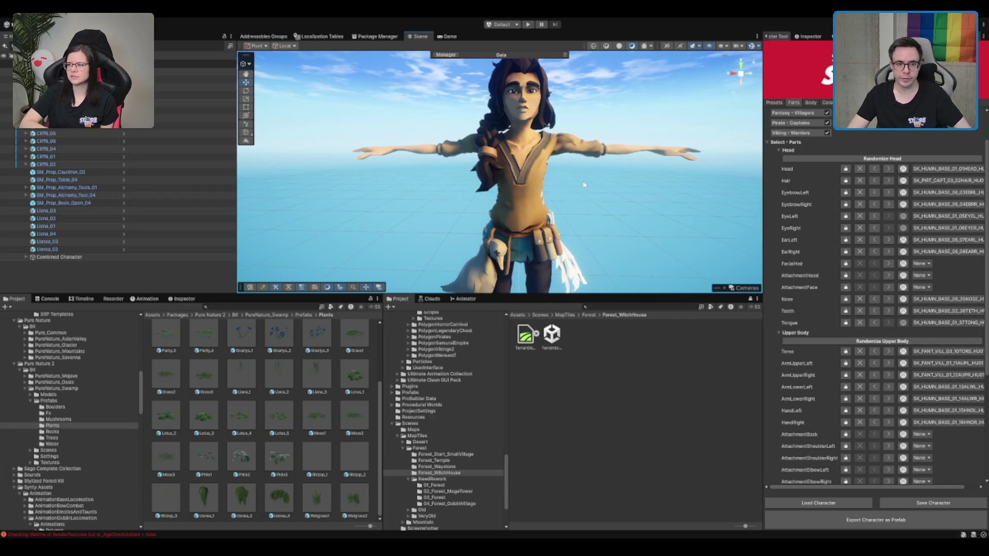
scroll(876, 288, down, 3)
scroll(874, 312, down, 4)
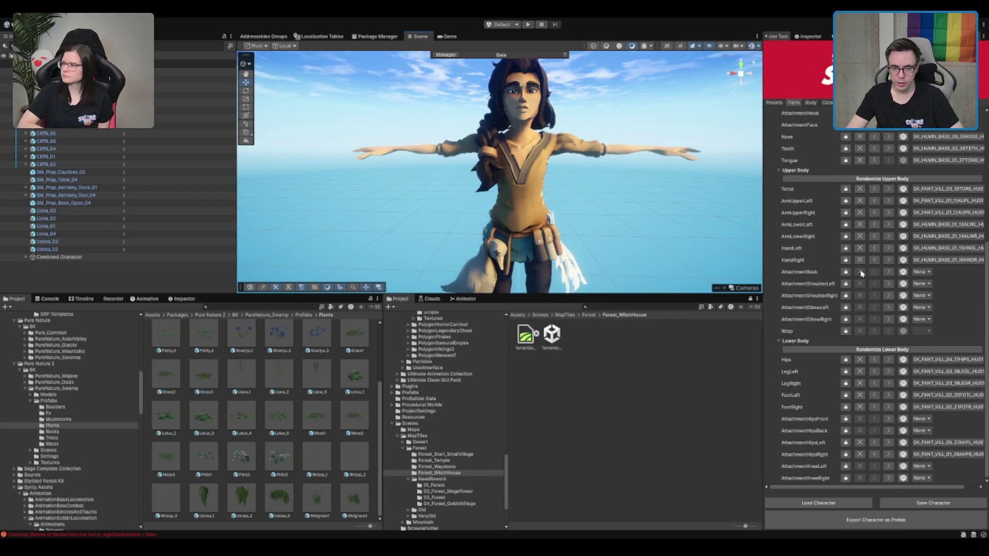
Step: Remove both the left and right hip attachments from the character
mouse_move(523, 265)
mouse_down()
mouse_move(530, 203)
mouse_move(538, 214)
mouse_up()
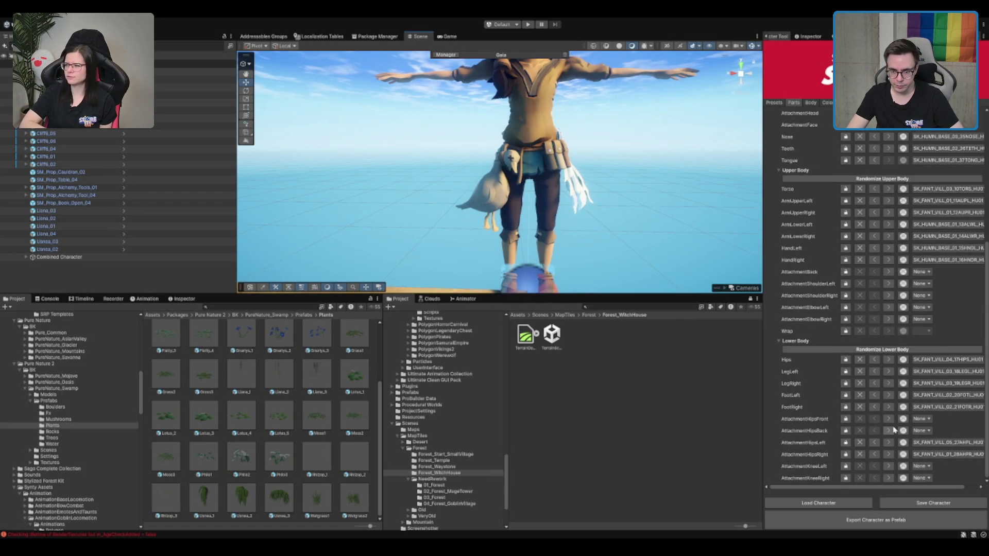
click(860, 442)
click(860, 454)
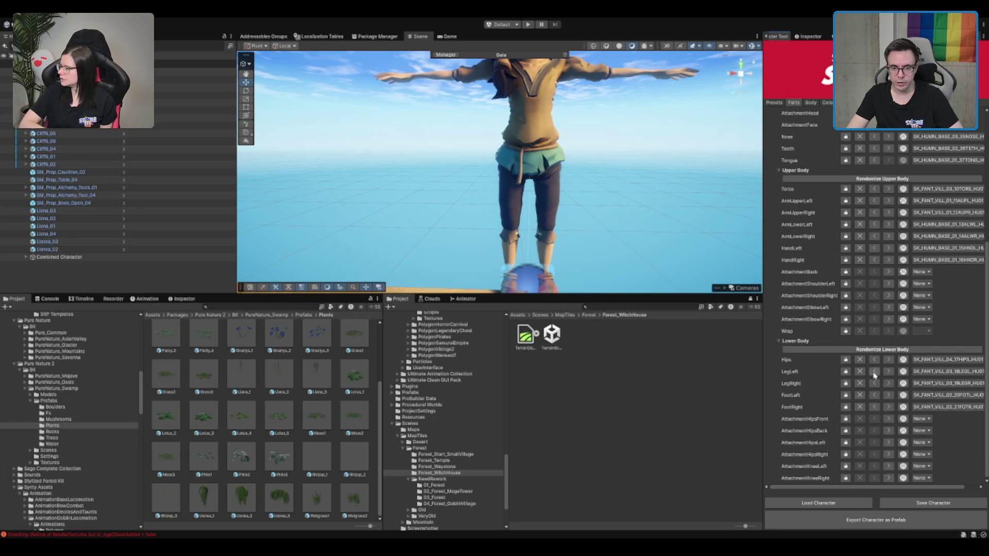
Step: Try several lower-body outfits, then settle Hips on the ragged pirate skirt SK_PIRT_CAPT_01
click(892, 360)
click(892, 361)
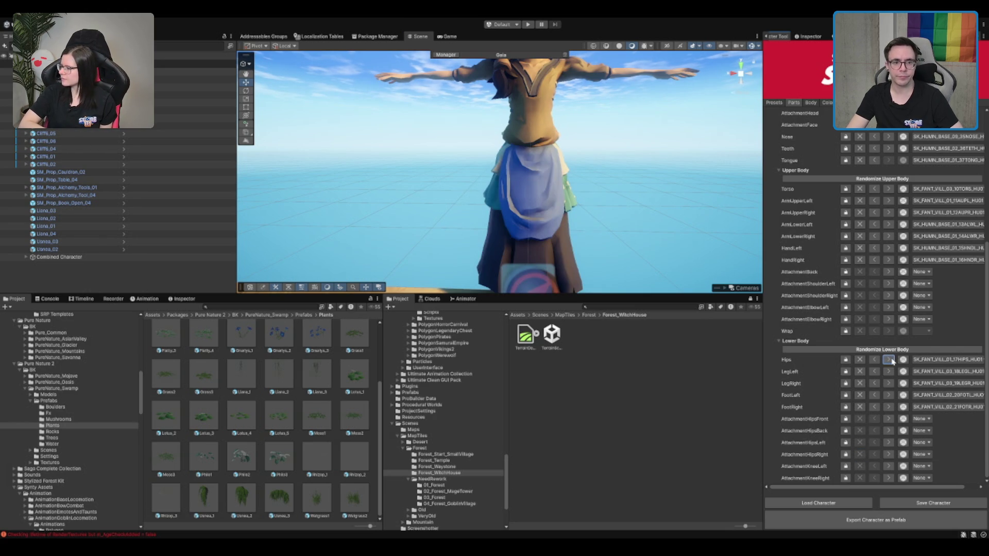
click(892, 360)
click(891, 360)
click(891, 361)
click(891, 360)
click(891, 360)
click(892, 360)
click(892, 361)
click(892, 360)
click(891, 360)
click(891, 360)
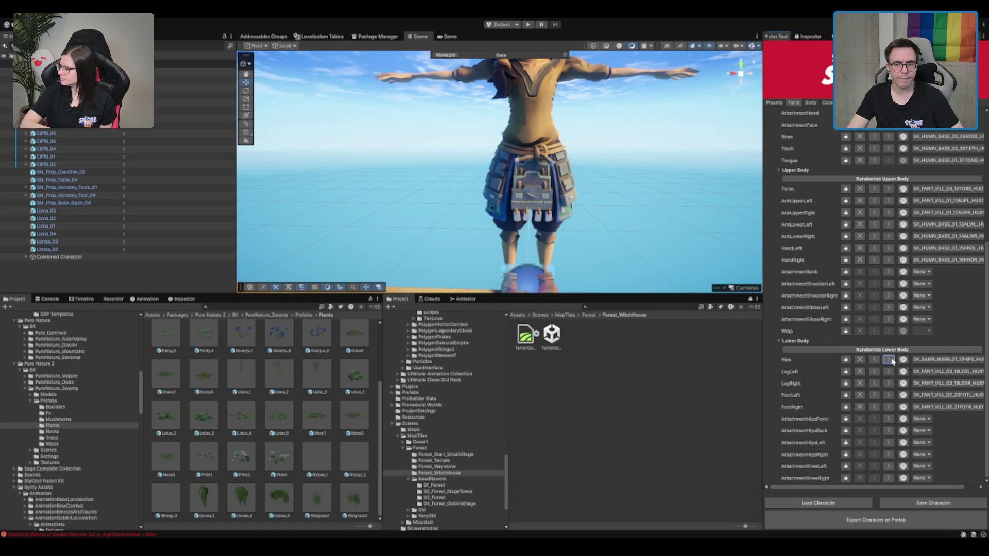
click(874, 360)
Step: Swap the torso shirt for the SK_GOBL_FIGT_09 goblin skull chest armour
scroll(597, 135, down, 3)
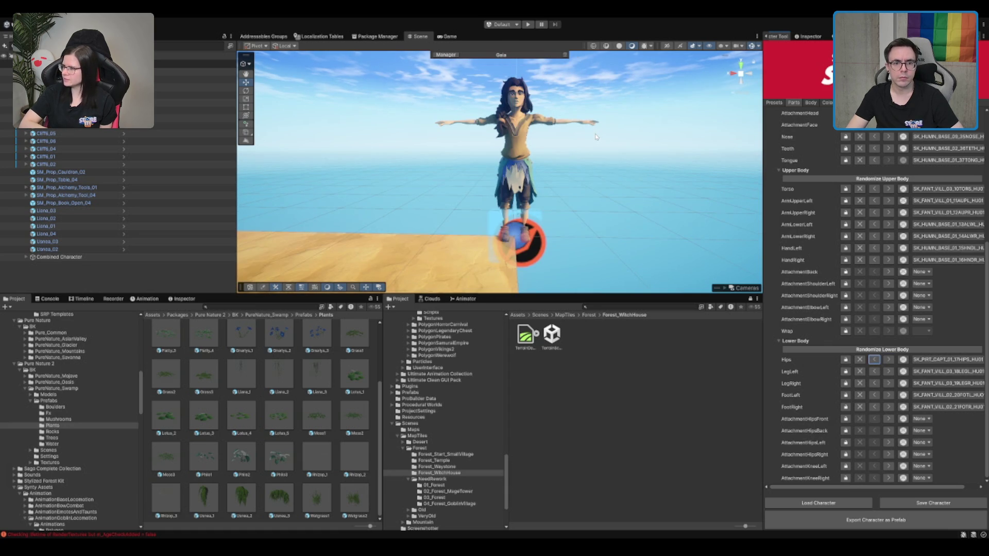
scroll(596, 135, up, 5)
click(888, 189)
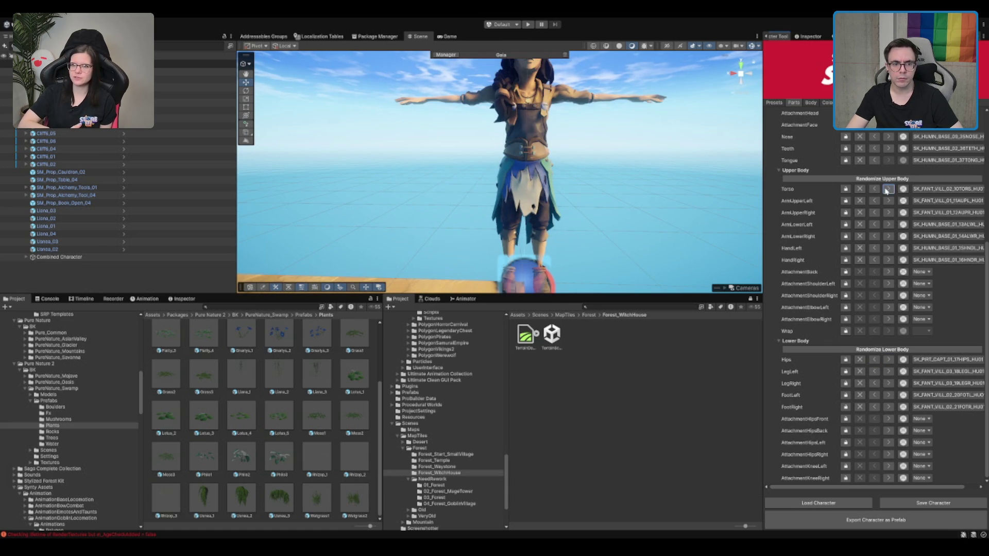
click(887, 189)
scroll(638, 125, down, 3)
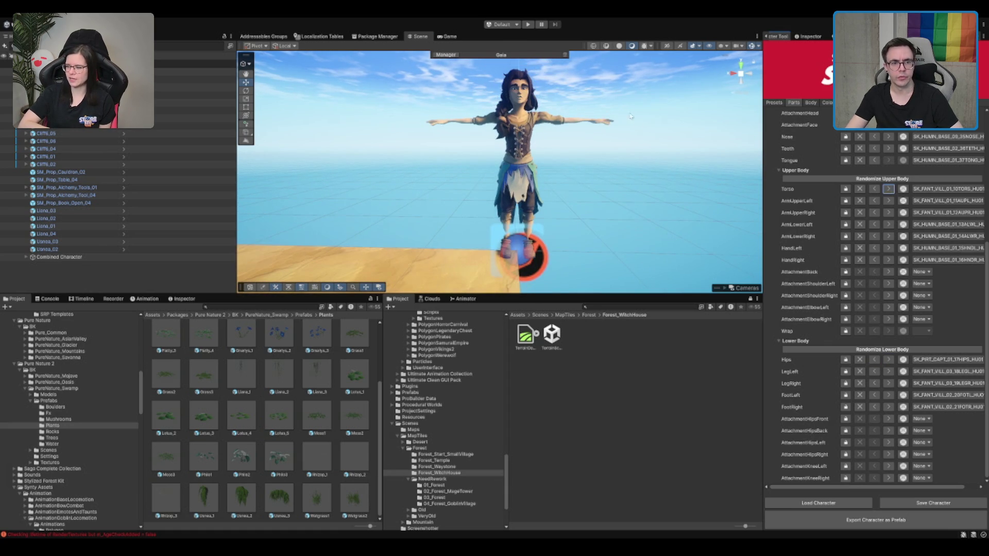
click(888, 189)
click(888, 189)
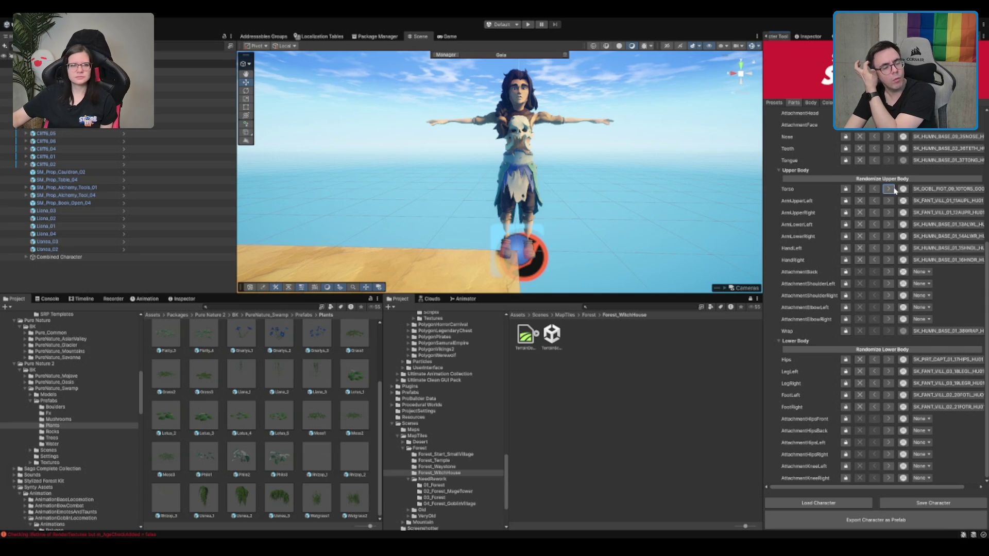
click(893, 189)
click(893, 189)
click(882, 192)
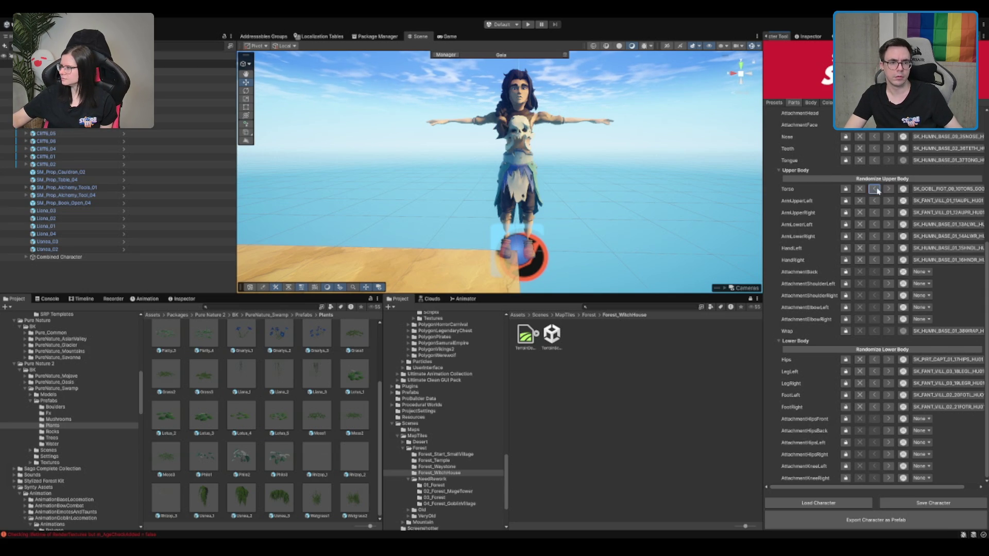
scroll(489, 171, up, 5)
mouse_move(537, 165)
mouse_down()
mouse_move(479, 154)
mouse_move(650, 140)
mouse_up()
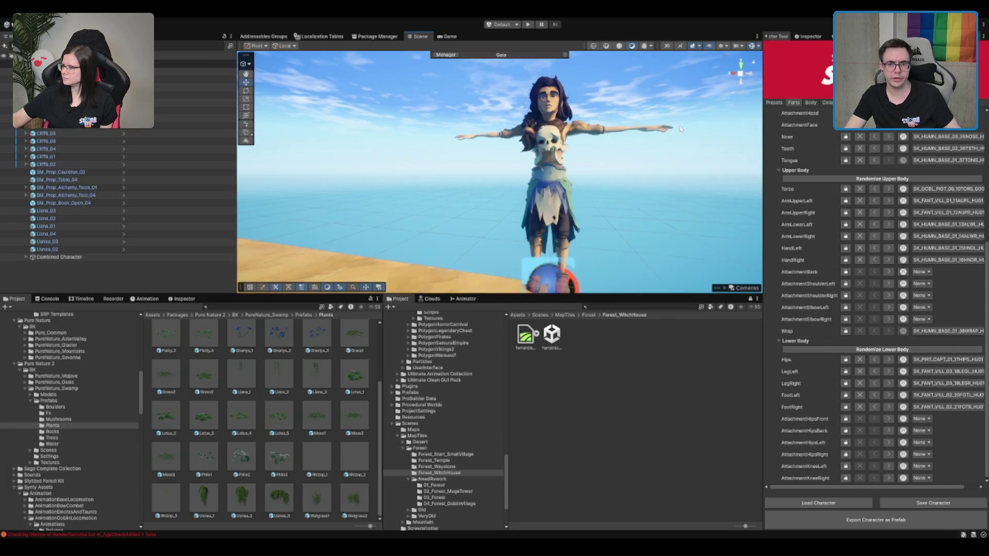
Step: Cycle the Hips part through viking and pirate lower bodies to the ragged green loincloth
click(889, 359)
click(893, 362)
click(892, 363)
click(892, 363)
click(892, 363)
click(893, 363)
click(892, 363)
click(892, 362)
click(893, 363)
click(893, 363)
click(892, 362)
click(892, 363)
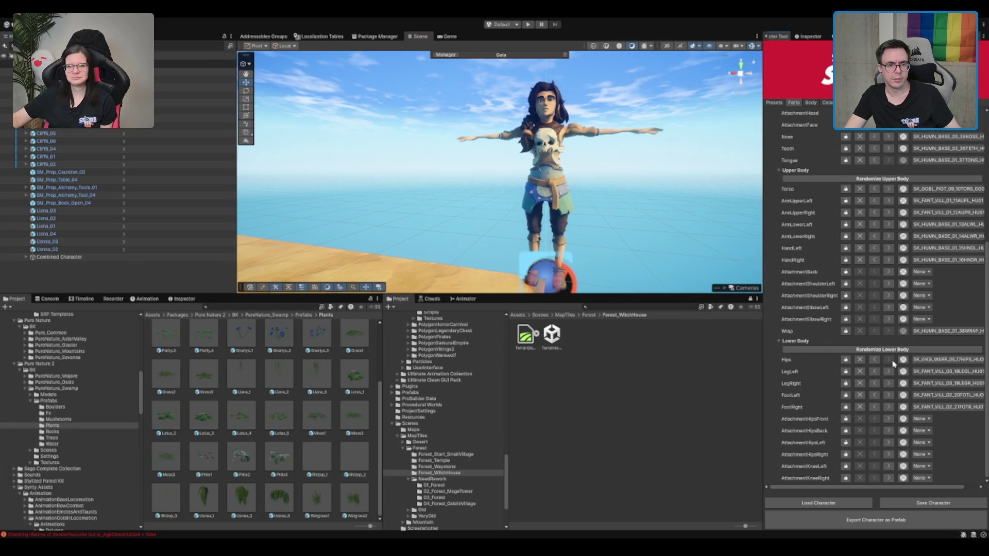
click(875, 360)
click(875, 360)
click(875, 360)
click(875, 360)
click(875, 360)
click(875, 360)
click(875, 360)
click(875, 360)
click(875, 360)
click(875, 360)
click(875, 360)
click(875, 360)
click(875, 360)
click(875, 360)
click(875, 360)
click(875, 360)
click(875, 360)
click(875, 360)
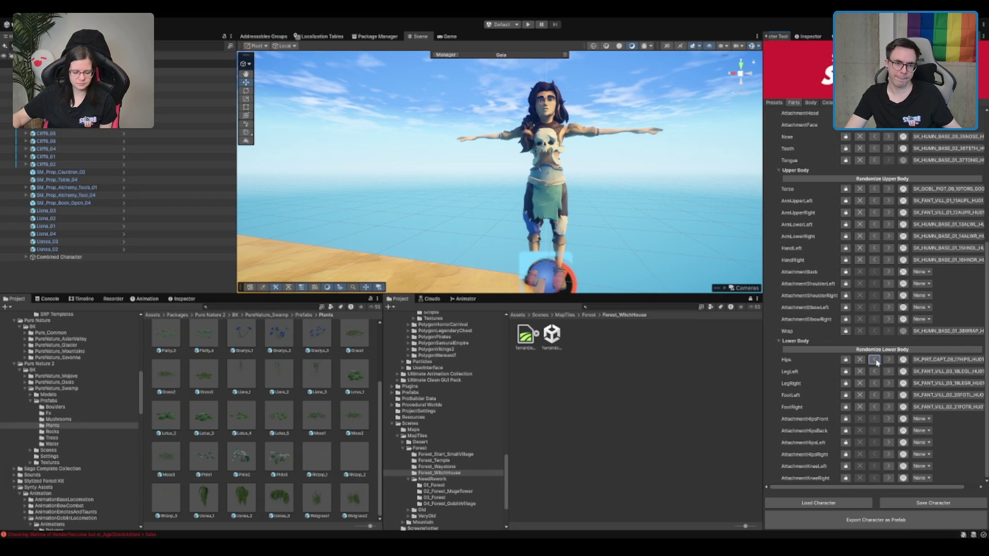
Step: Continue cycling Hips options to the long villager skirt
click(875, 360)
click(875, 360)
click(875, 360)
click(875, 360)
click(875, 360)
click(875, 360)
click(875, 360)
click(875, 360)
click(875, 360)
click(875, 360)
click(875, 360)
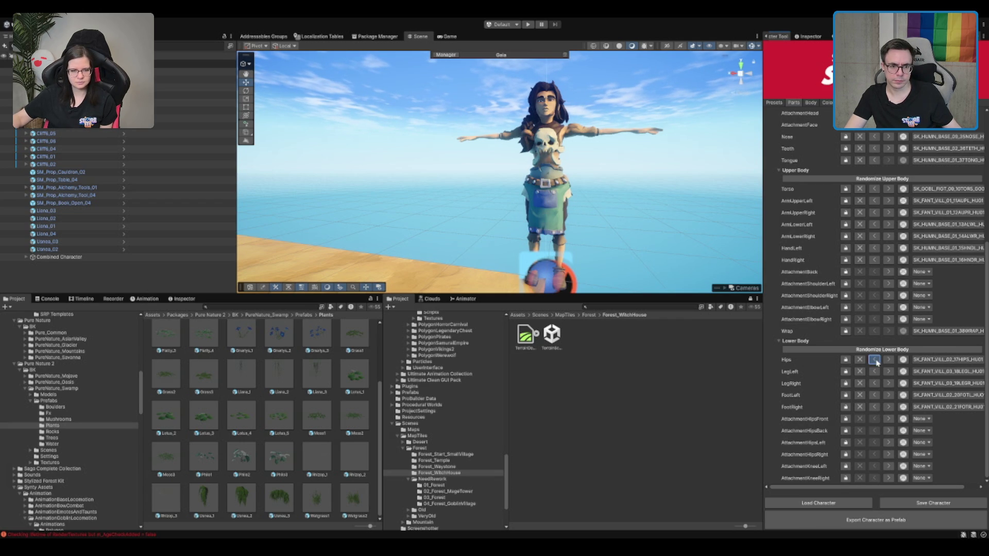
click(875, 360)
click(875, 360)
click(875, 360)
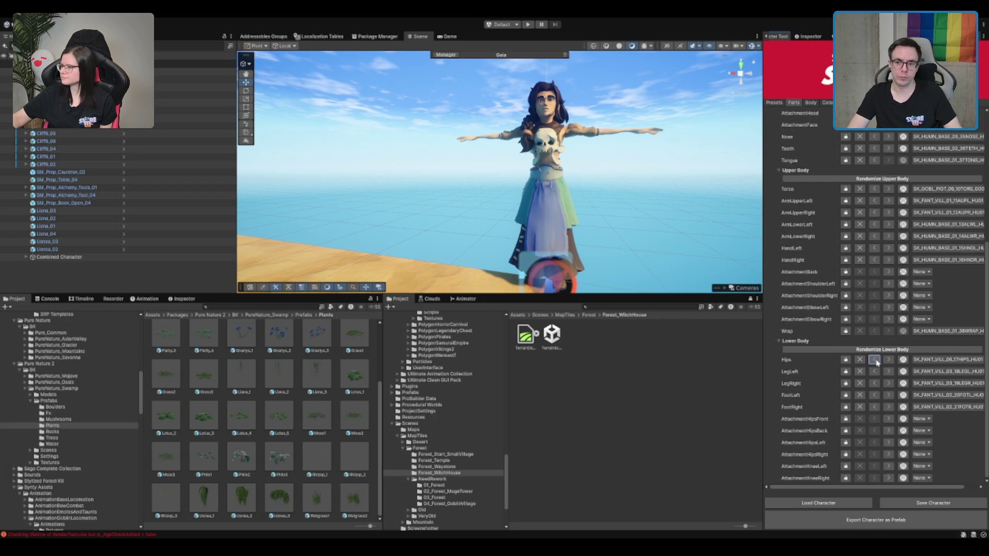
Step: Try skeleton, knight and elven lower bodies, then clear the Hips part to None
click(875, 361)
click(875, 361)
click(875, 361)
click(875, 361)
click(875, 360)
click(875, 360)
click(875, 361)
click(875, 360)
click(875, 361)
click(875, 361)
click(875, 361)
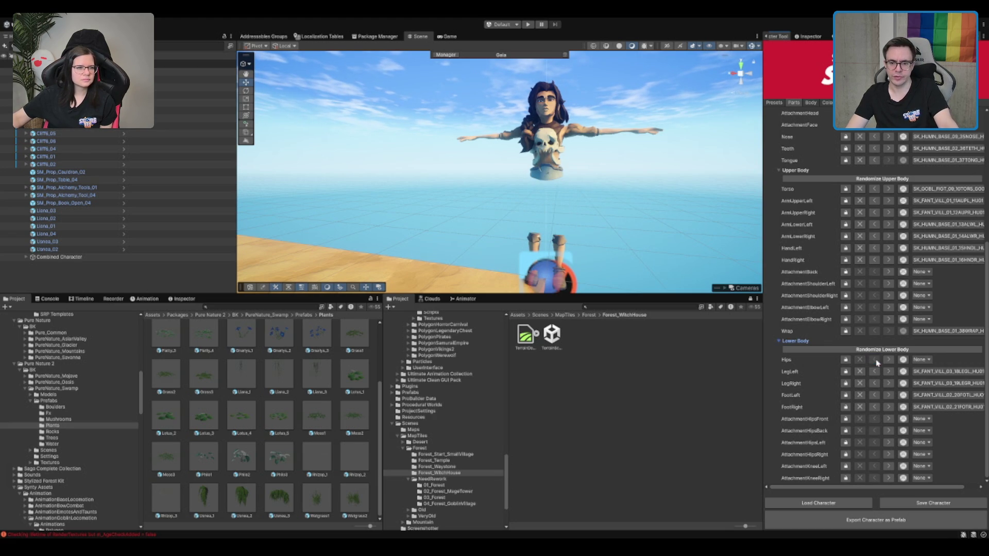
click(888, 360)
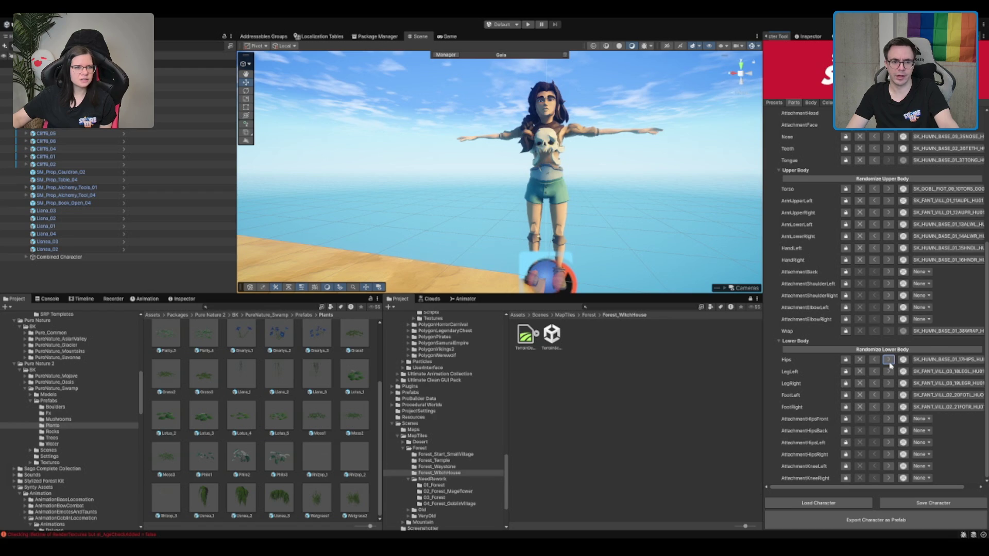
click(889, 360)
click(875, 361)
click(874, 360)
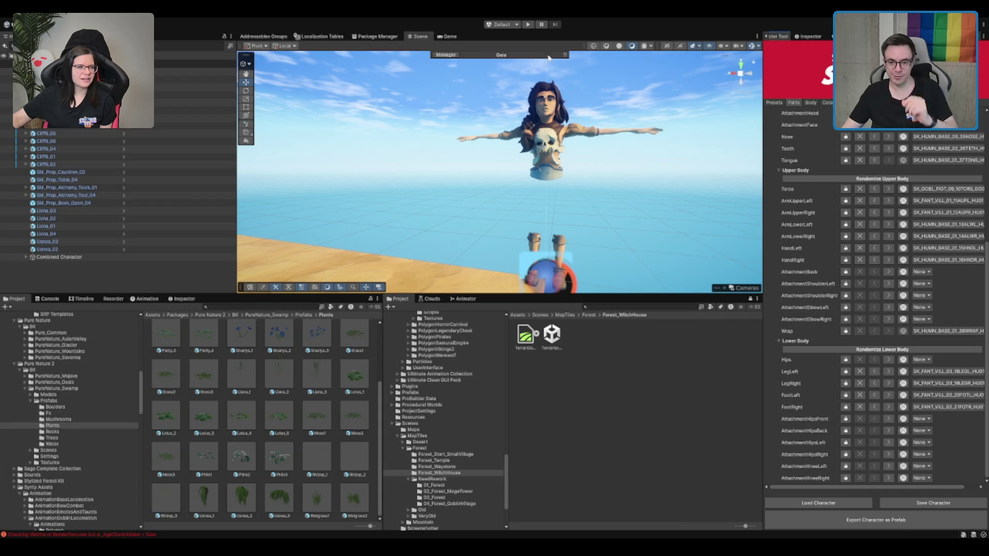
scroll(836, 179, up, 3)
Step: Cycle the hips part until the witch wears a long multicoloured Fantasy Villagers skirt
scroll(814, 195, down, 2)
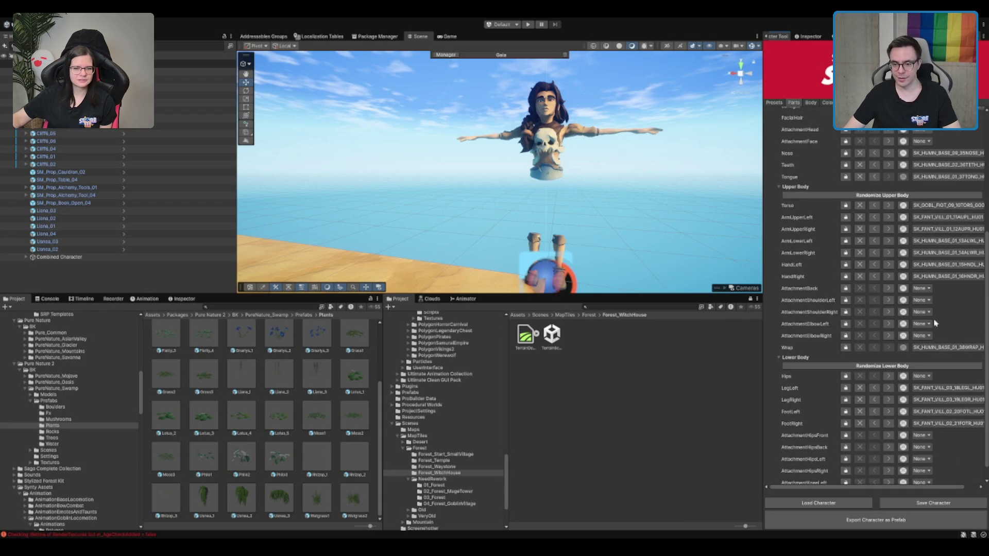
click(889, 376)
click(889, 376)
click(889, 376)
click(889, 376)
click(889, 377)
click(888, 377)
click(889, 376)
click(889, 376)
click(888, 377)
click(888, 376)
click(888, 376)
Step: Try torso pieces: tan shirt, brown vests, ribcage armour, goblin tops, pirate shirt, laced vest
scroll(553, 146, down, 2)
scroll(553, 146, up, 2)
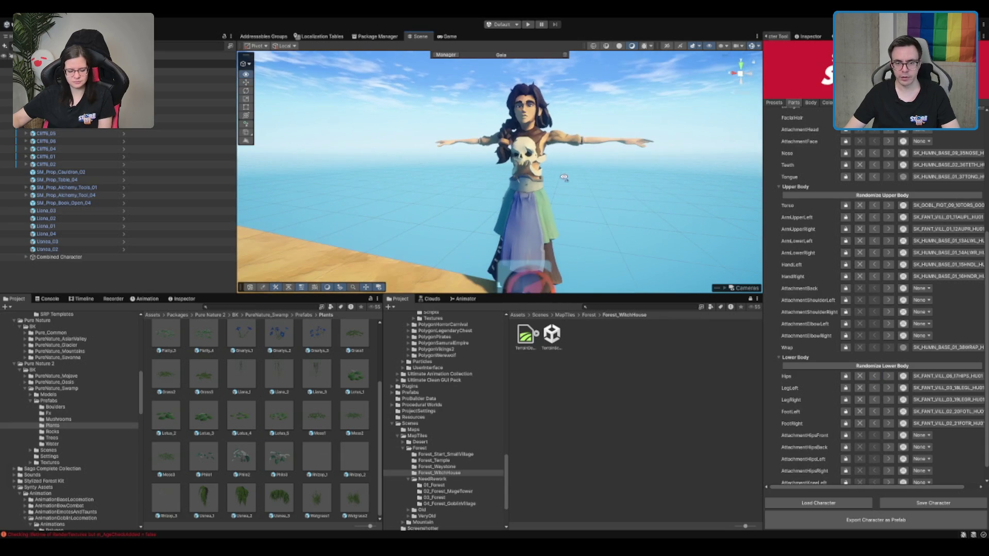
click(879, 206)
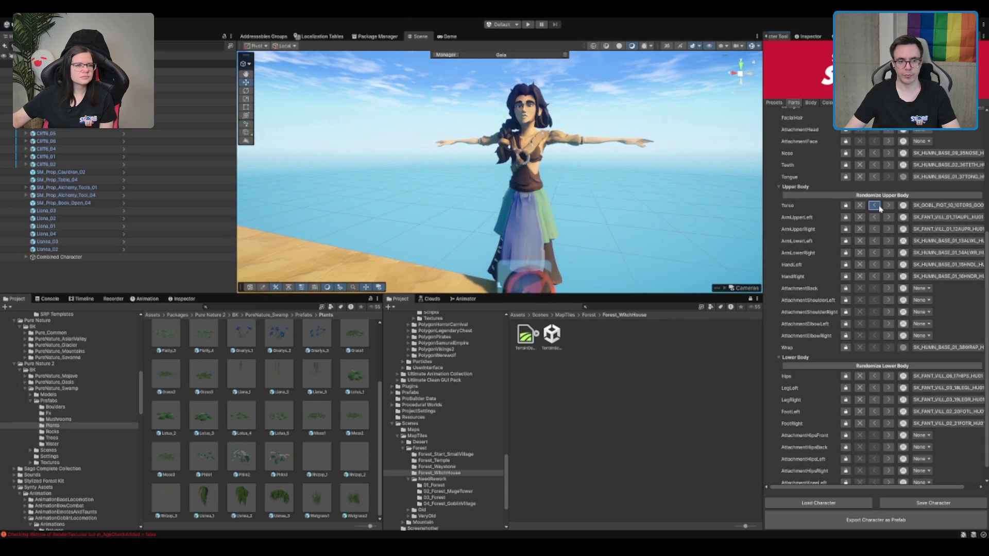
click(878, 206)
click(879, 206)
click(879, 206)
click(878, 206)
click(878, 206)
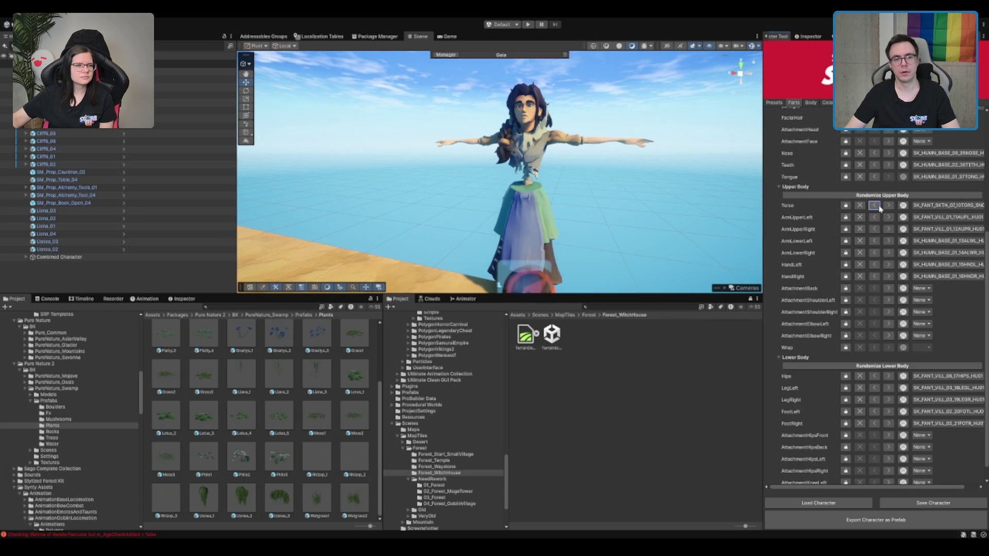
click(878, 206)
click(879, 206)
click(889, 206)
click(888, 206)
click(889, 206)
click(889, 206)
click(889, 207)
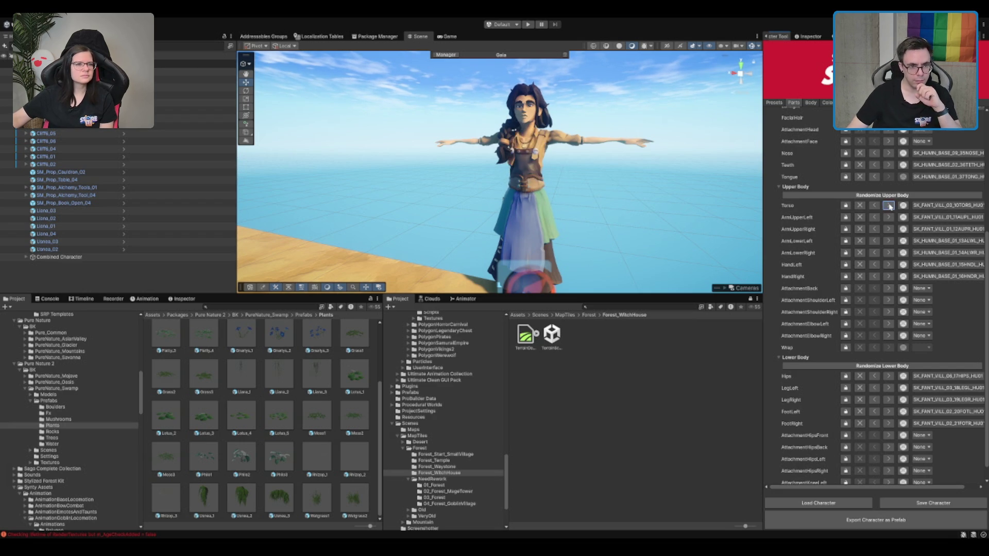
click(889, 207)
click(890, 207)
click(889, 206)
click(889, 206)
click(890, 206)
click(890, 207)
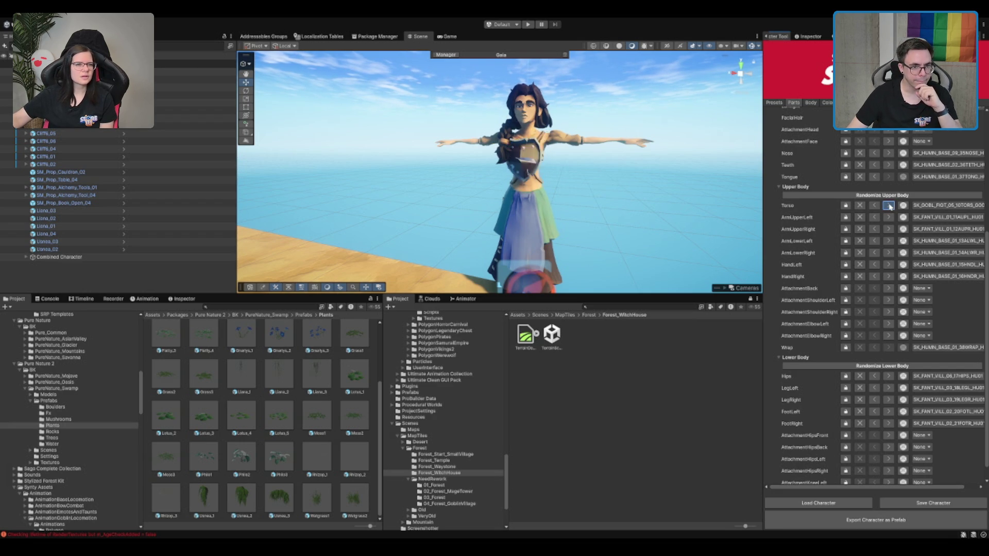
click(890, 207)
click(889, 207)
click(890, 206)
click(890, 206)
click(889, 207)
click(889, 207)
click(878, 207)
click(878, 208)
click(878, 208)
click(878, 208)
click(877, 208)
click(877, 208)
click(877, 208)
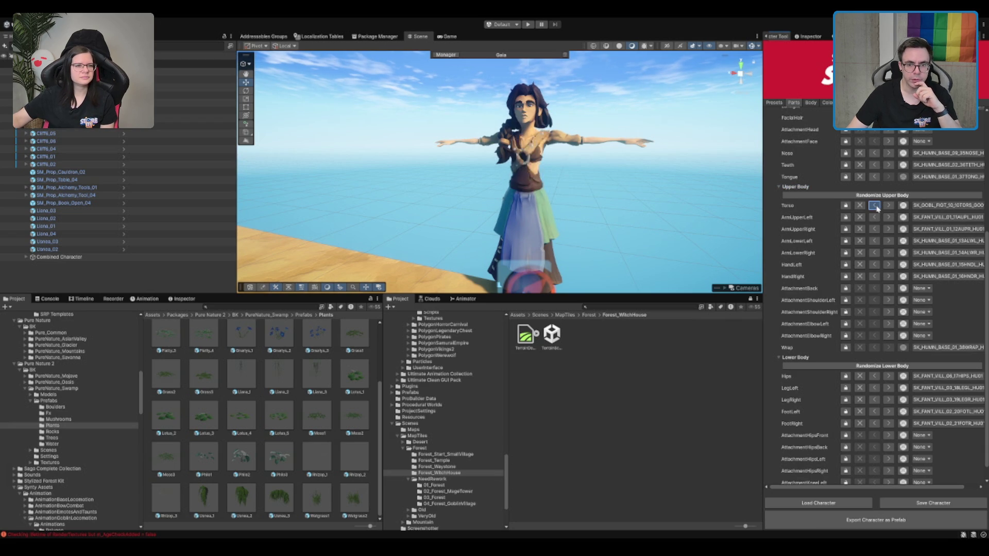
click(877, 208)
click(877, 208)
click(878, 208)
click(878, 208)
click(877, 208)
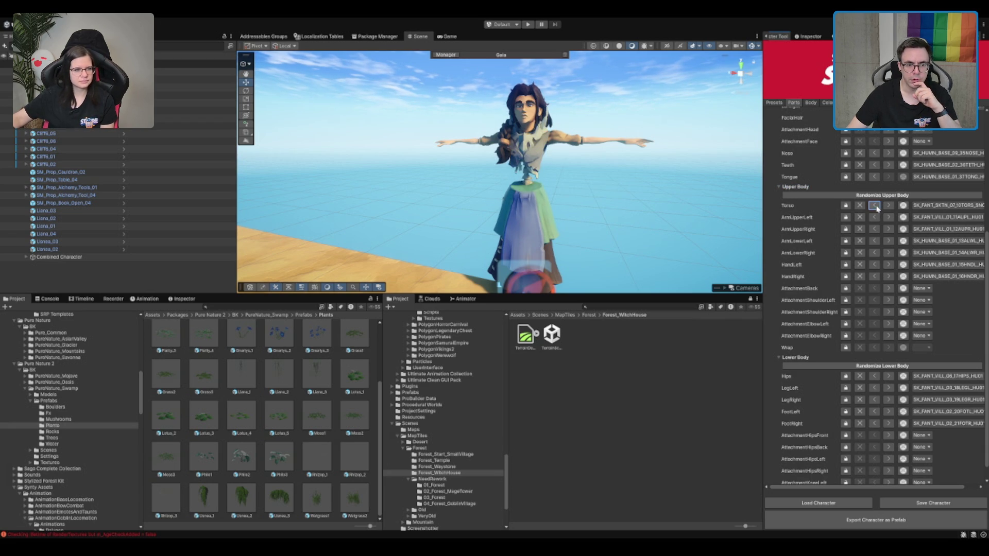
click(887, 207)
Step: Try armoured, grey knight, elven and bikini torso pieces, then remove the torso entirely
click(877, 207)
click(877, 208)
click(878, 207)
click(878, 208)
click(877, 207)
click(878, 207)
click(877, 207)
click(877, 207)
click(877, 208)
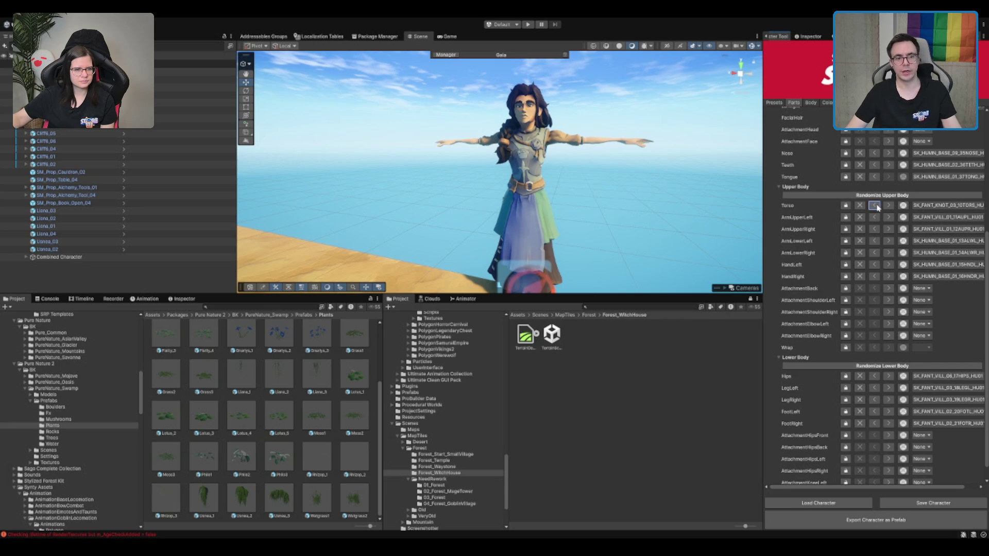
click(878, 208)
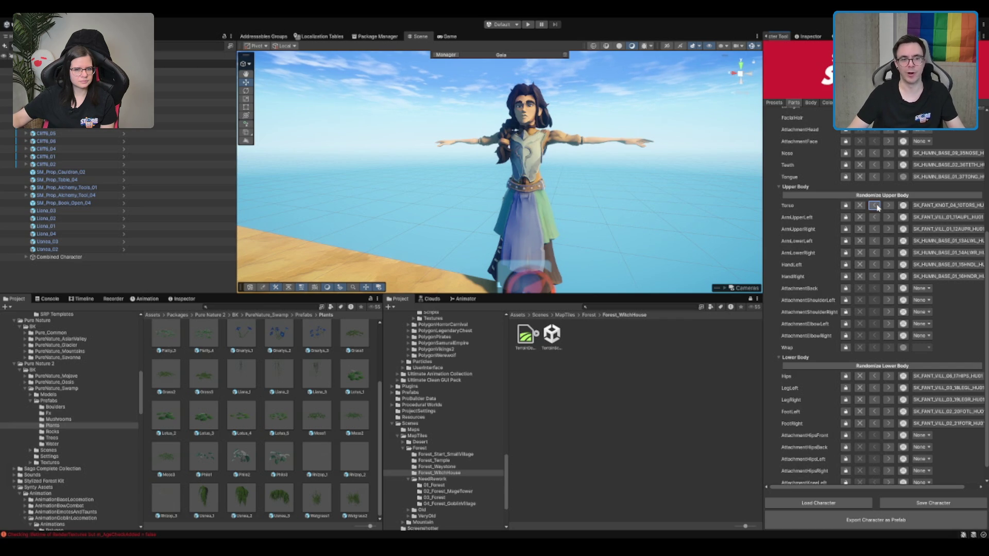
click(877, 207)
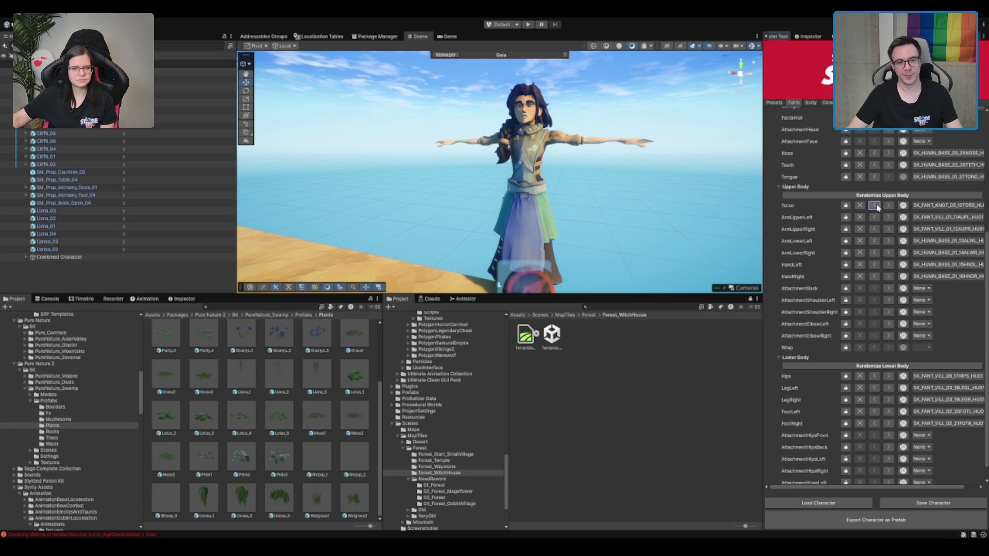
click(877, 208)
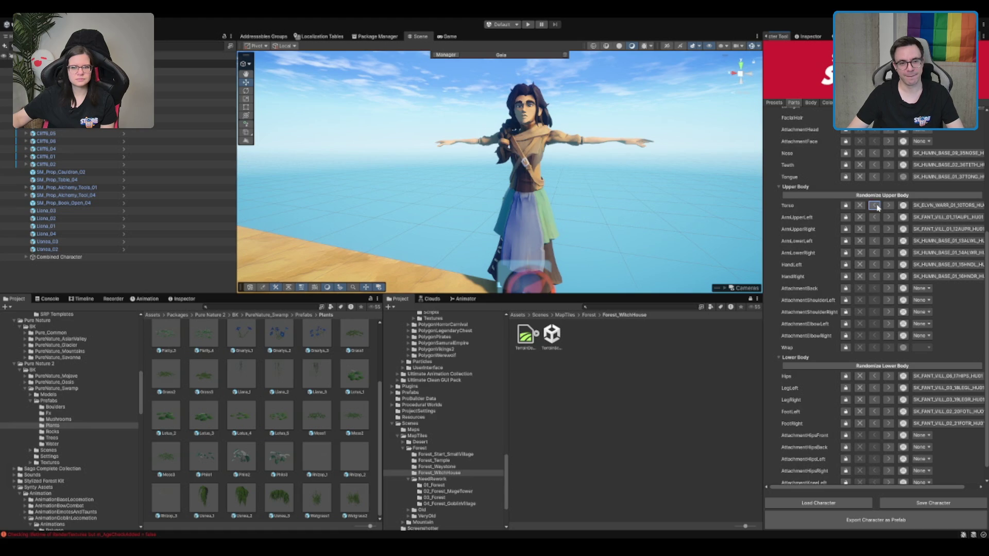
click(878, 207)
click(878, 208)
click(878, 208)
click(878, 207)
click(878, 207)
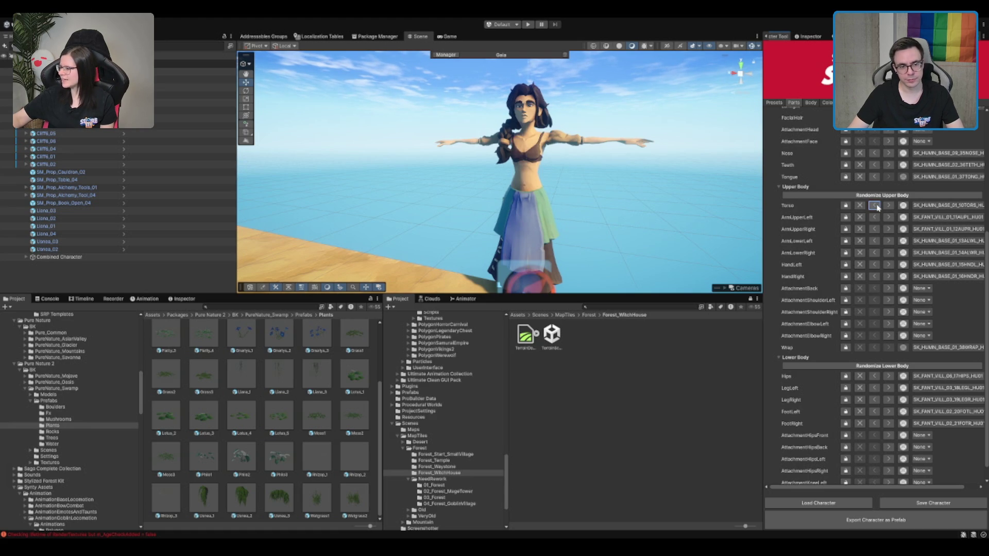
click(878, 207)
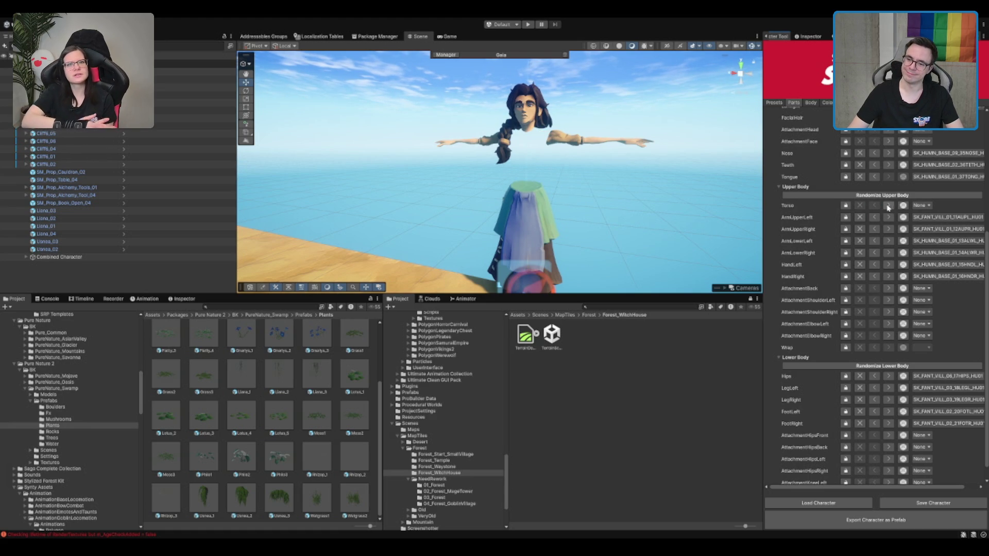
Step: Restore a torso and cycle until the plain tan SK_FANT_VILL_03 shirt is selected
click(886, 207)
click(889, 207)
click(890, 207)
click(890, 207)
click(890, 207)
click(890, 207)
click(890, 207)
click(890, 208)
click(890, 207)
click(889, 207)
click(890, 207)
click(890, 207)
click(890, 207)
click(890, 207)
click(889, 207)
click(890, 207)
click(890, 207)
click(890, 207)
click(890, 207)
click(890, 207)
click(889, 207)
click(889, 207)
click(889, 207)
click(887, 208)
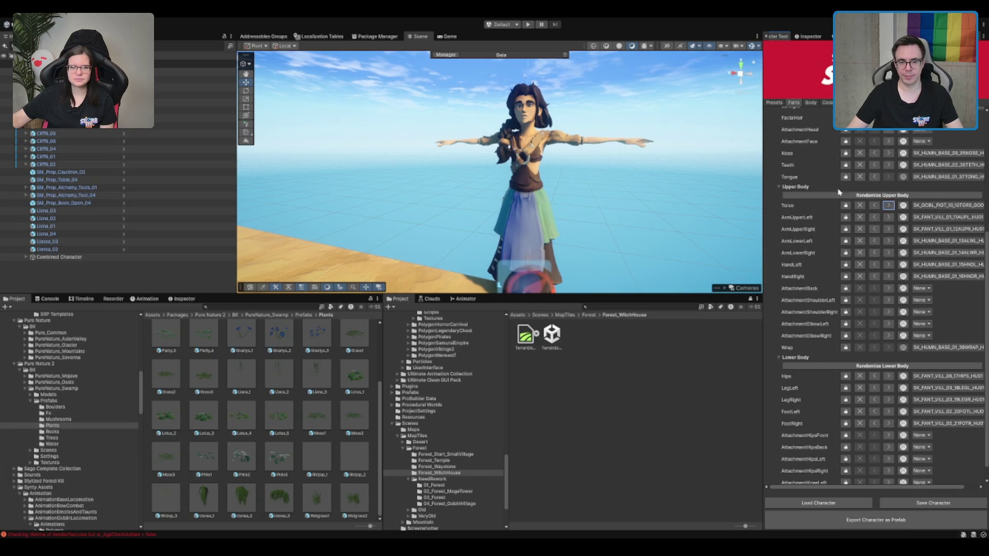
click(875, 206)
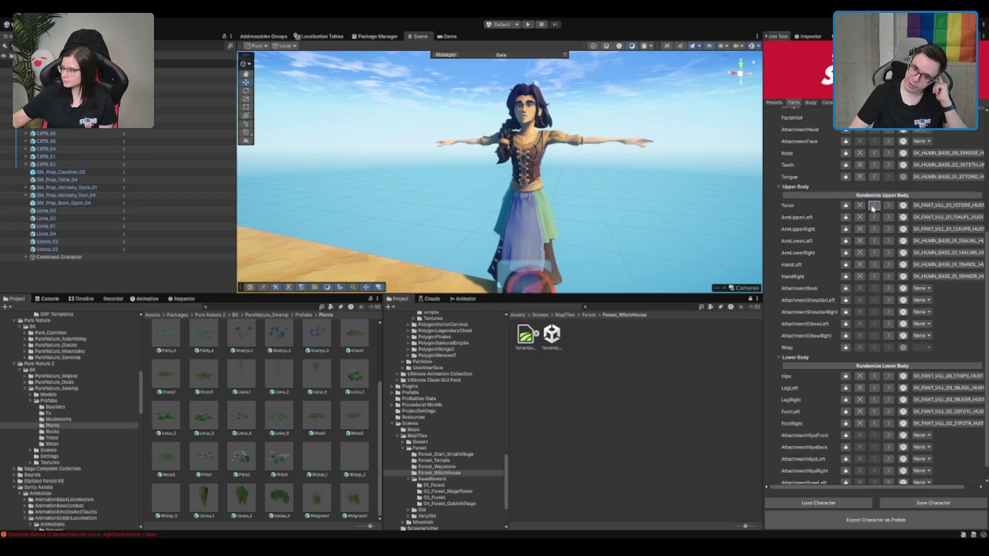
click(873, 206)
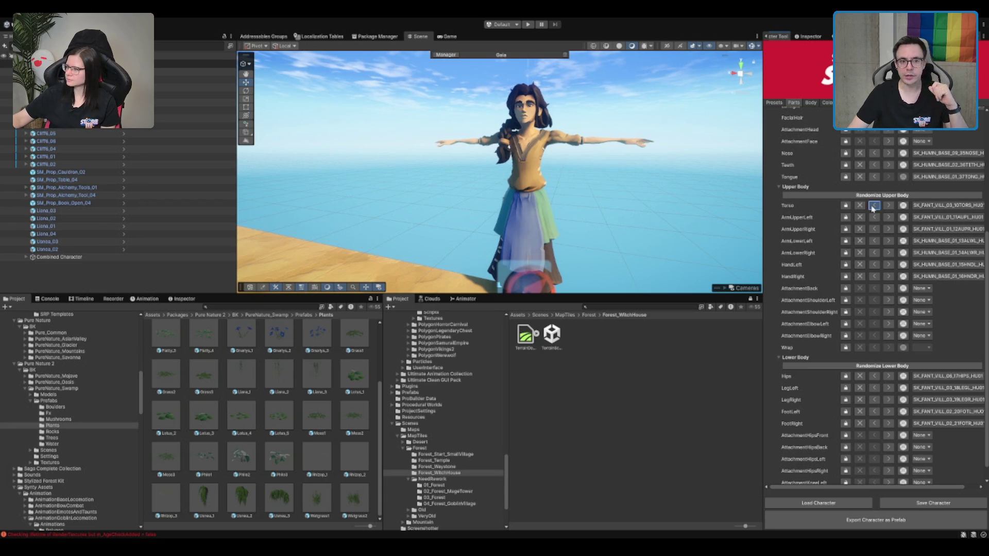
drag(641, 134, 628, 148)
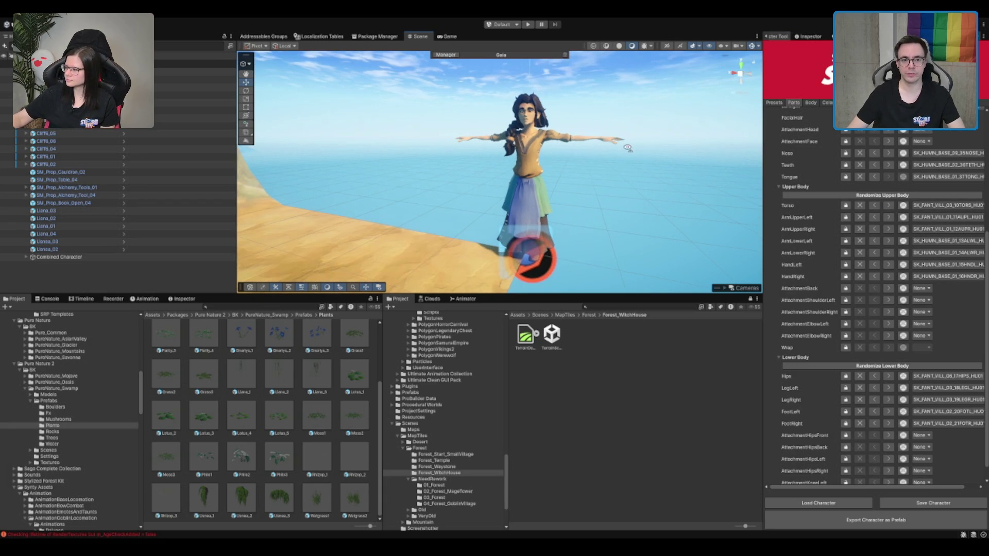
Step: Zoom and orbit in on the witch's face and enlarge the Scene view
scroll(638, 170, up, 5)
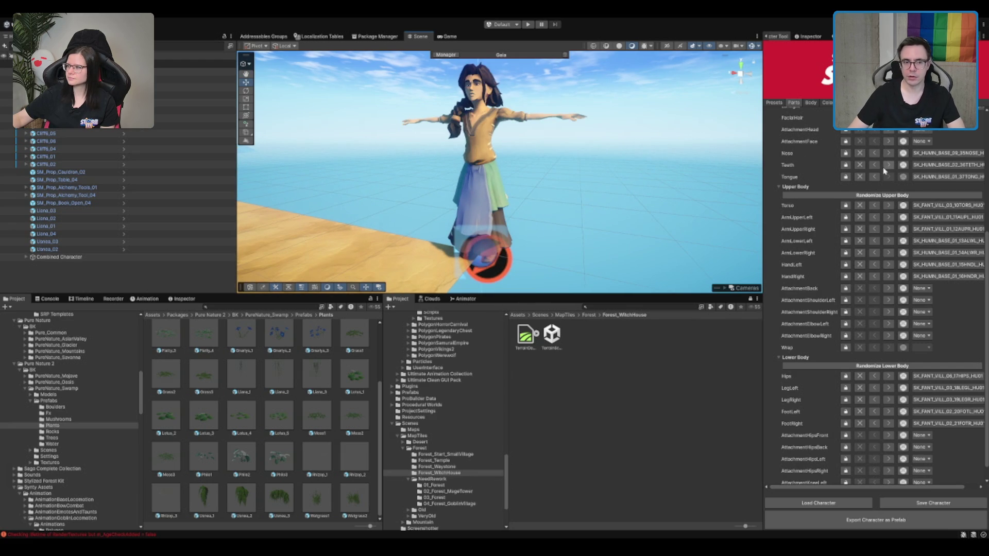
scroll(810, 118, up, 5)
scroll(824, 117, up, 3)
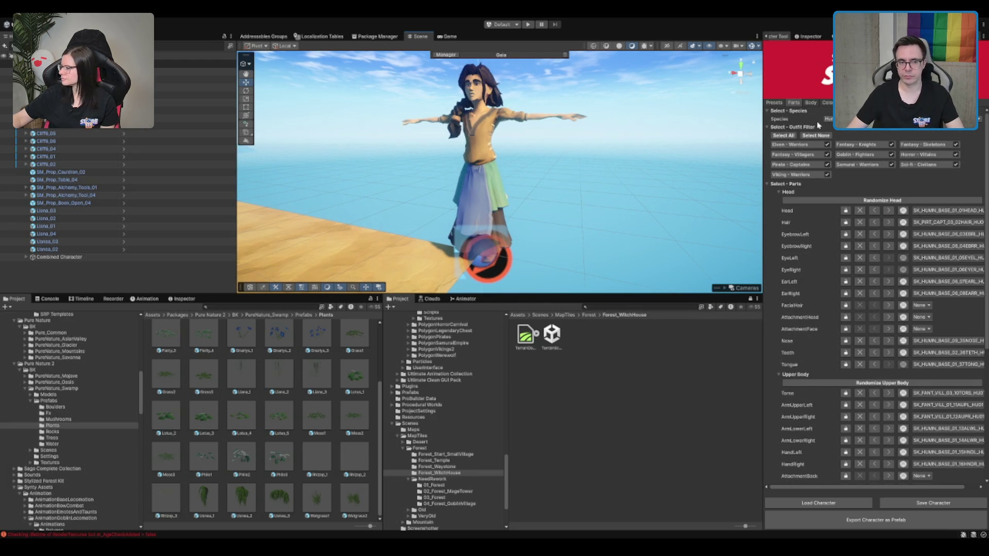
scroll(622, 181, up, 5)
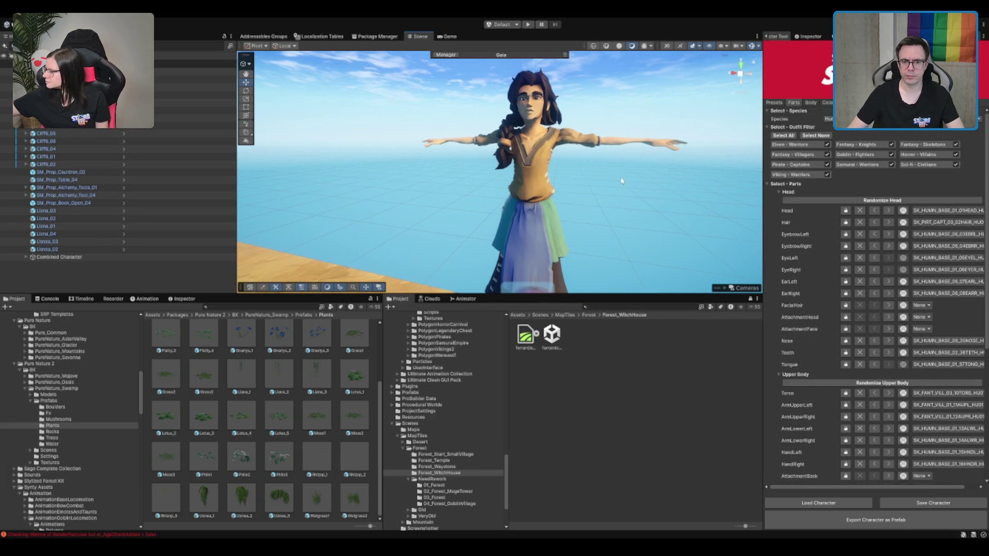
scroll(603, 166, up, 5)
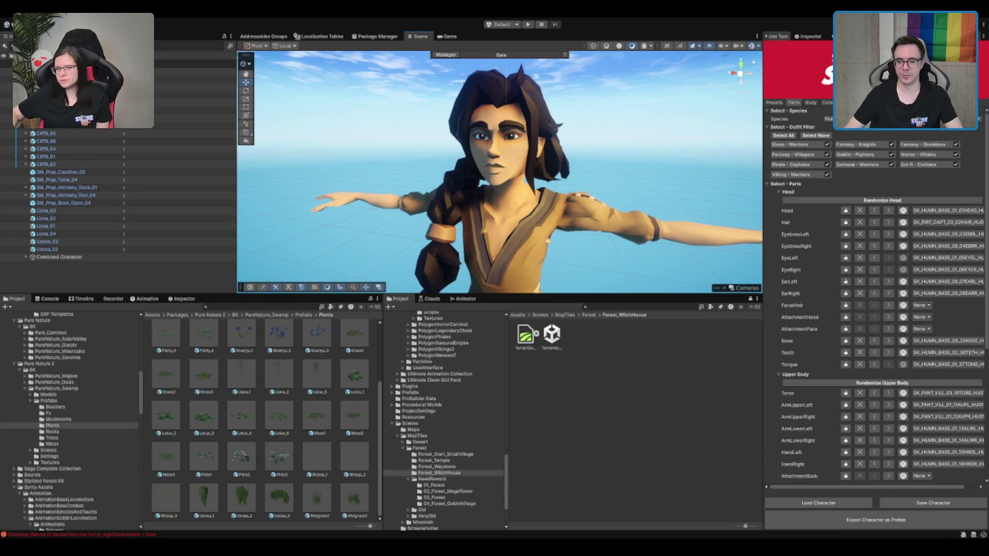
drag(651, 247, 669, 221)
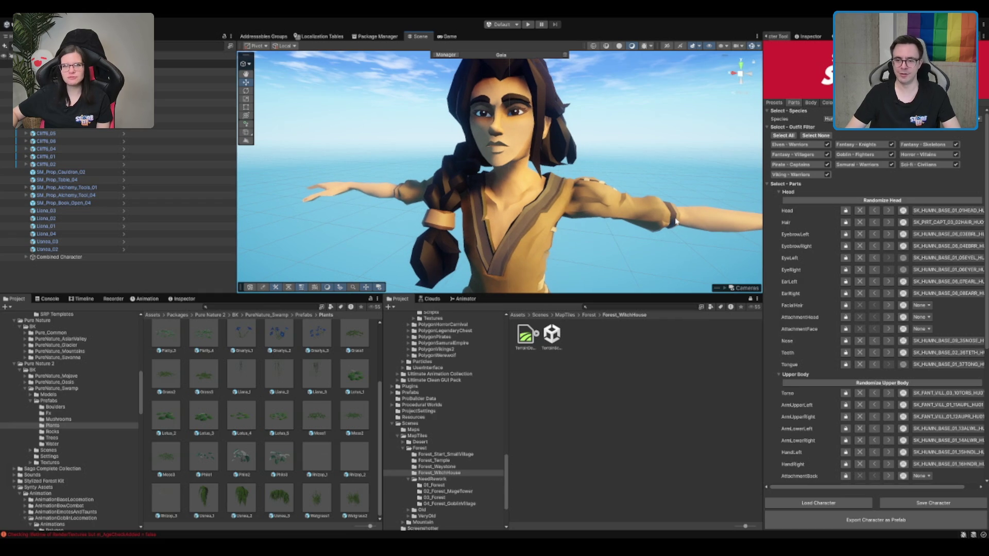
drag(549, 299, 549, 419)
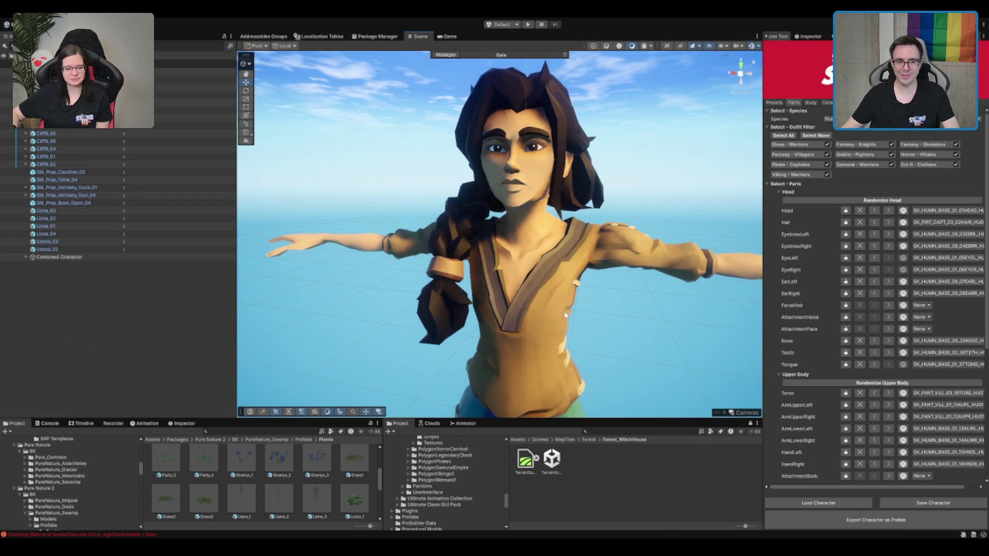
Step: Give the witch thick dark Humans eyebrows: left variant 10, right variant 07
click(889, 235)
click(889, 235)
click(888, 234)
click(888, 235)
click(889, 235)
click(874, 235)
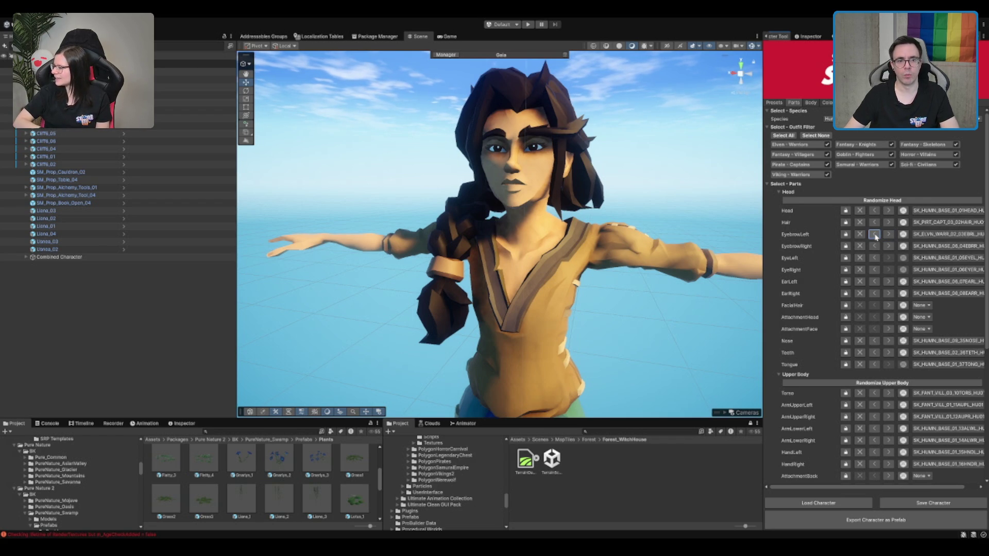
click(874, 234)
click(888, 247)
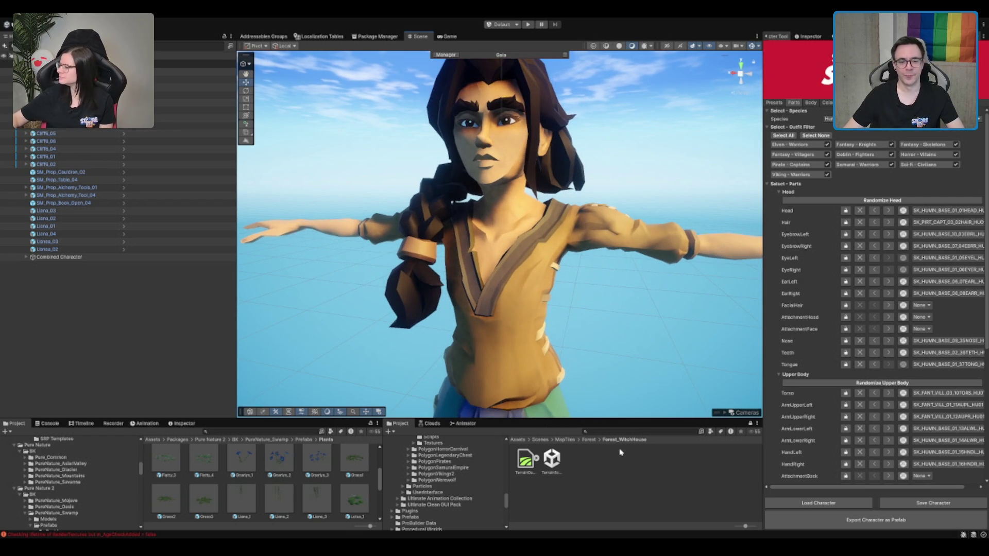
click(615, 430)
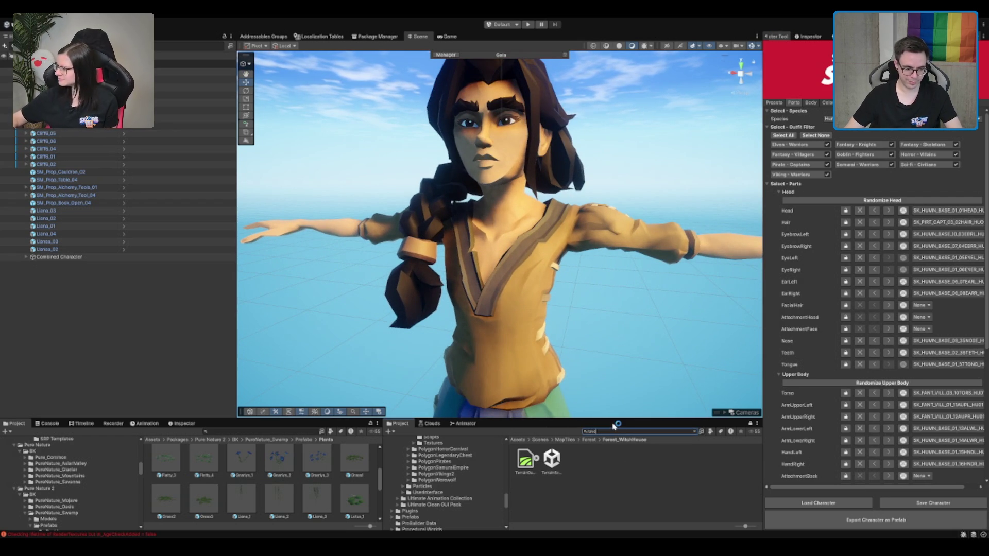
Step: Pick the dark raven material from the project search and select the combined witch character
text(n)
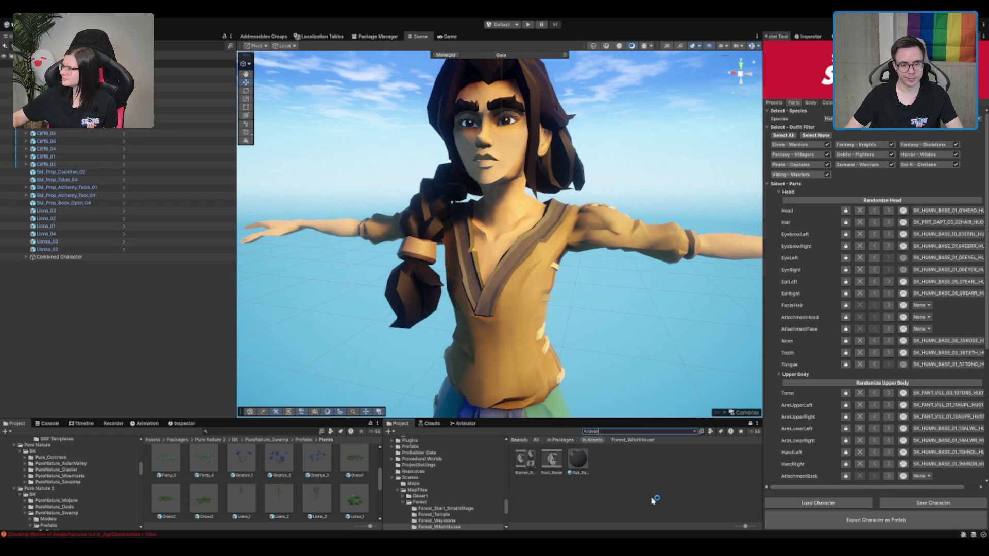
click(588, 459)
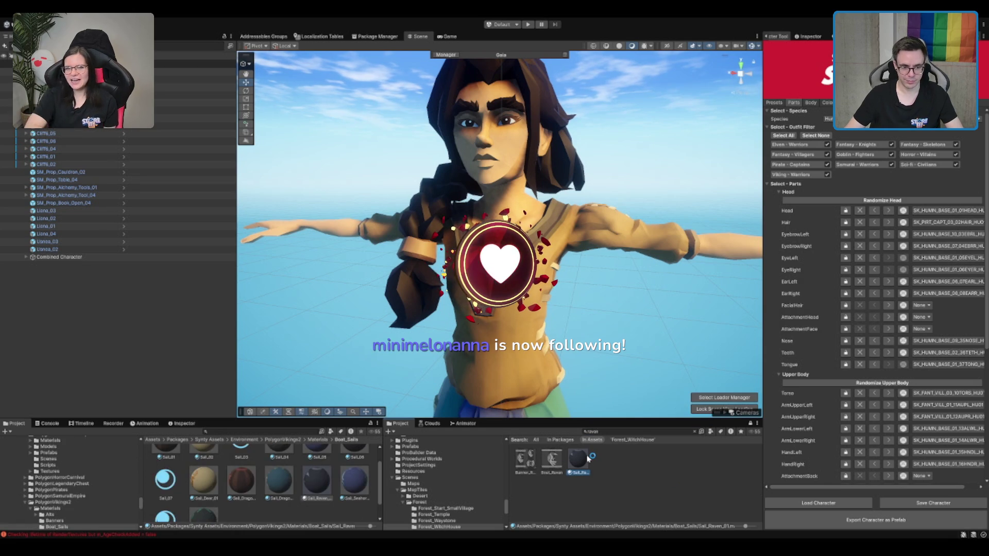
scroll(591, 314, up, 1)
scroll(591, 314, down, 2)
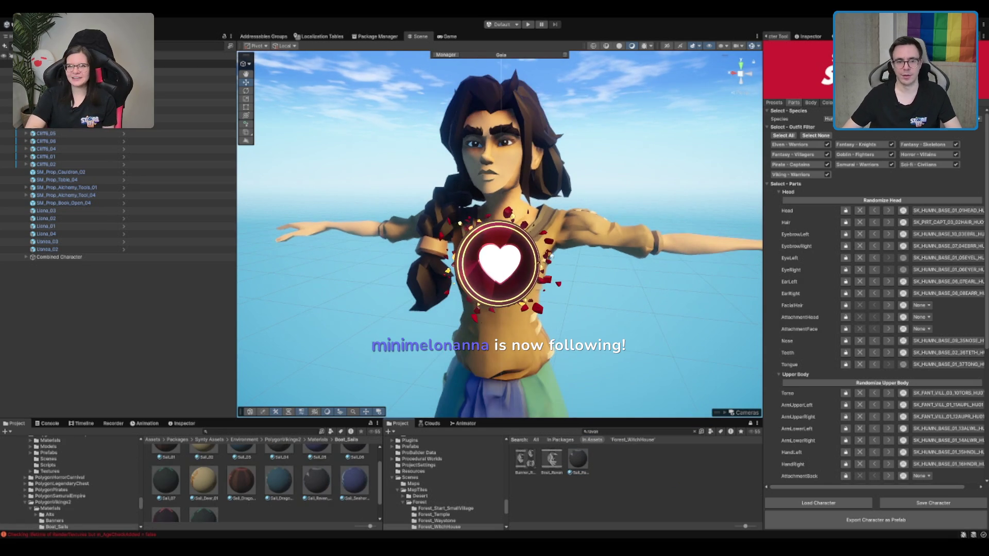
click(545, 122)
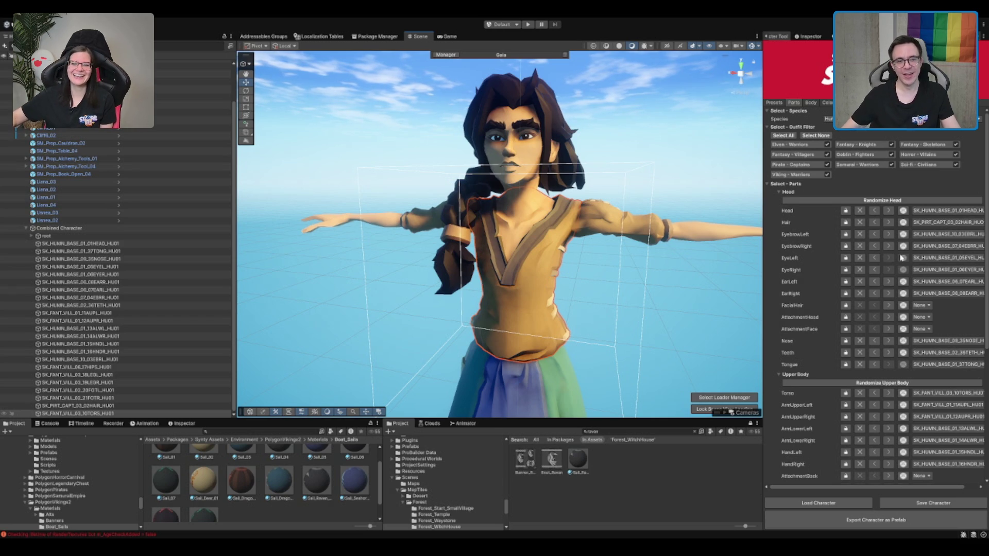
Step: Deselect the character and zoom and orbit closer to her face, shirt and skirt
scroll(515, 136, down, 5)
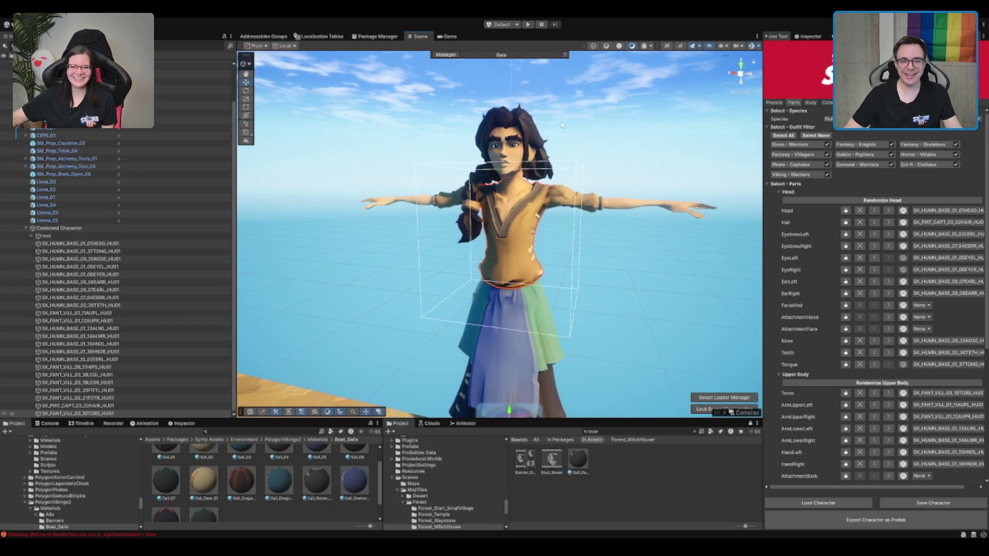
click(585, 144)
scroll(587, 134, up, 2)
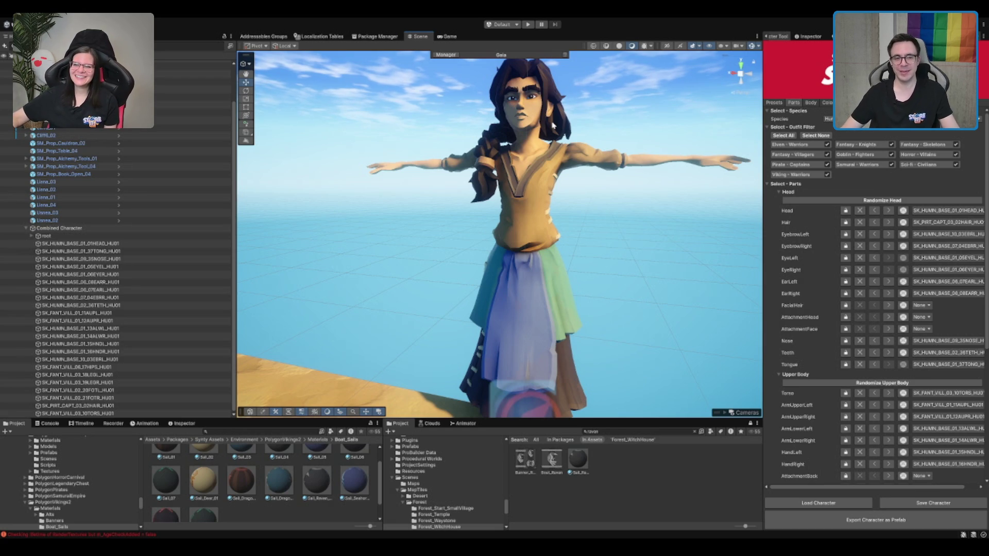
drag(552, 123, 609, 147)
scroll(609, 147, up, 3)
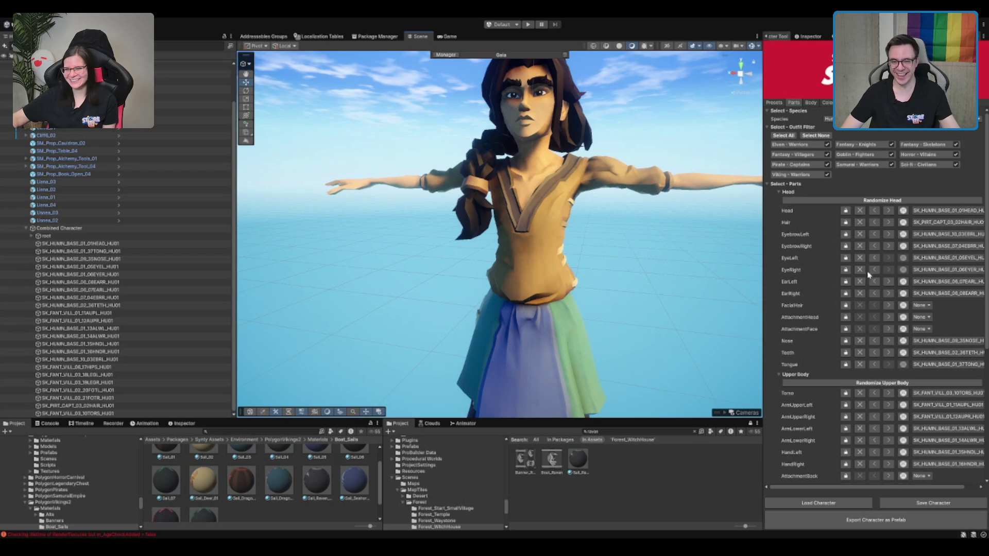
Step: Cycle through many FacialHair beard and goatee styles, then clear the facial hair
click(888, 304)
click(888, 305)
click(888, 305)
click(888, 305)
click(889, 305)
click(888, 305)
click(889, 305)
click(890, 305)
click(891, 304)
click(890, 305)
click(878, 305)
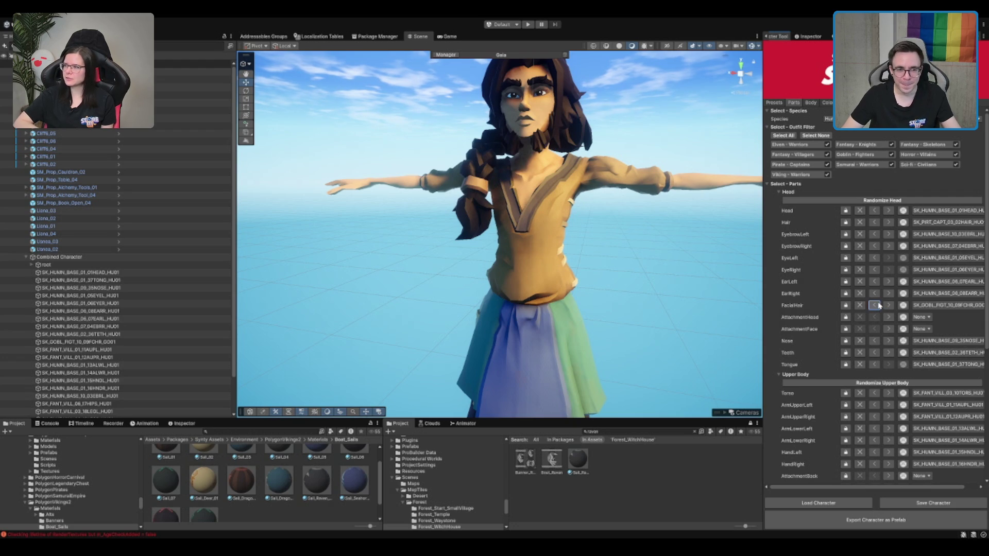
click(879, 305)
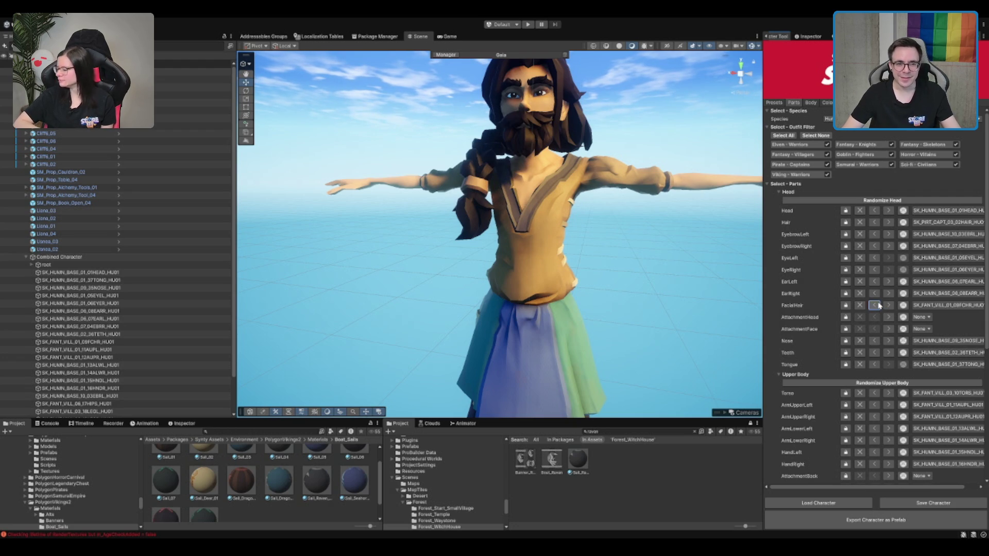
click(891, 305)
click(891, 305)
click(890, 305)
click(891, 305)
click(890, 305)
click(891, 305)
click(891, 304)
click(891, 305)
click(890, 305)
click(890, 304)
click(890, 305)
click(890, 304)
click(890, 304)
click(891, 305)
click(890, 304)
click(890, 305)
click(890, 305)
click(890, 305)
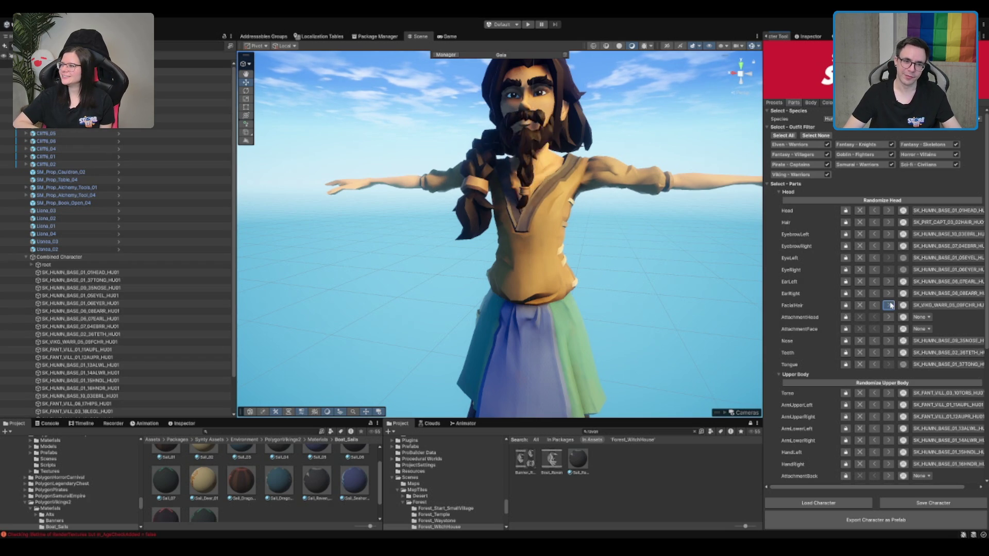
click(890, 305)
scroll(678, 159, down, 3)
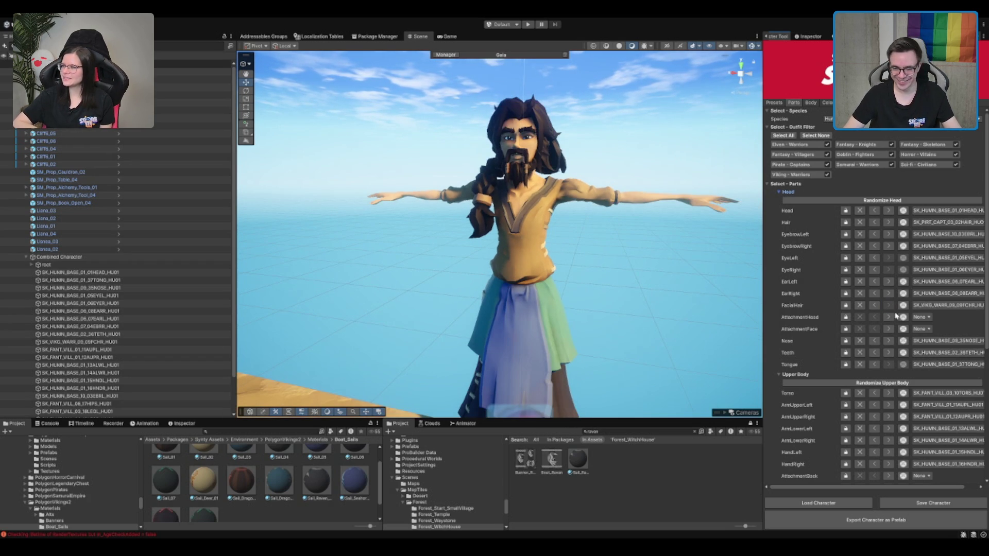
click(859, 304)
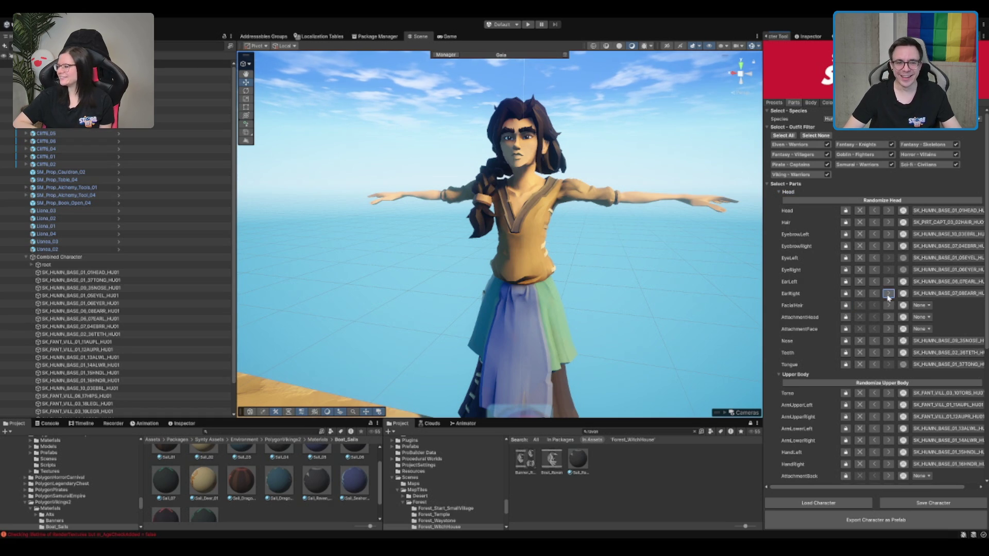
Step: Preview a different EarRight part and return to the original ear
click(888, 296)
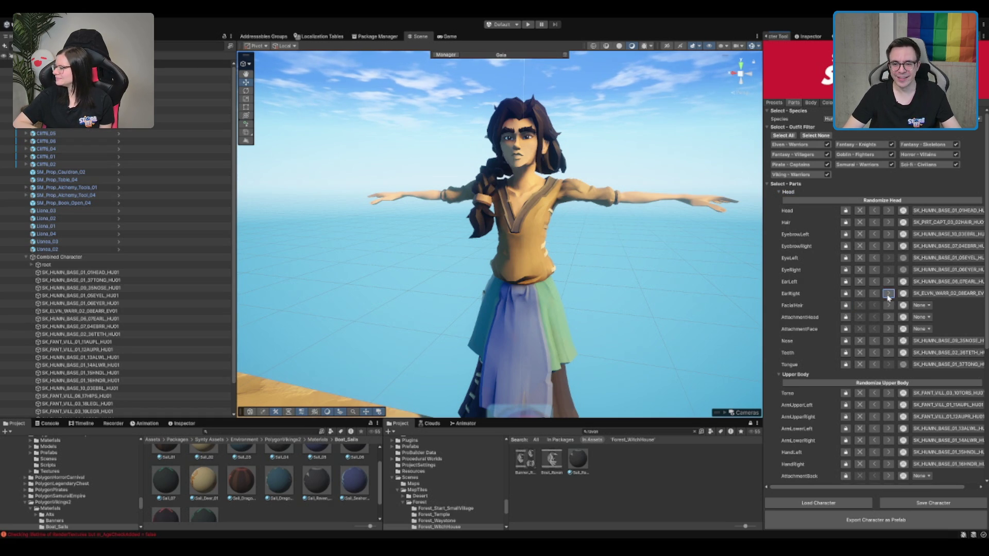
click(876, 293)
click(876, 293)
click(888, 293)
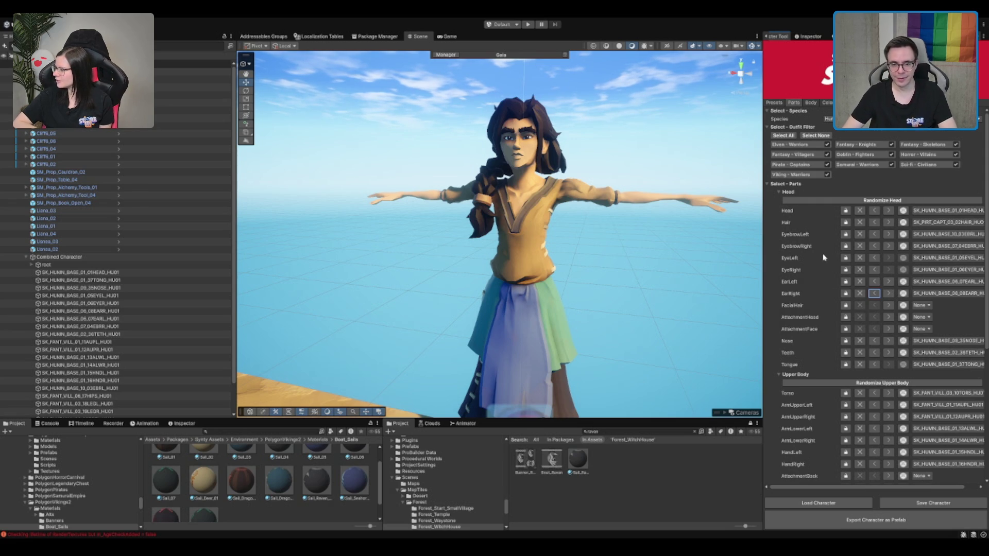
Step: Switch the Nose to a different Humans base shape and try several Teeth sets
click(890, 342)
click(875, 341)
click(888, 341)
click(890, 341)
click(890, 354)
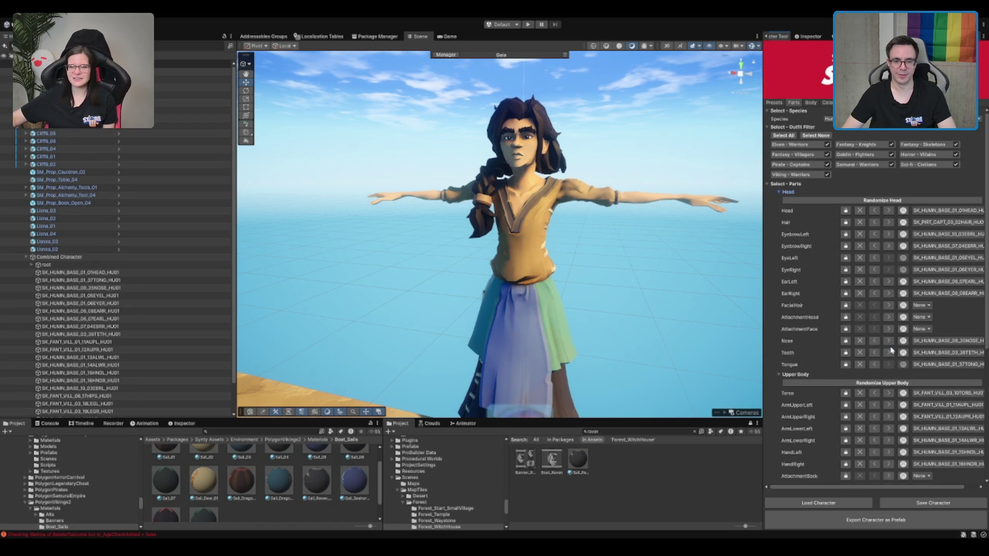
click(889, 353)
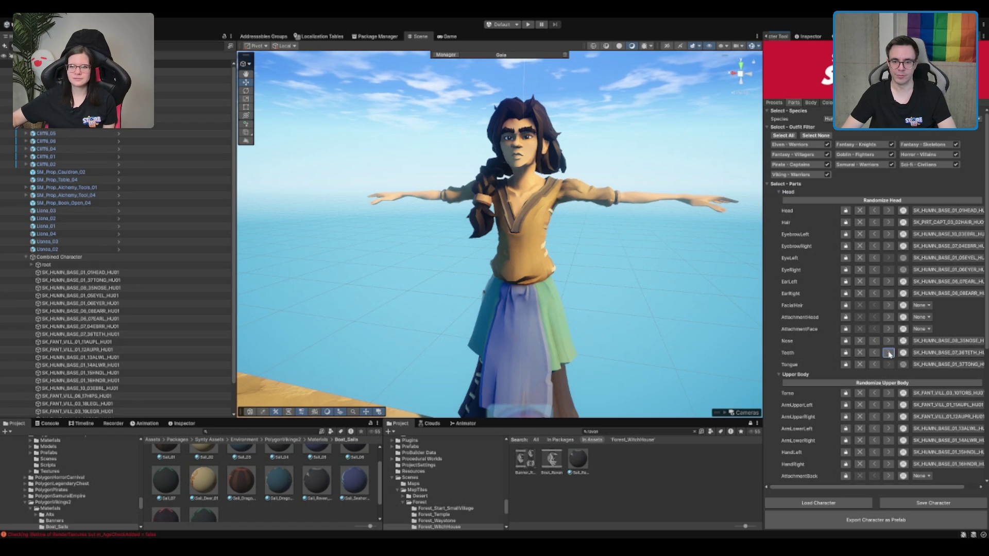
click(877, 353)
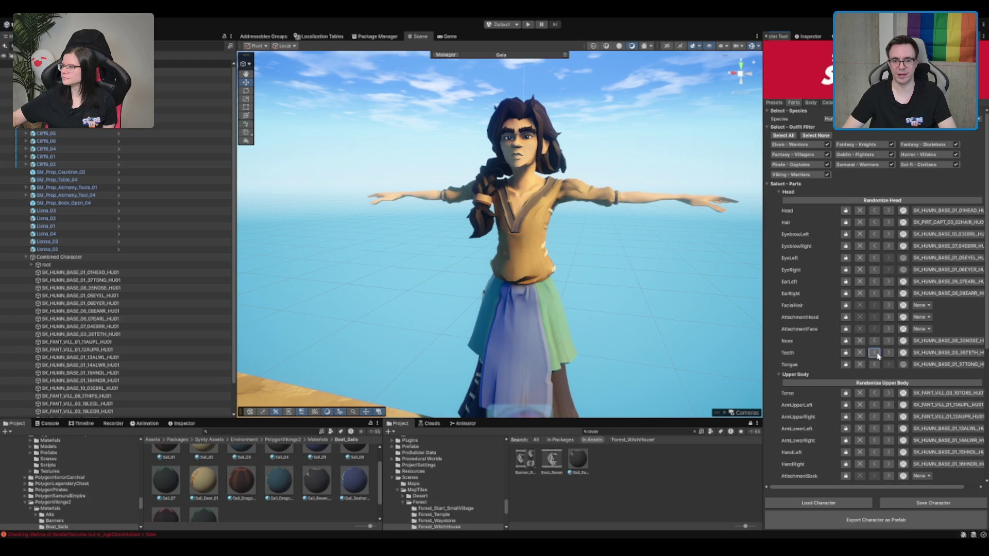
Step: Zoom and orbit the Scene view into the mouth while swapping Teeth sets
scroll(531, 242, up, 5)
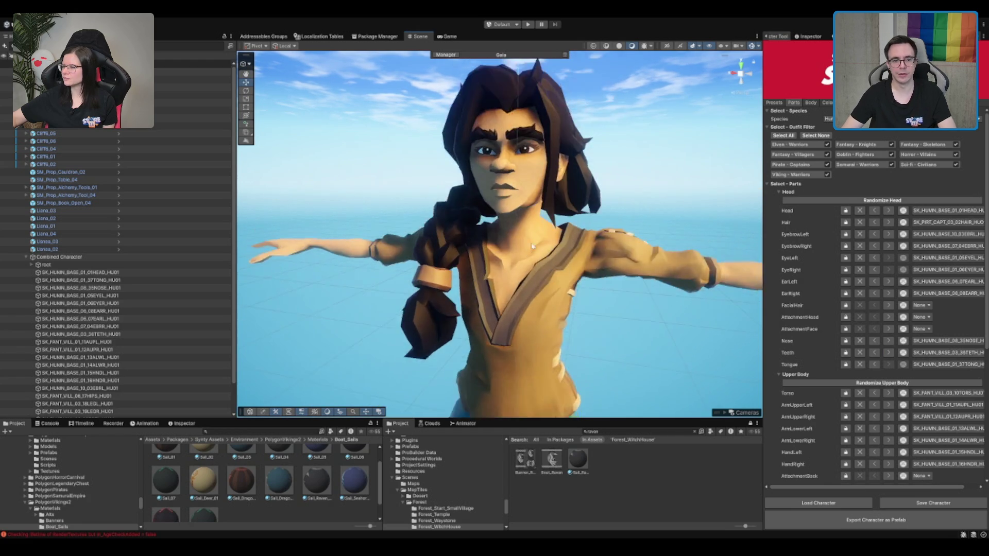
scroll(531, 242, up, 10)
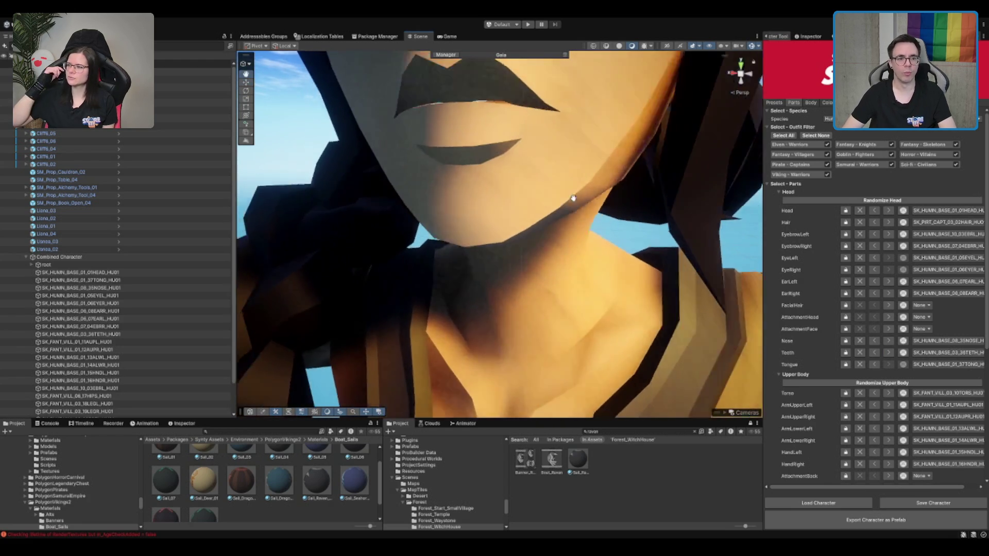
scroll(573, 198, up, 10)
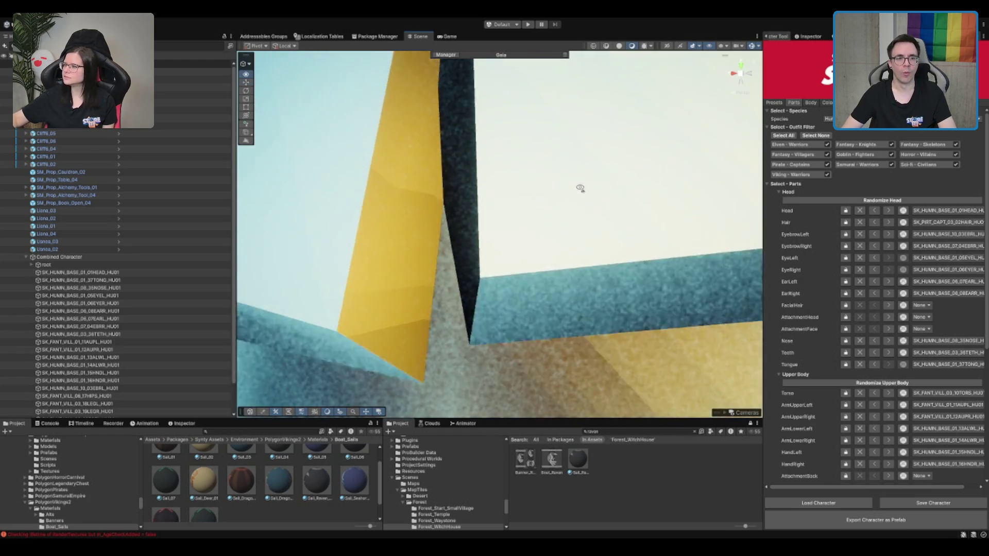
mouse_move(580, 188)
mouse_down()
mouse_move(532, 157)
mouse_move(548, 173)
mouse_up()
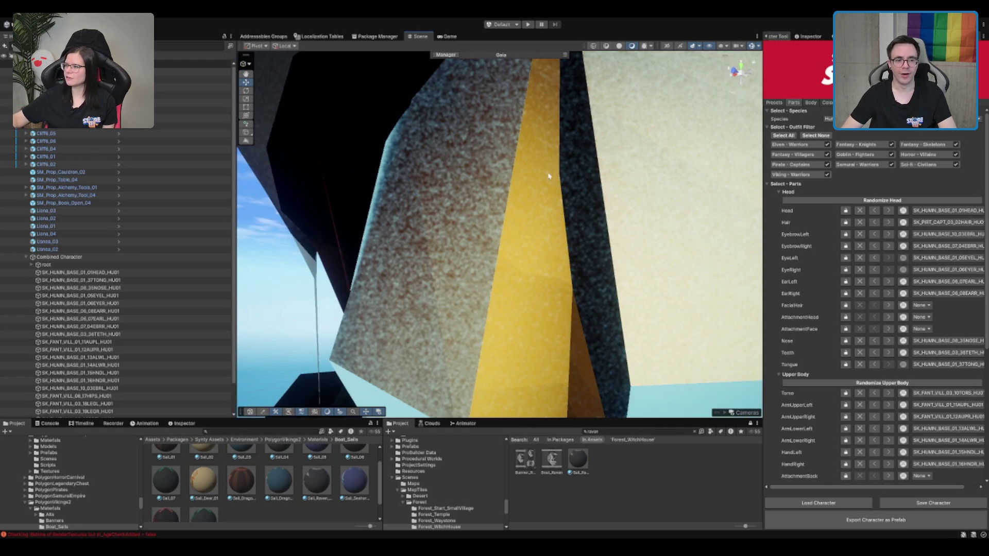
click(874, 353)
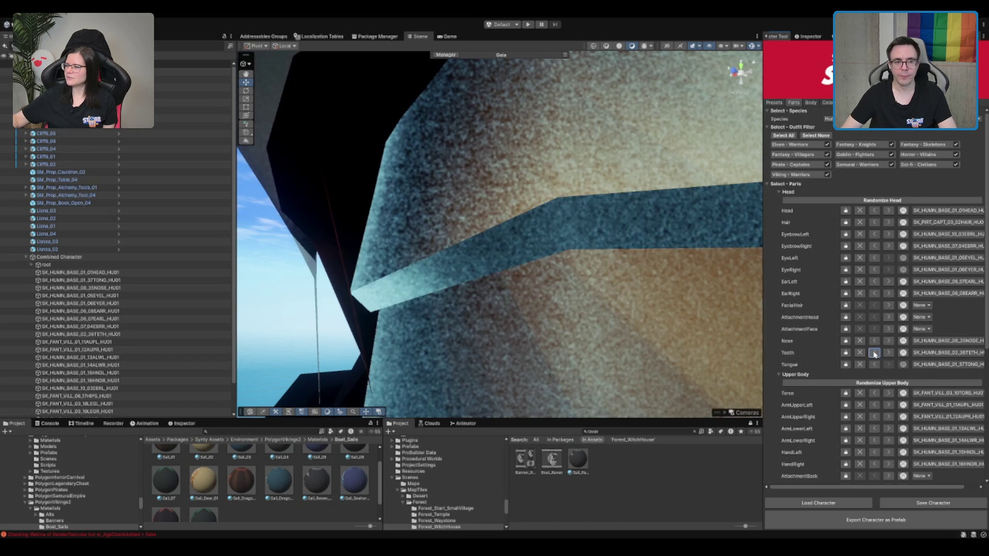
click(888, 352)
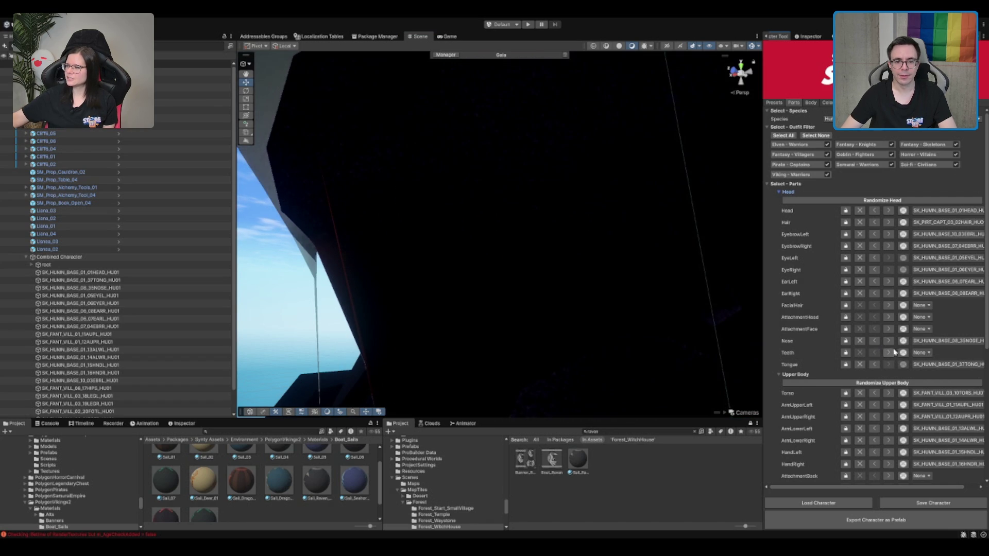
mouse_move(588, 240)
mouse_down()
mouse_move(682, 245)
mouse_move(654, 132)
mouse_move(569, 214)
mouse_move(618, 211)
mouse_up()
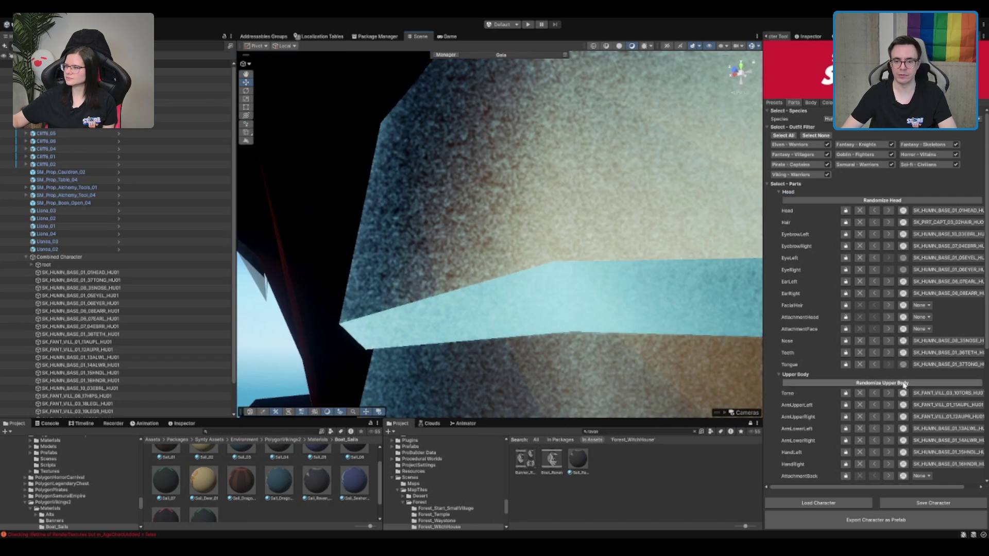
Step: Step through Teeth sets to Pirate Captains variant 10, then frame the face
click(892, 352)
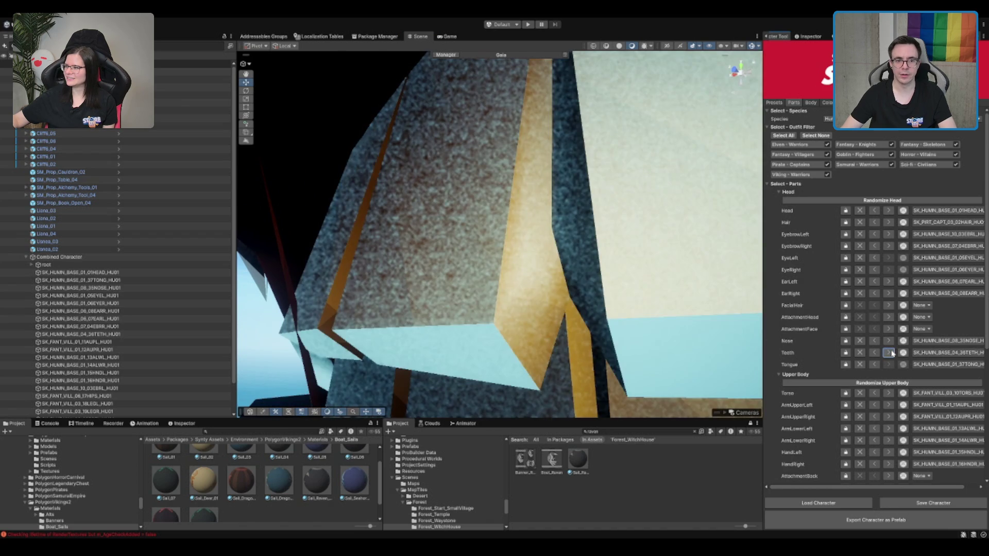
click(893, 352)
click(892, 353)
click(891, 354)
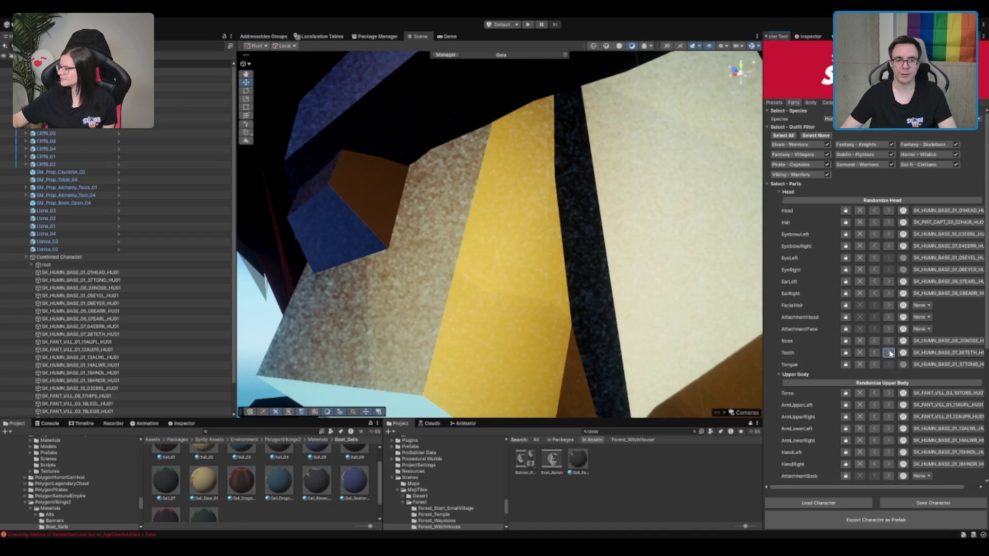
click(890, 354)
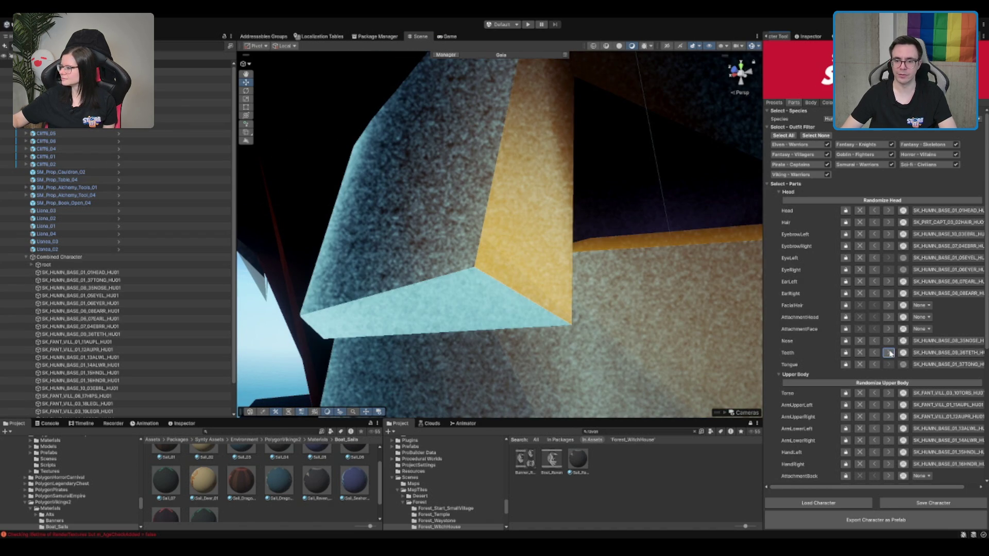
click(891, 353)
click(891, 354)
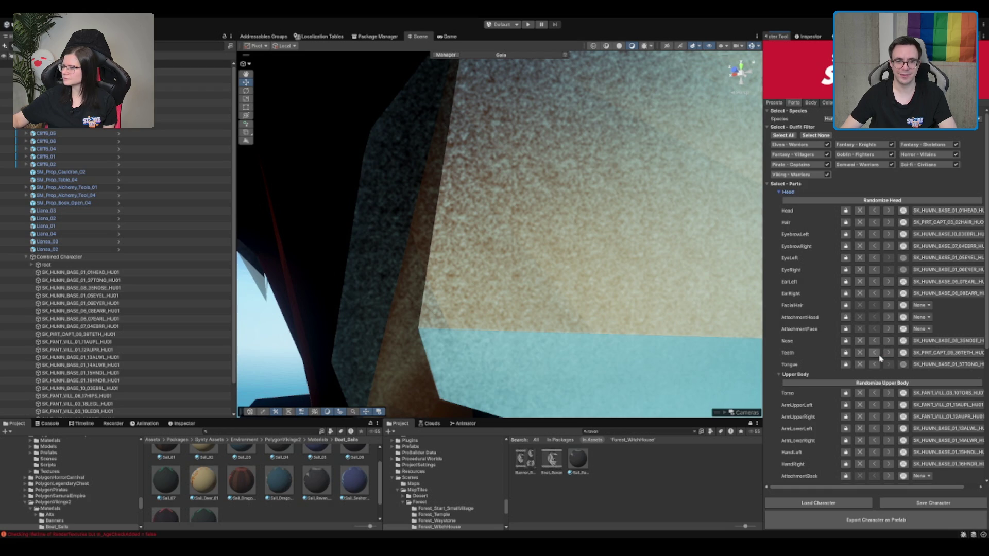
click(888, 353)
mouse_move(626, 177)
mouse_down()
mouse_move(711, 213)
mouse_move(536, 206)
mouse_move(602, 261)
mouse_move(674, 218)
mouse_move(662, 187)
mouse_move(661, 201)
mouse_up()
click(874, 340)
scroll(562, 250, down, 3)
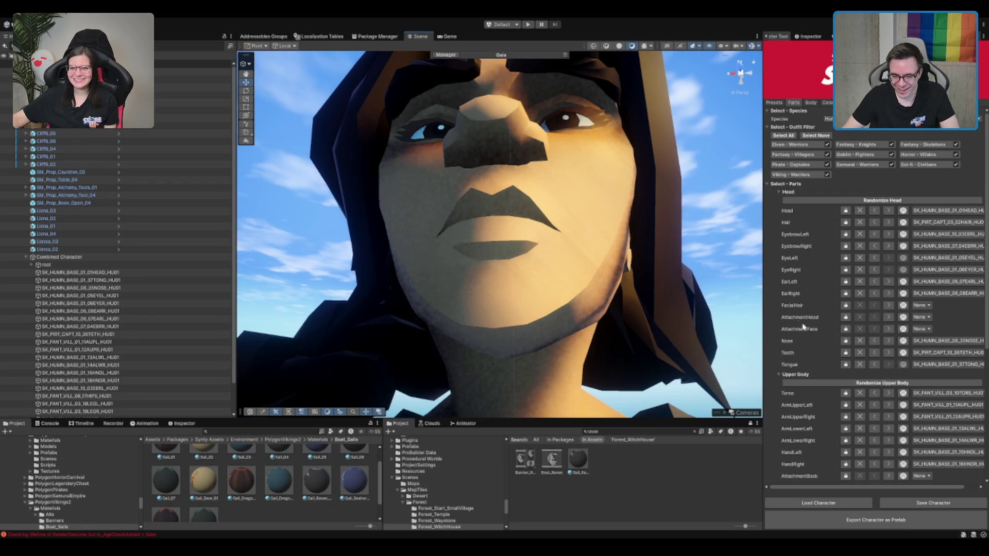
Step: Set the Teeth back to SK_HUMN_BASE_01_36TETH and zoom out to the face and shoulders
click(887, 353)
click(888, 352)
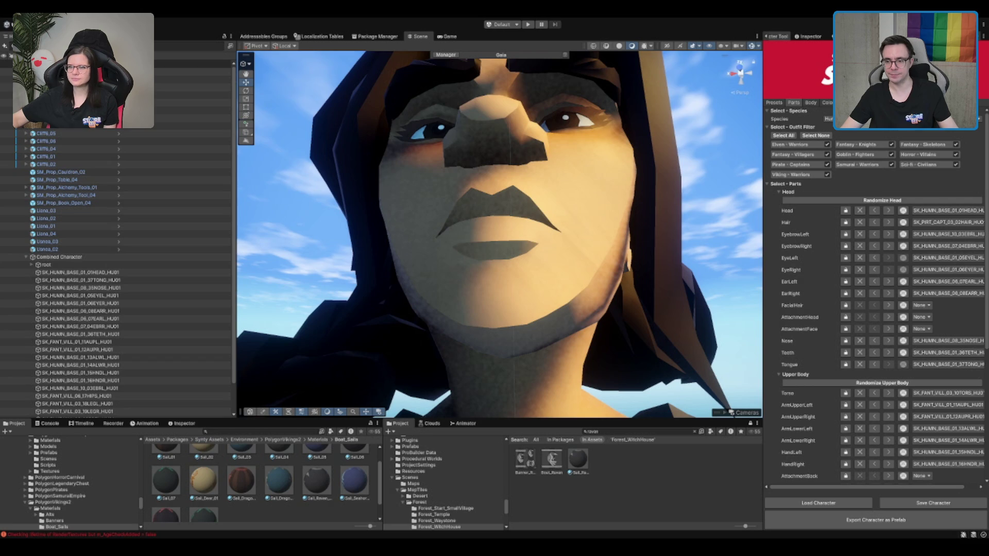
click(887, 353)
scroll(575, 288, down, 3)
scroll(575, 288, down, 5)
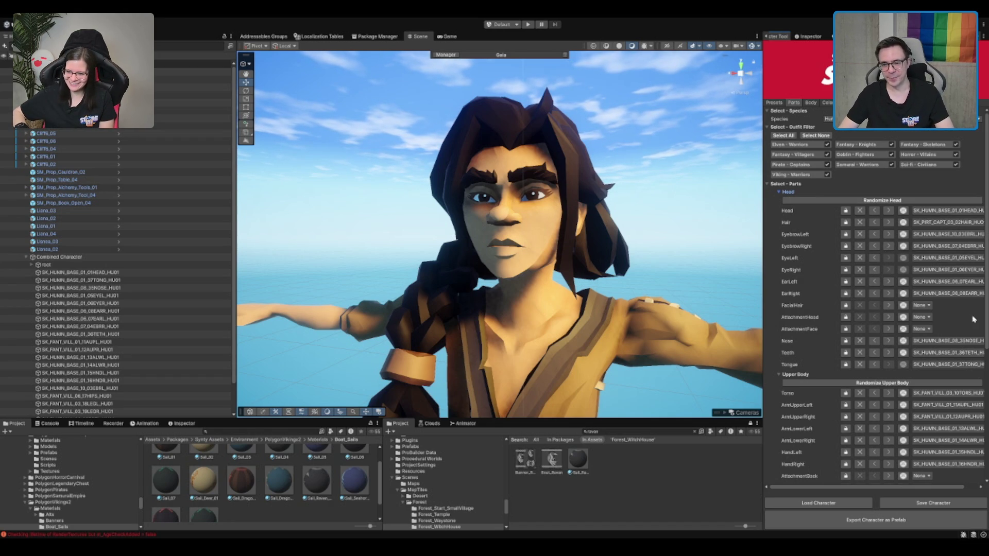
Step: Preview another EarLeft part and revert it, then show the Colors tab
click(888, 282)
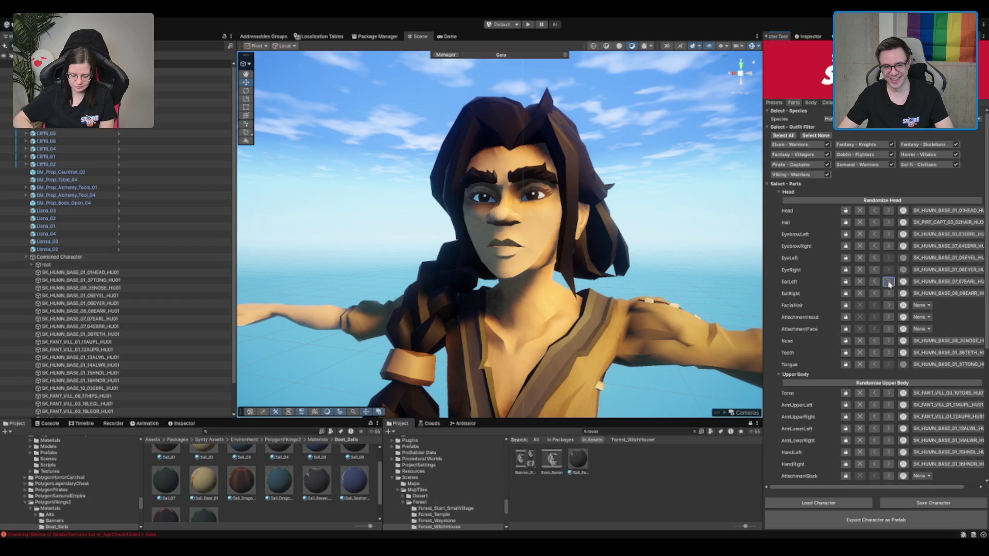
click(874, 282)
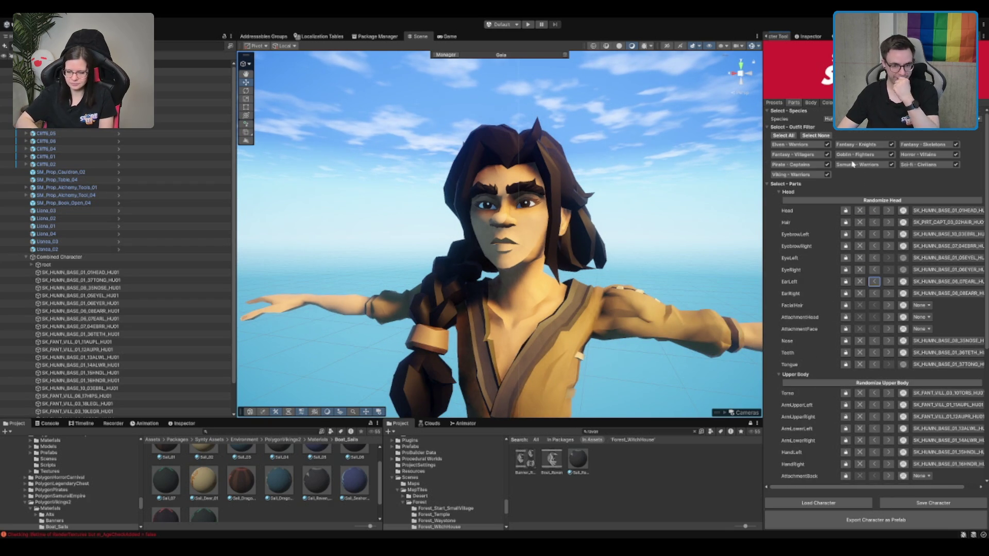
click(827, 102)
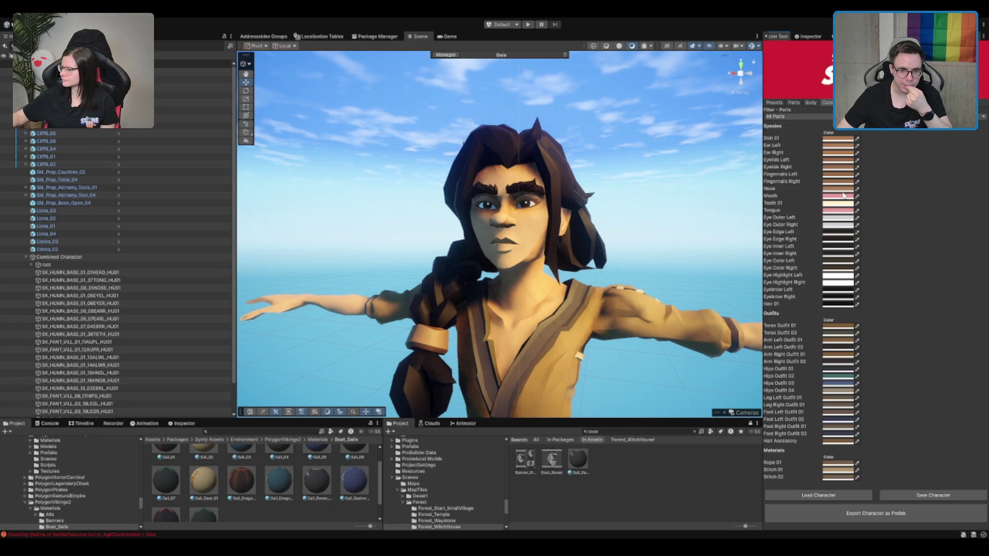
Step: Set the Mouth colour swatch to red, then undo it with Ctrl+Z
click(843, 194)
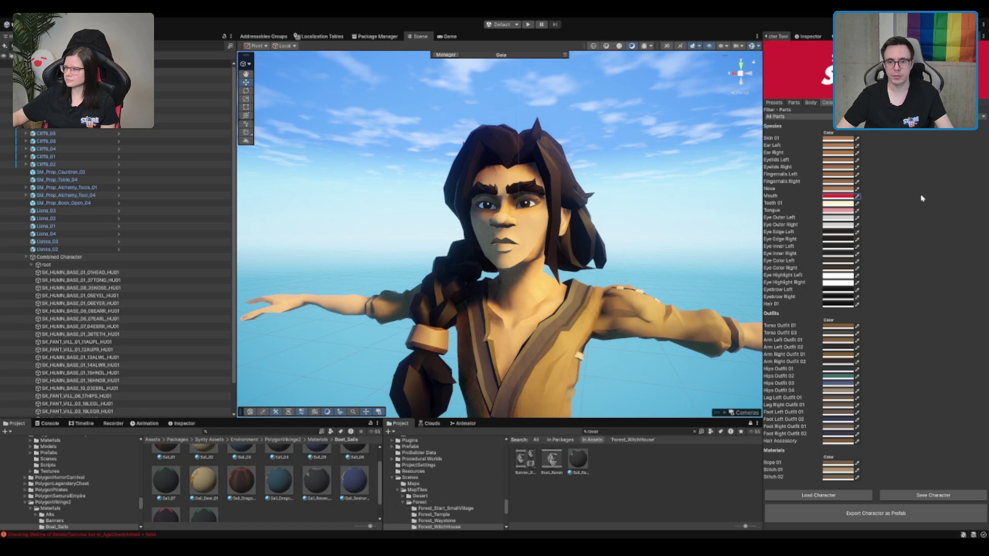
key(ctrl+z)
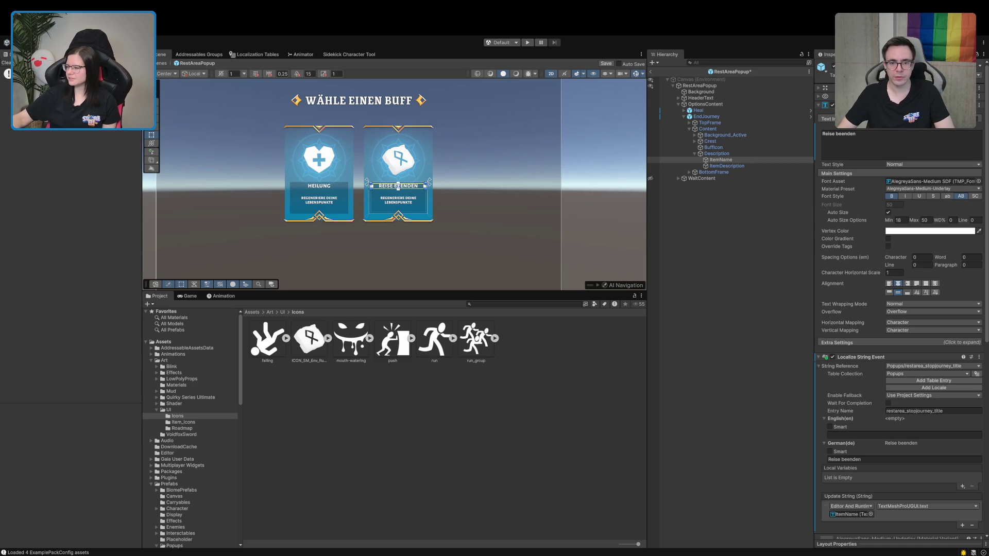
Step: Edit the 'Reise beenden' card title text, then select the card's ItemDescription text
click(869, 146)
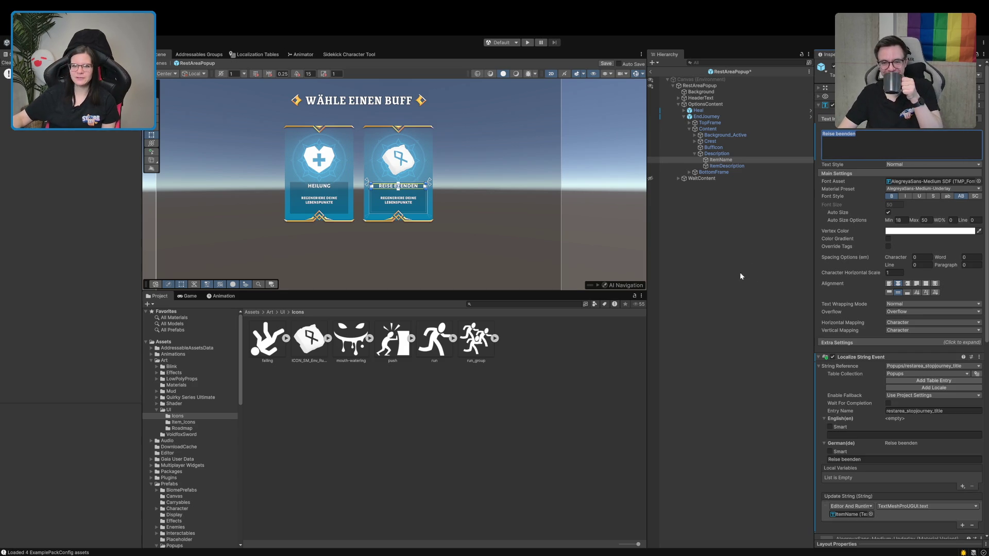
scroll(348, 154, up, 3)
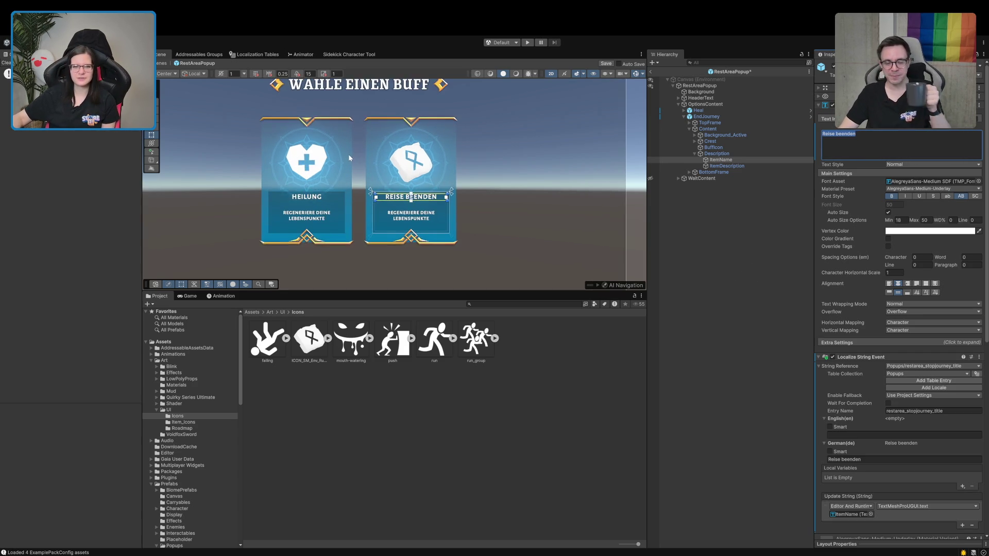
key(Escape)
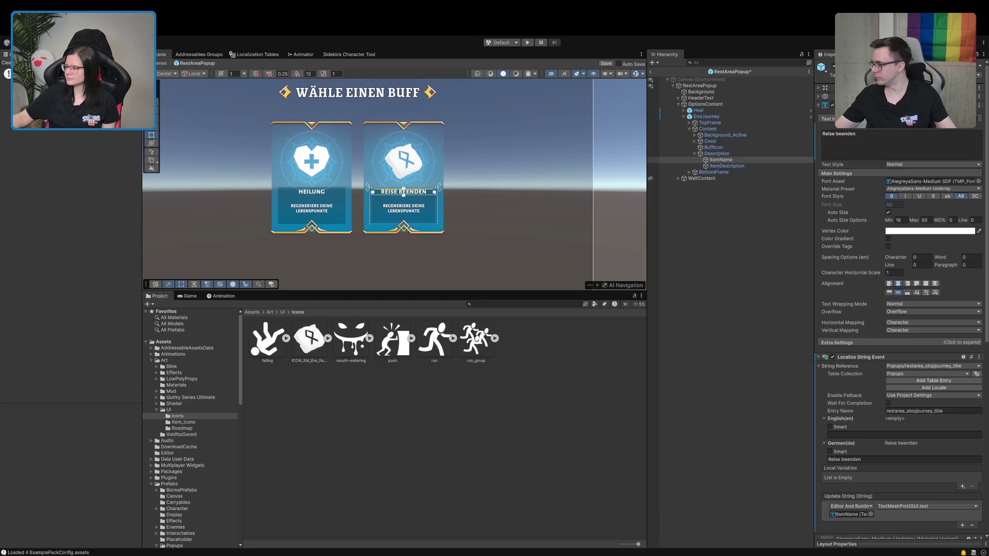
click(876, 144)
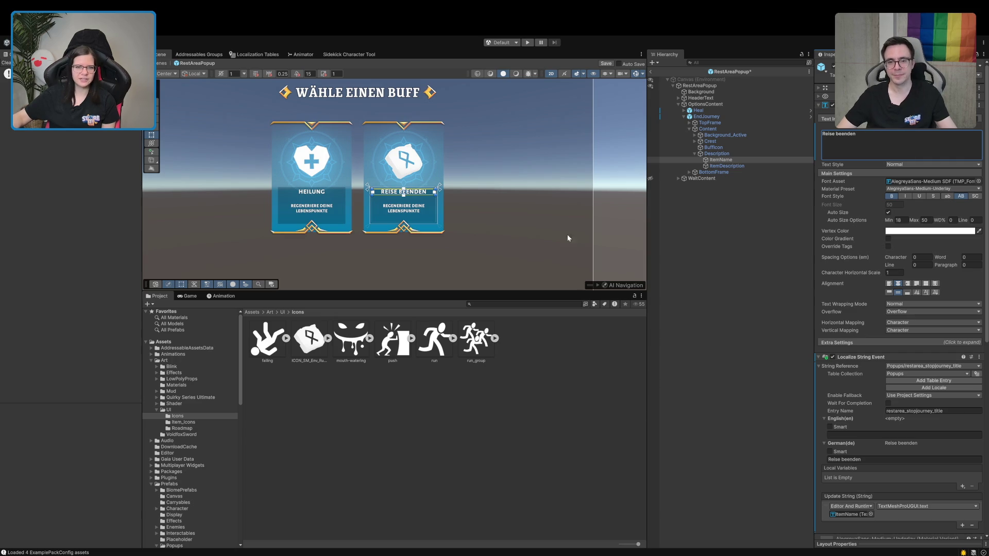
scroll(453, 201, up, 5)
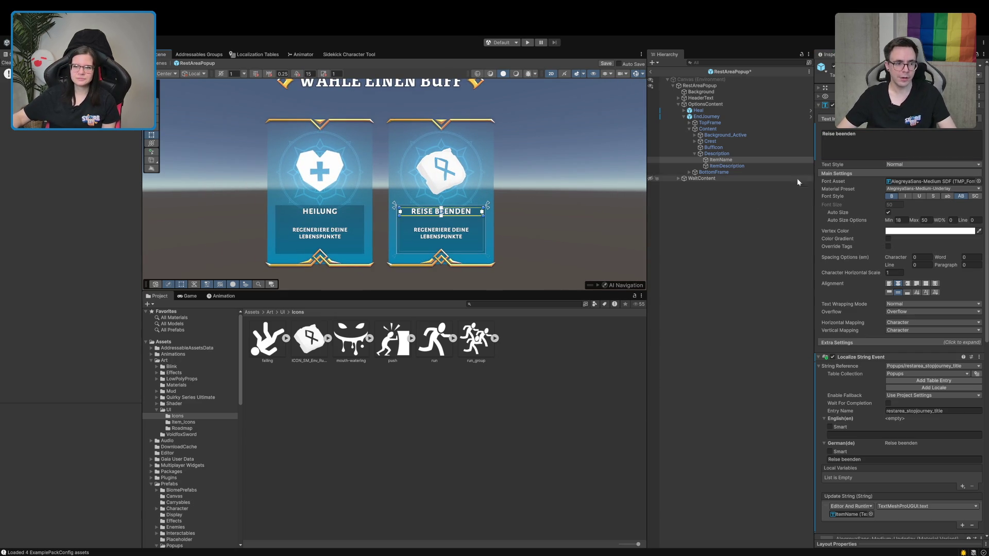
click(736, 167)
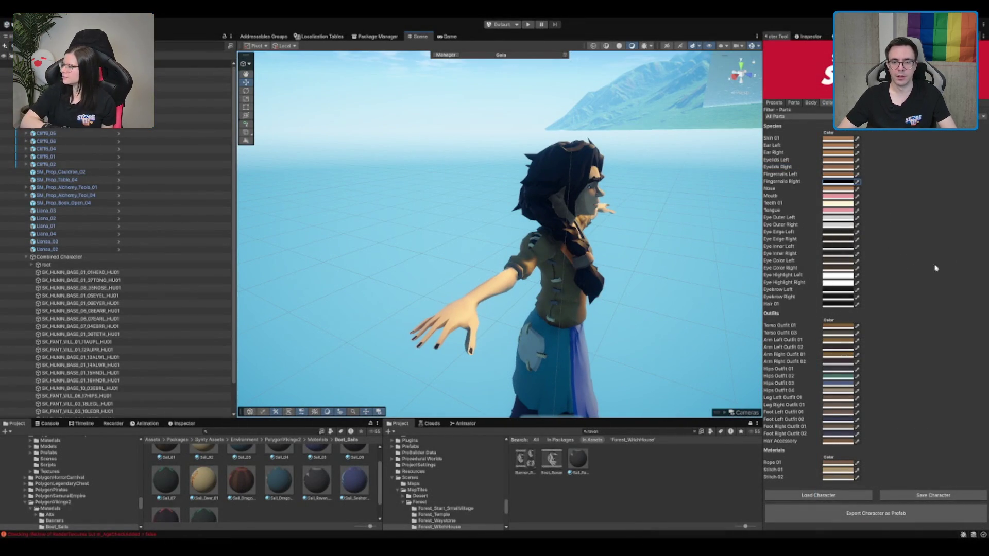
Step: Set the Fingernails Left swatch to black, matching the right fingernails
drag(838, 181, 838, 174)
drag(757, 258, 525, 247)
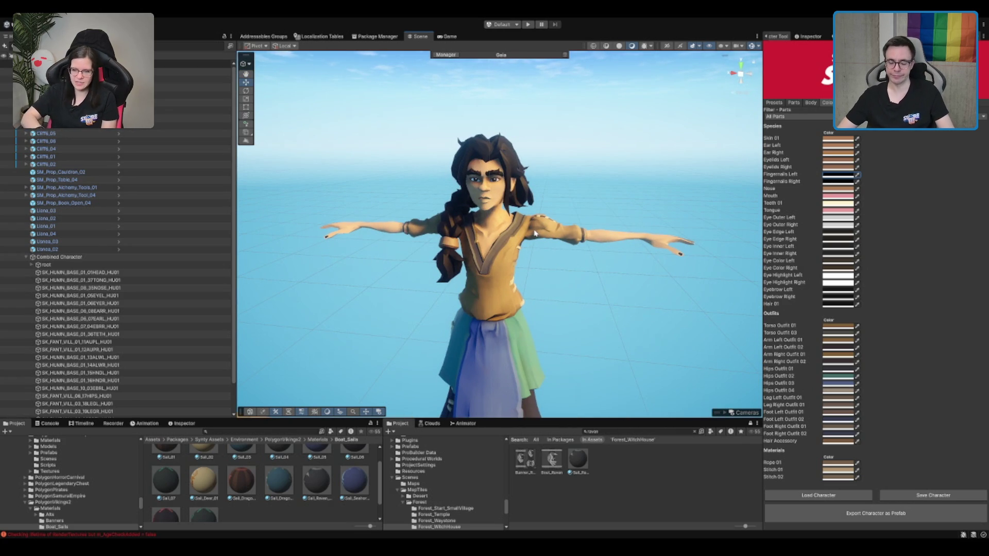
scroll(536, 233, up, 3)
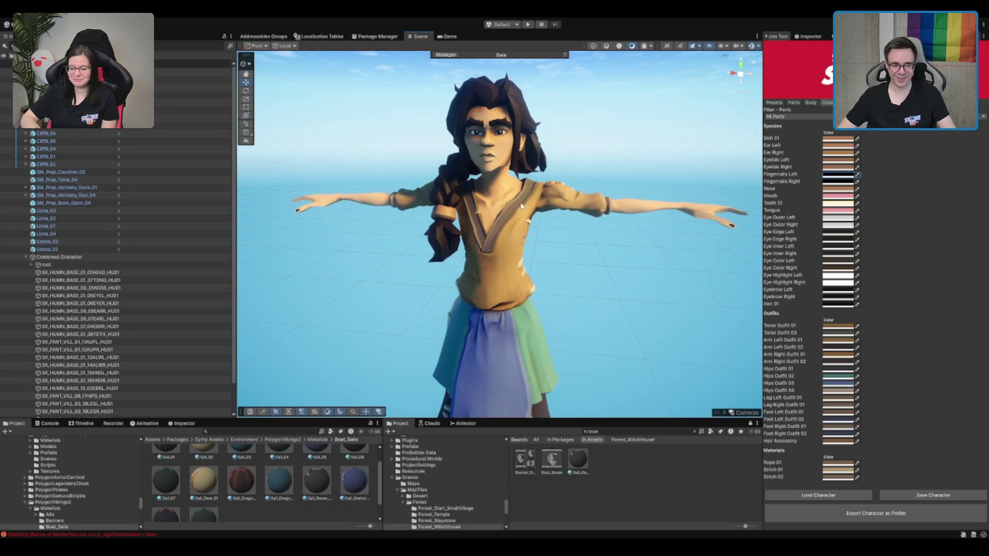
scroll(518, 205, up, 5)
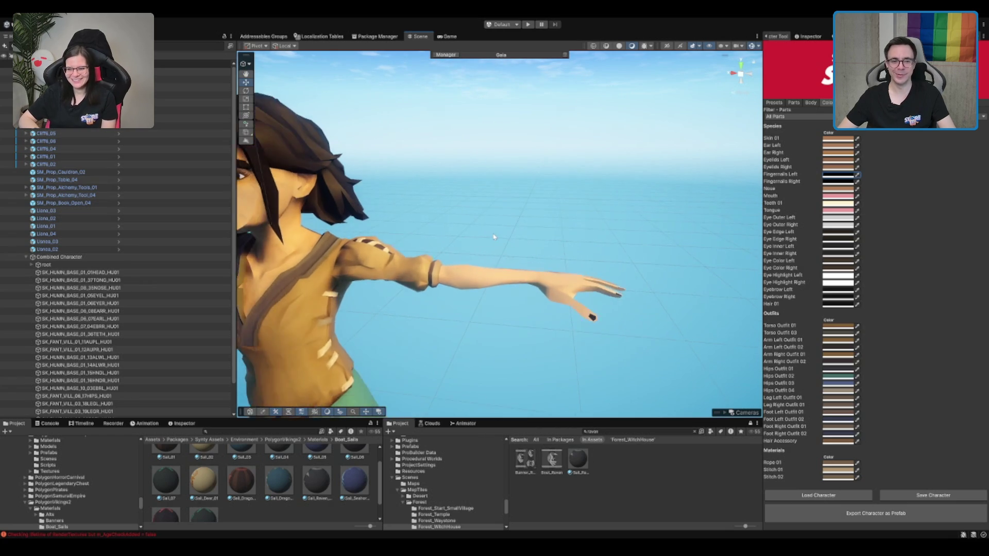
scroll(529, 235, down, 6)
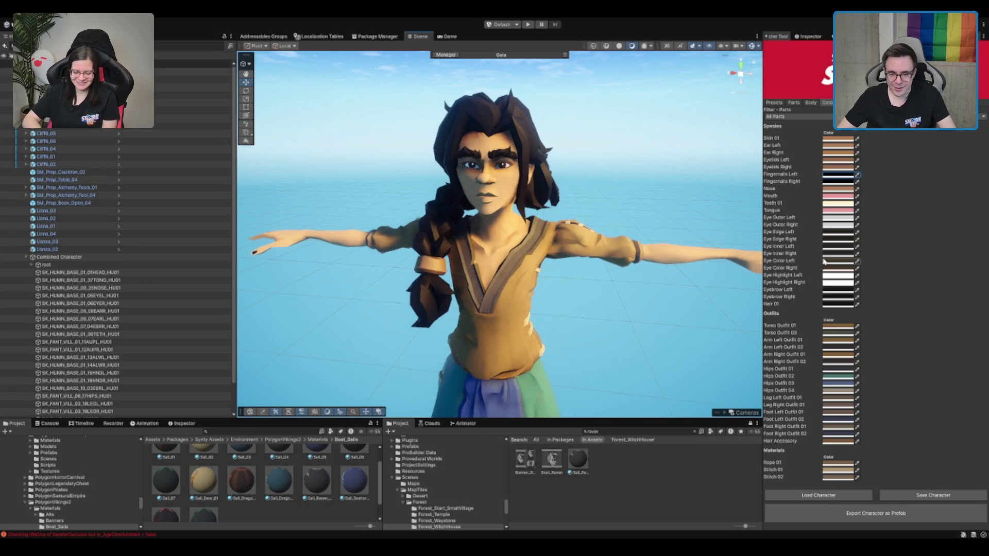
Step: Return to the colour list and try a red colour on the tongue
drag(631, 266, 627, 255)
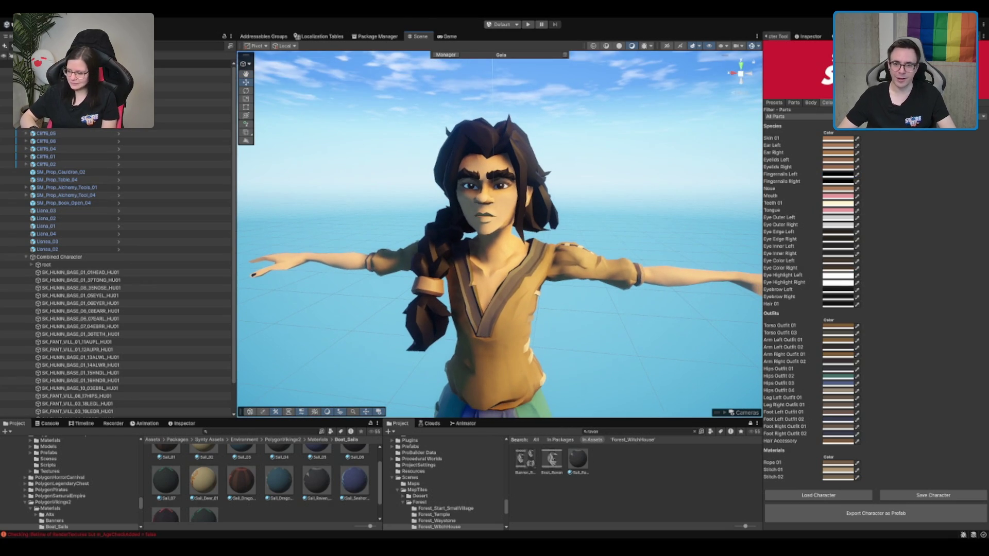
click(824, 103)
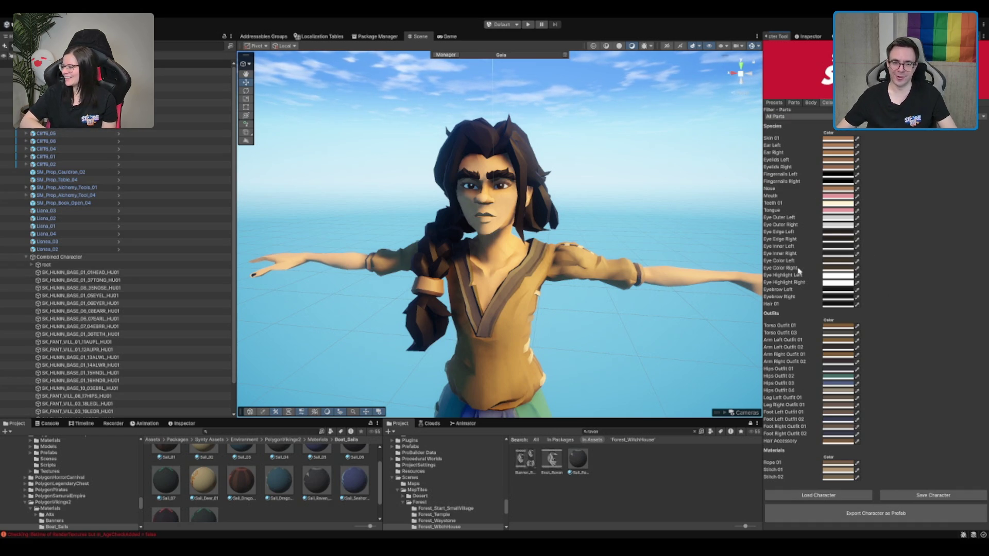
scroll(599, 228, down, 4)
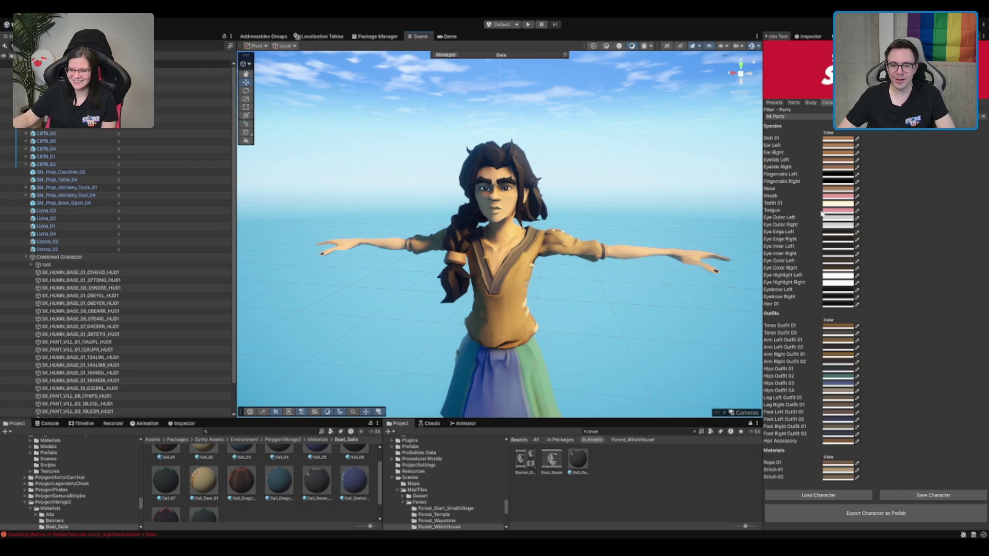
click(838, 210)
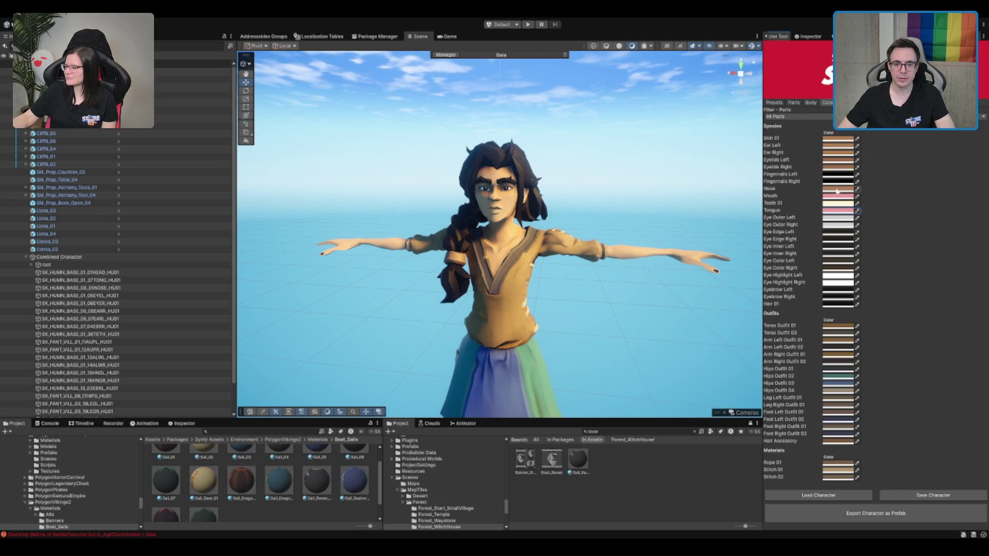
click(838, 168)
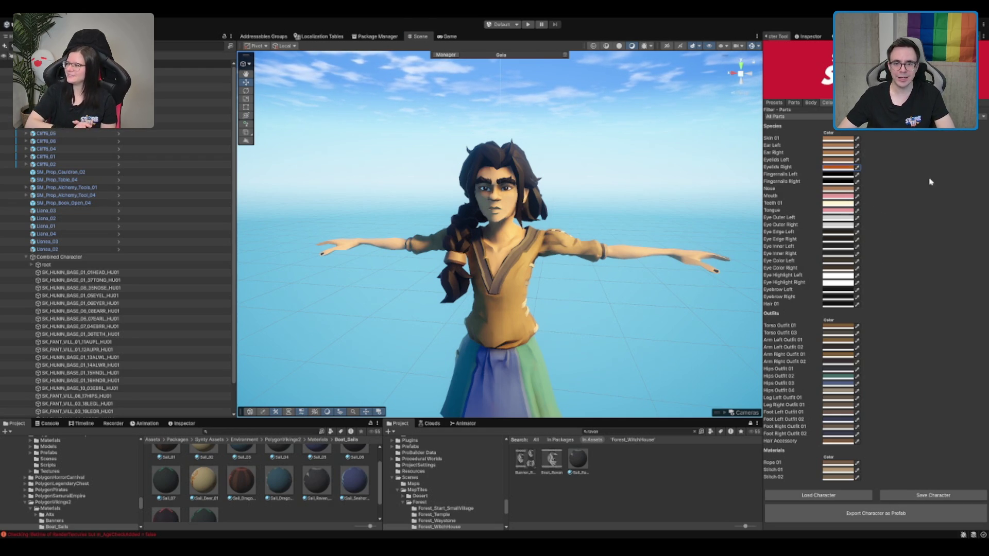
click(890, 195)
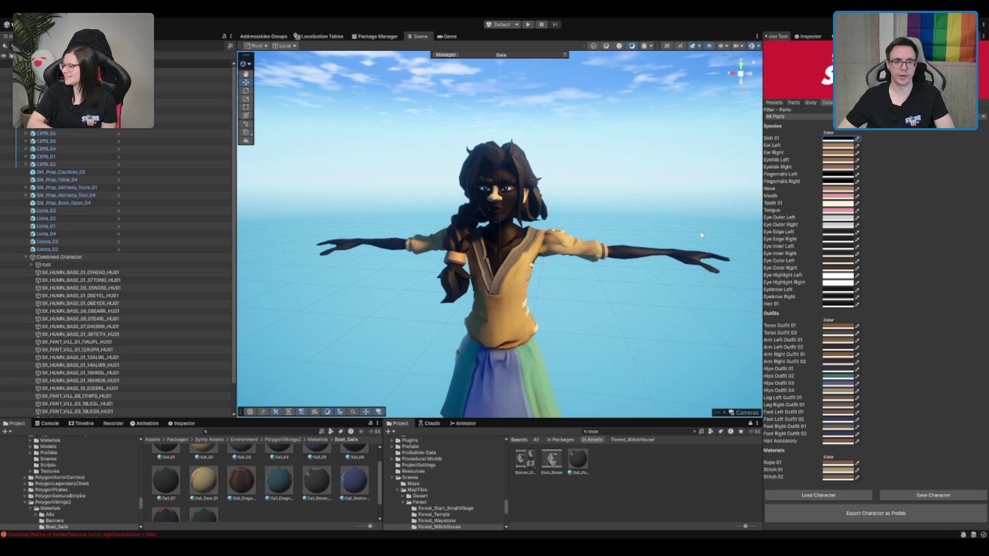
key(ctrl+z)
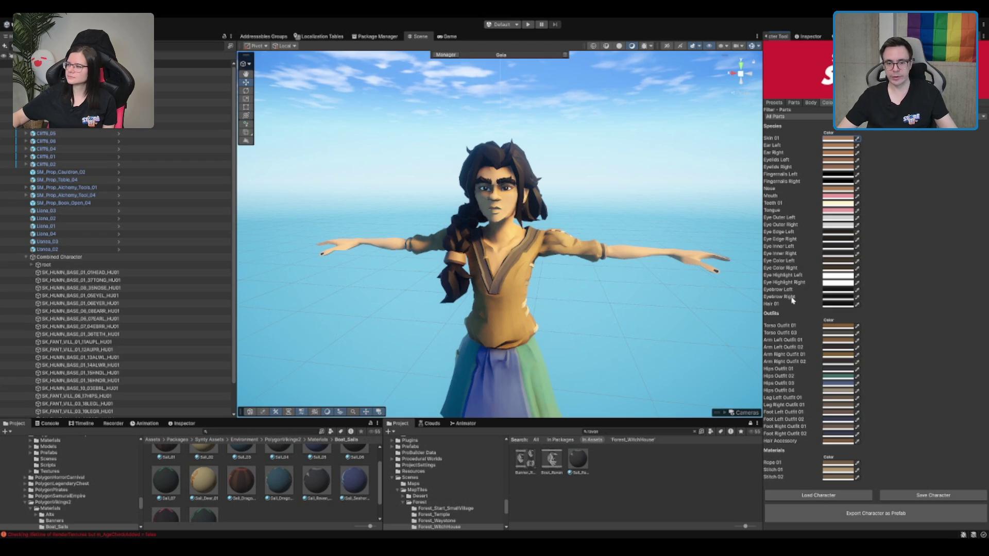
click(812, 103)
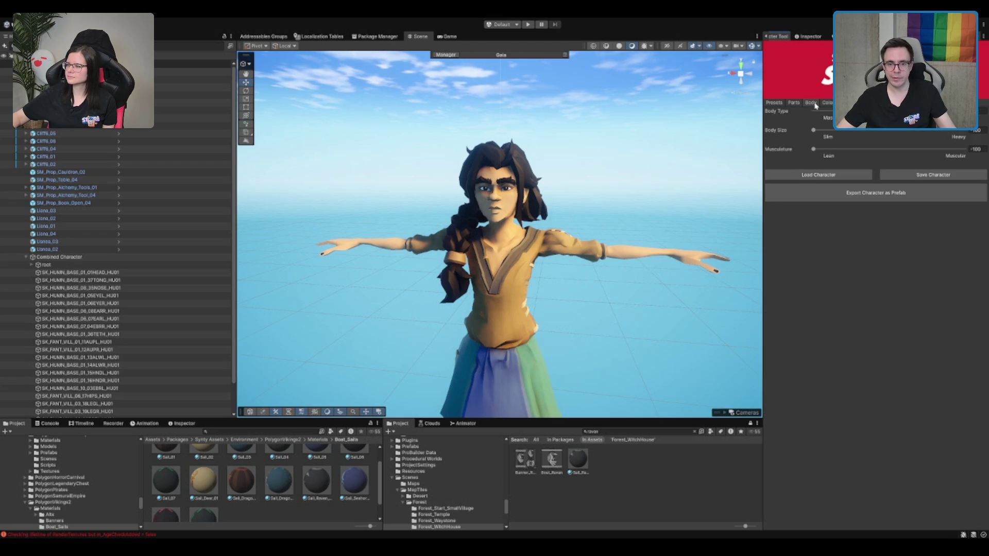
click(793, 103)
scroll(653, 168, up, 5)
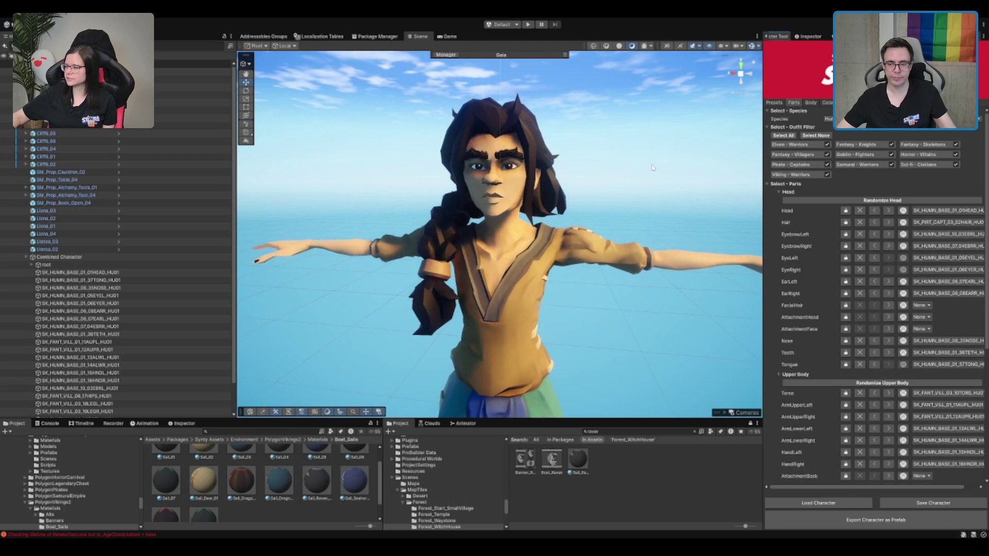
scroll(566, 212, up, 3)
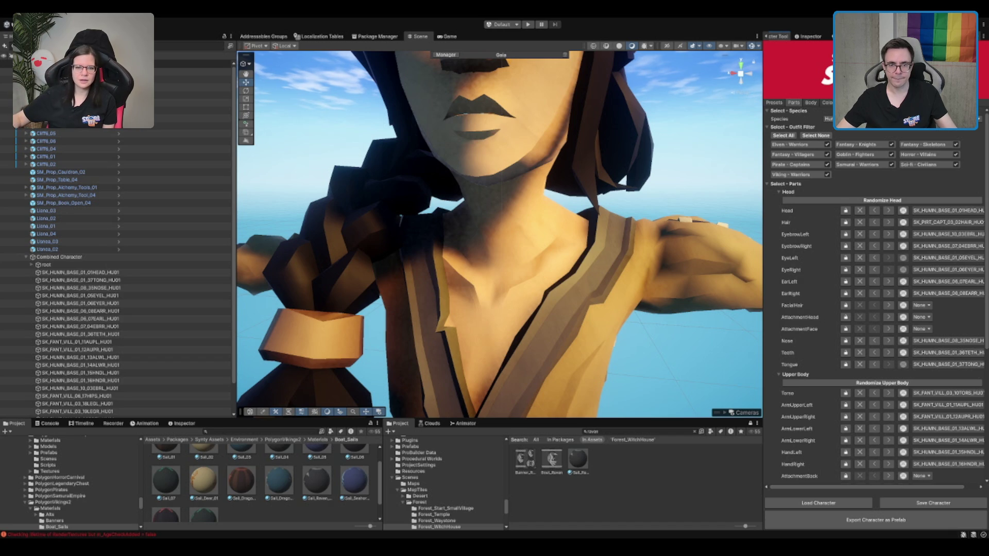
click(827, 103)
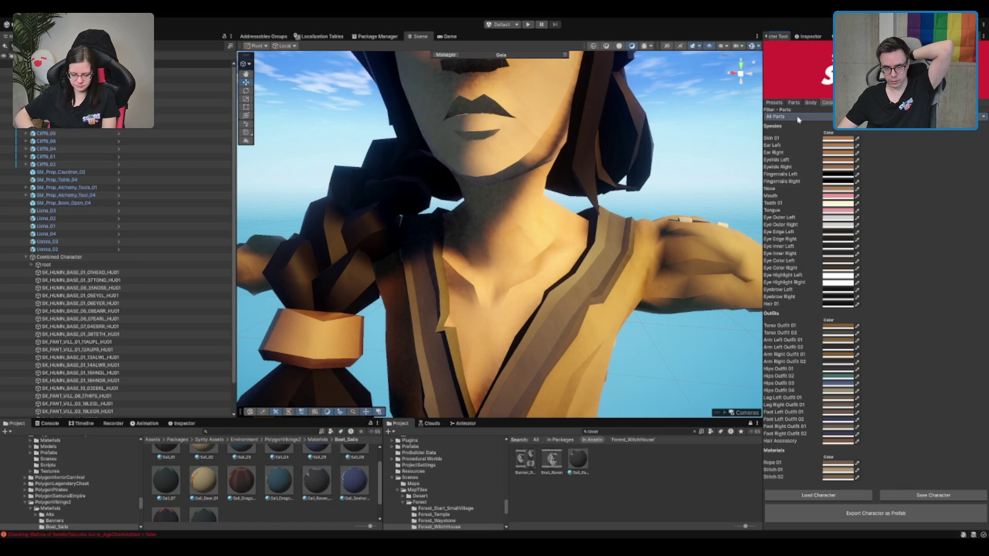
click(811, 202)
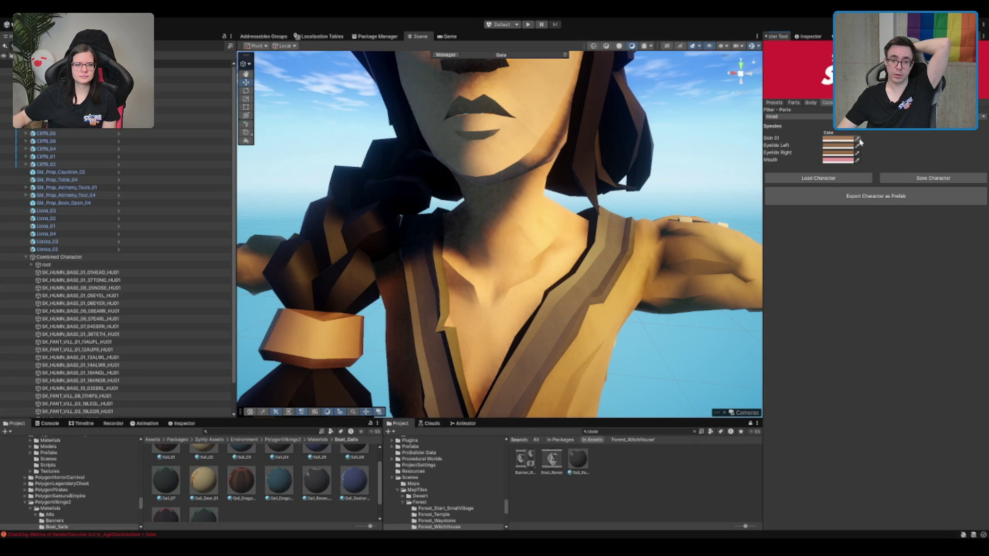
scroll(700, 207, down, 5)
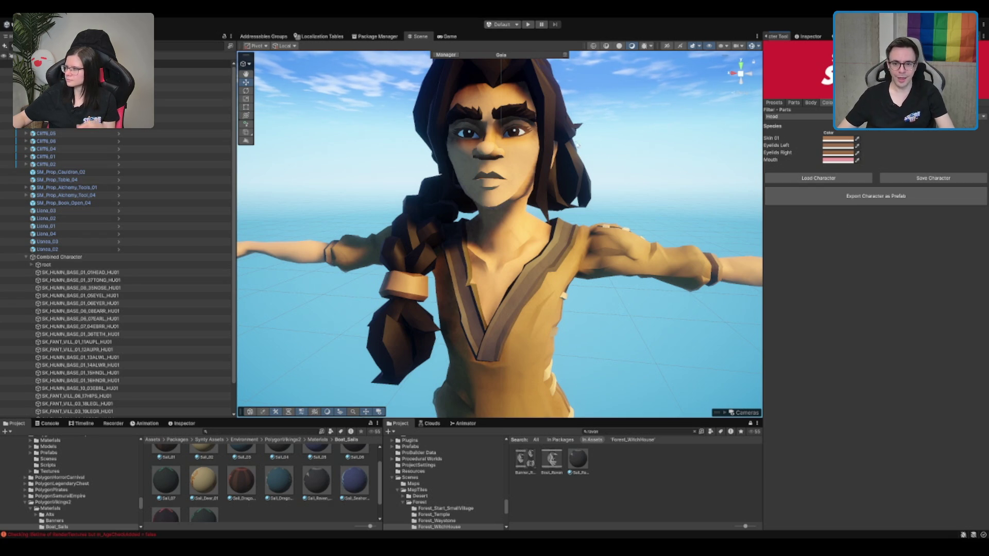
click(820, 121)
click(819, 249)
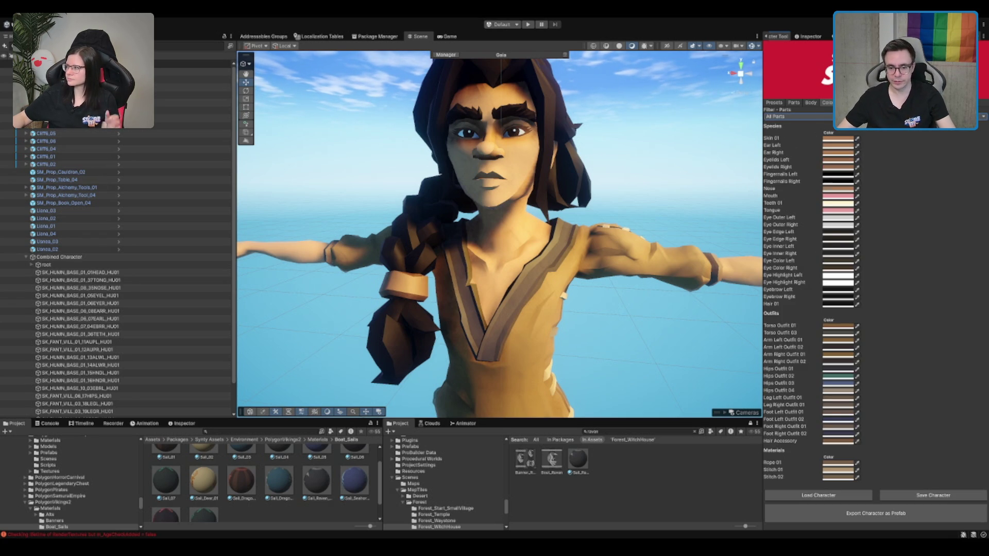
click(817, 102)
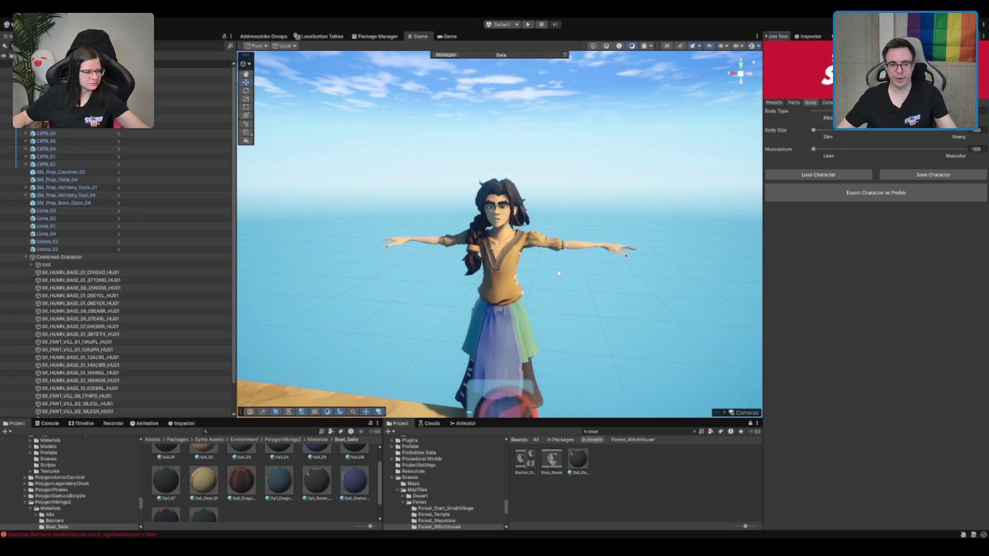
click(794, 103)
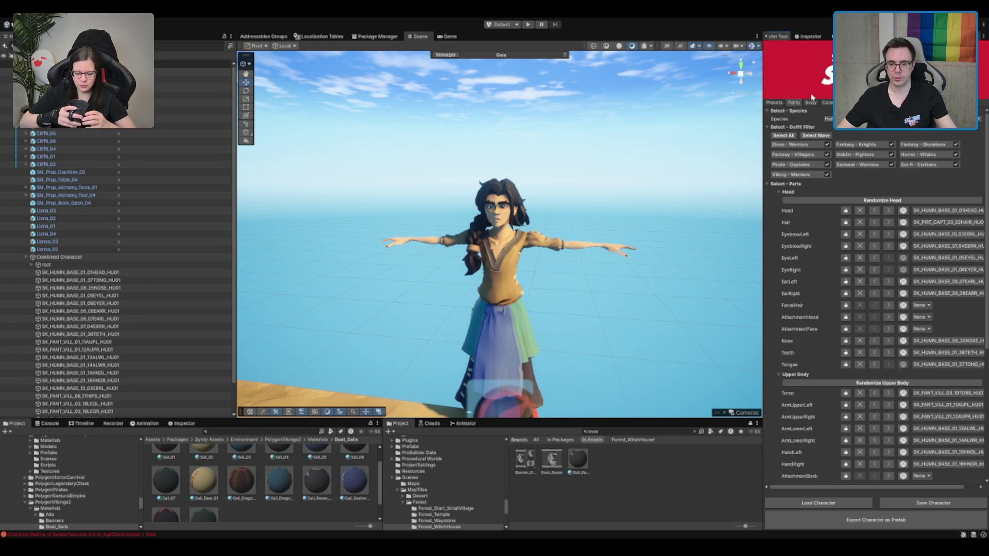
click(826, 103)
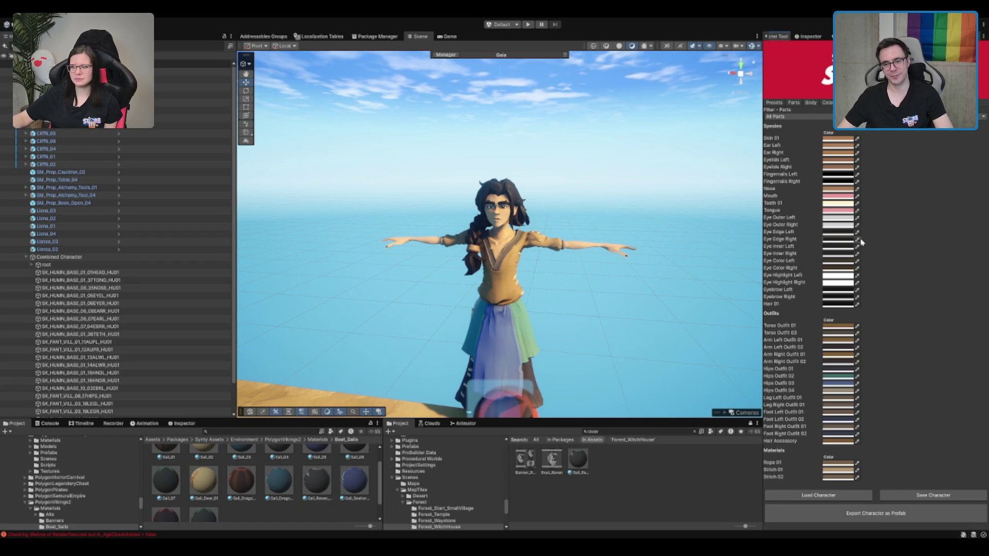
Step: Recolour the green and blue Hips Outfit 02 and 03 skirt panels tan
scroll(672, 216, up, 3)
scroll(673, 215, up, 5)
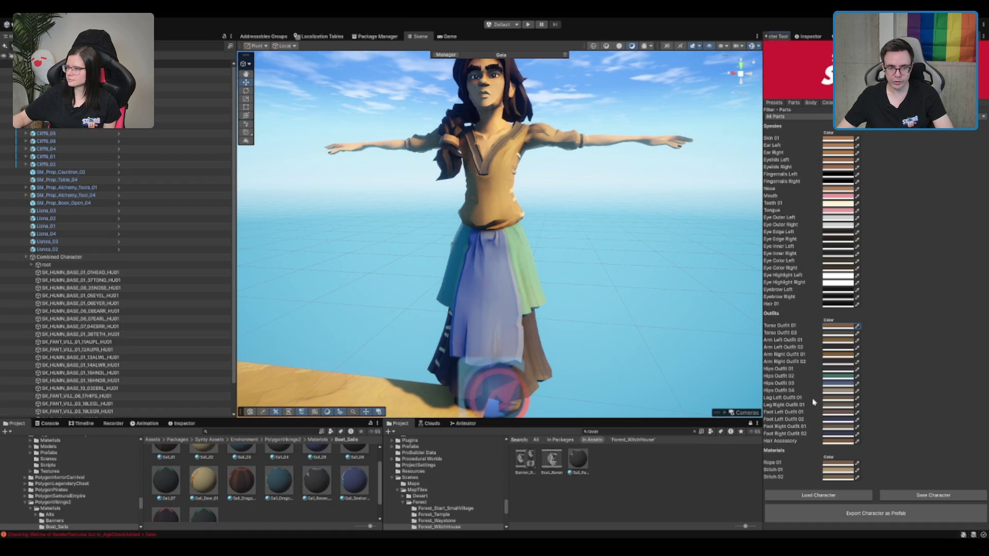
key(ctrl+z)
key(ctrl+z)
scroll(606, 316, down, 3)
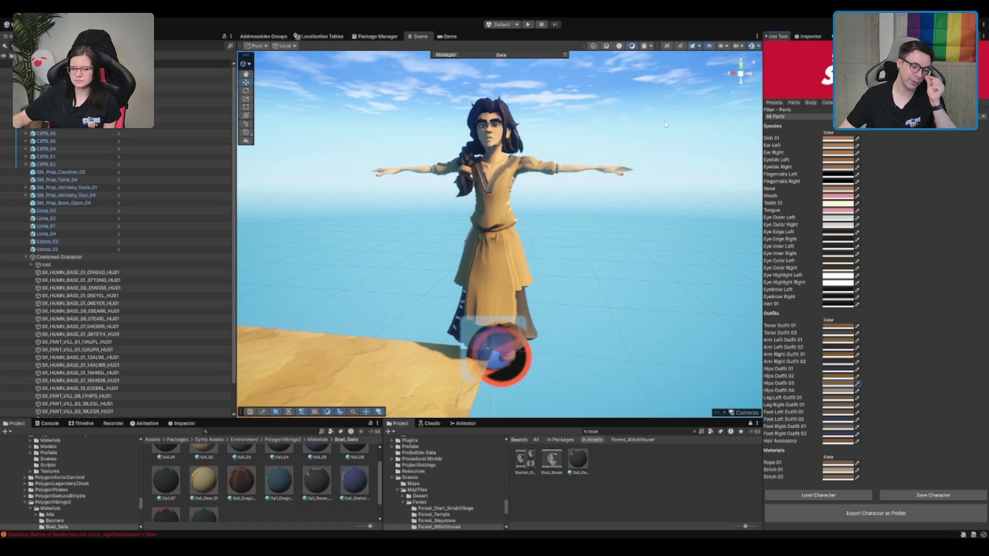
scroll(461, 261, up, 1)
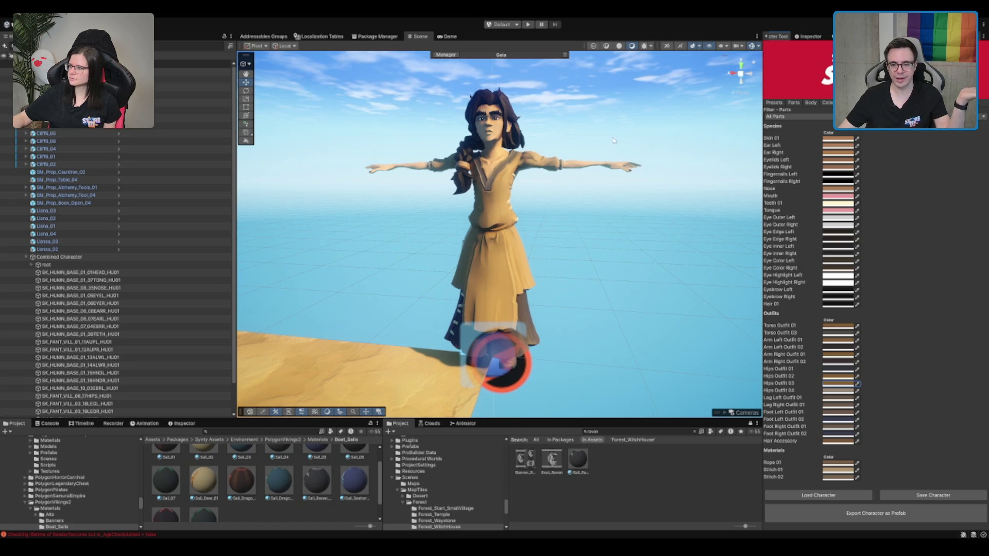
scroll(561, 158, up, 2)
scroll(562, 132, down, 1)
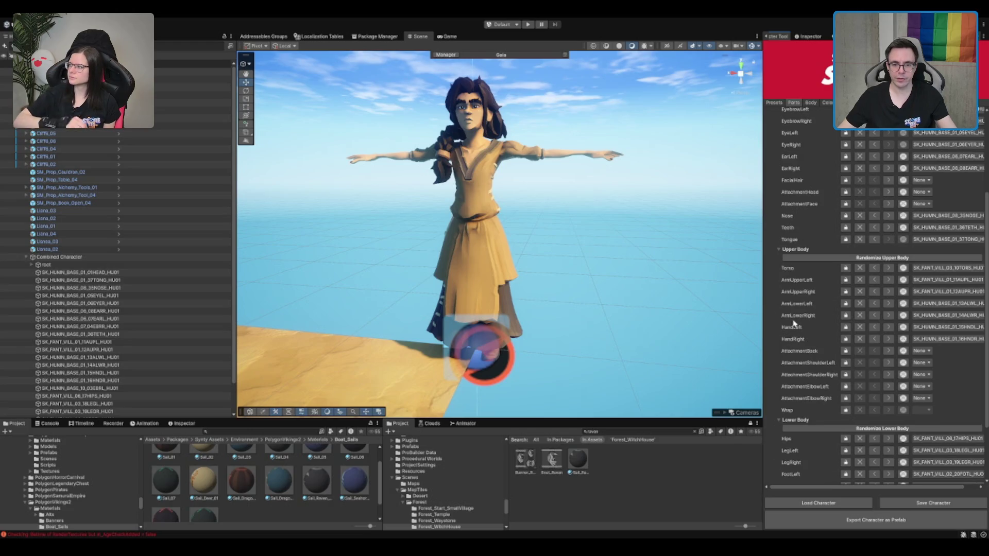
Step: Untick Samurai, Goblin, Pirate, Viking, Skeletons, Sci-Fi and Knights, keeping Elven Warriors and Fantasy Villagers
click(888, 267)
scroll(891, 283, up, 5)
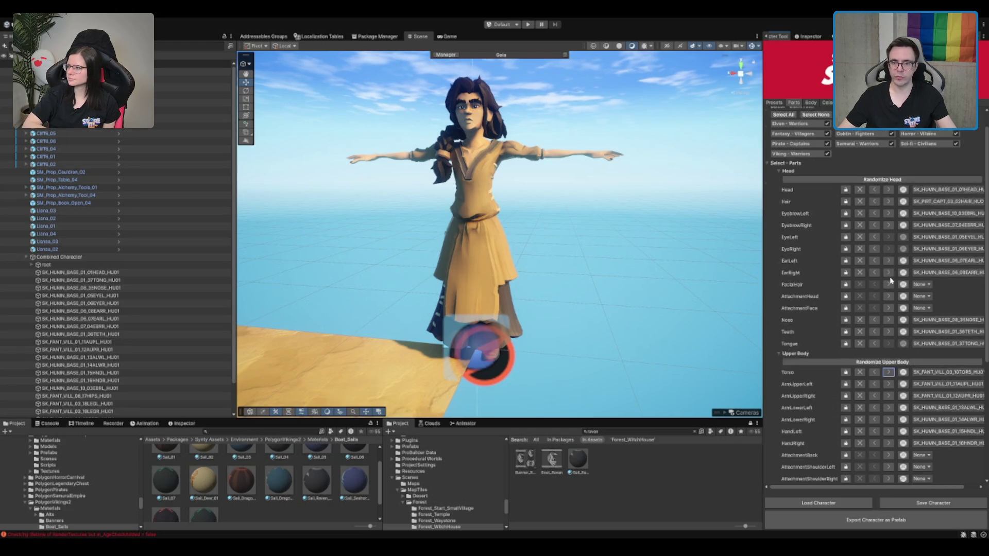
click(891, 164)
click(891, 154)
click(827, 154)
click(827, 164)
click(827, 174)
click(827, 155)
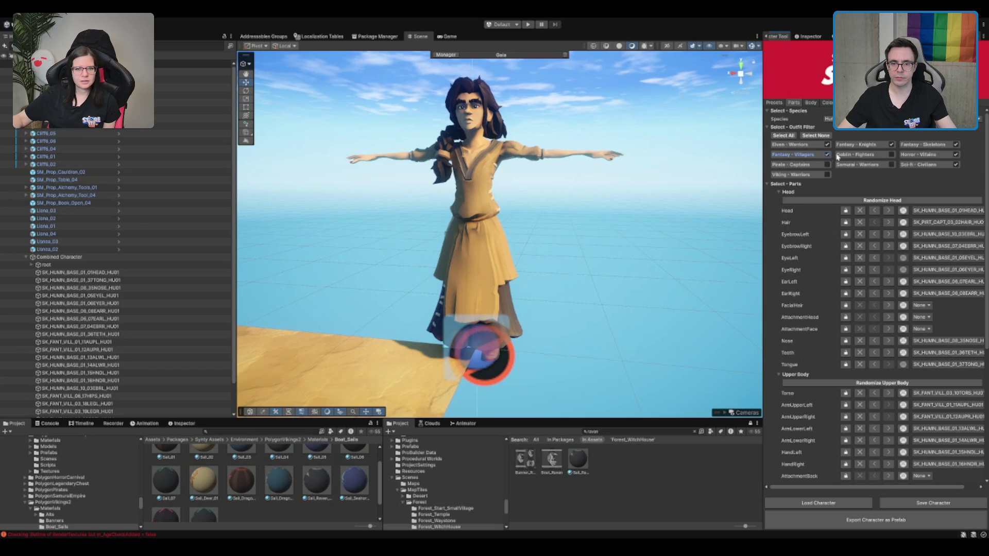
click(956, 144)
click(956, 165)
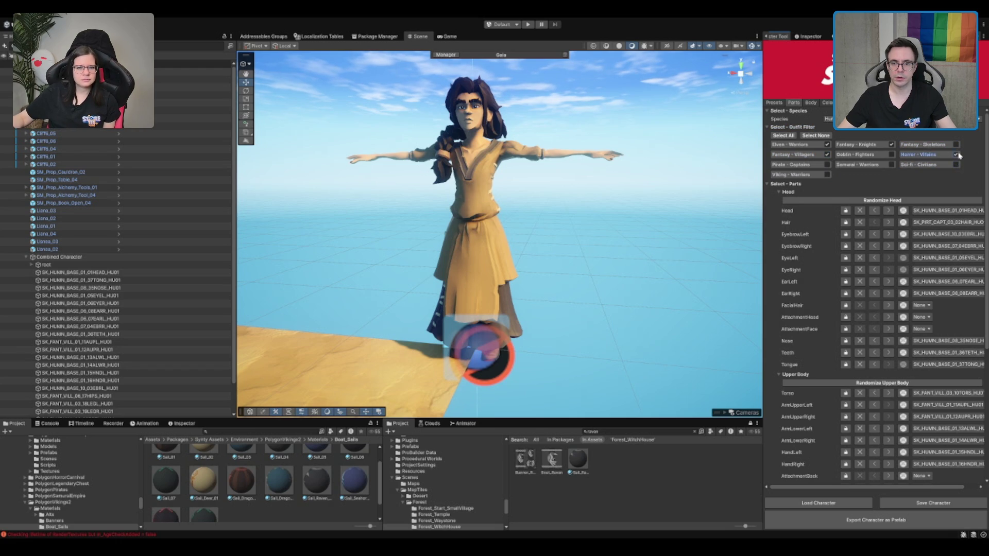
click(891, 145)
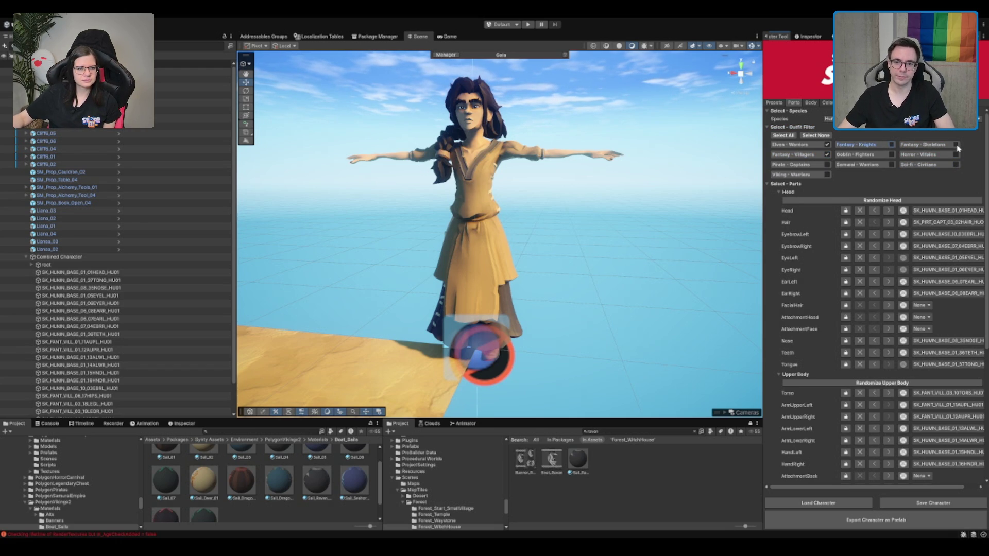
scroll(888, 257, down, 3)
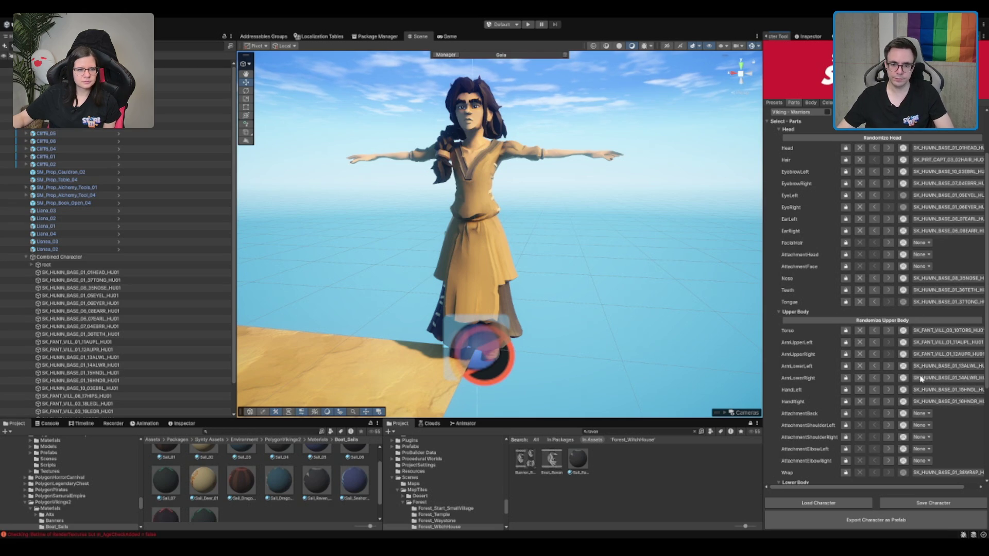
Step: Preview a brown vest torso and left forearm sleeves, keeping the tunic and base forearm
click(889, 331)
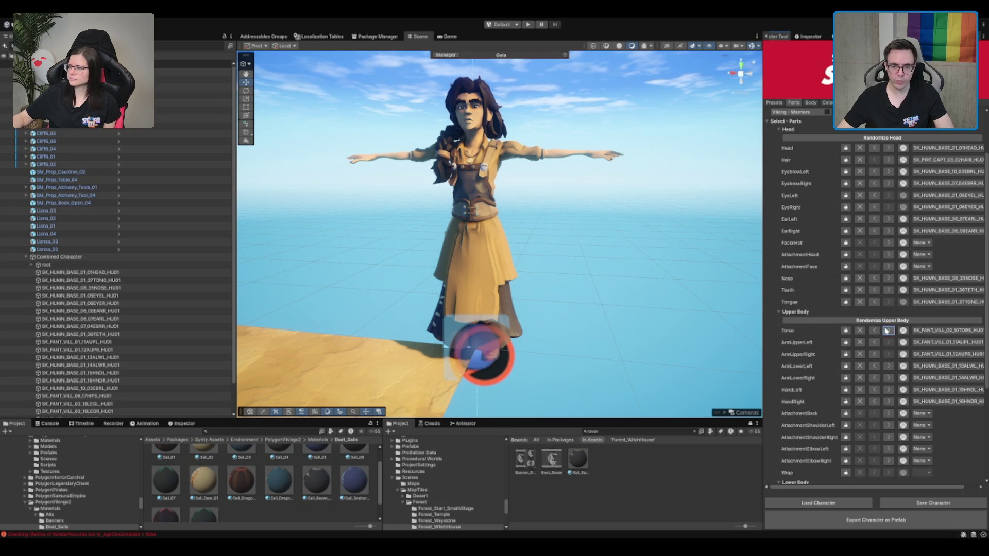
click(875, 332)
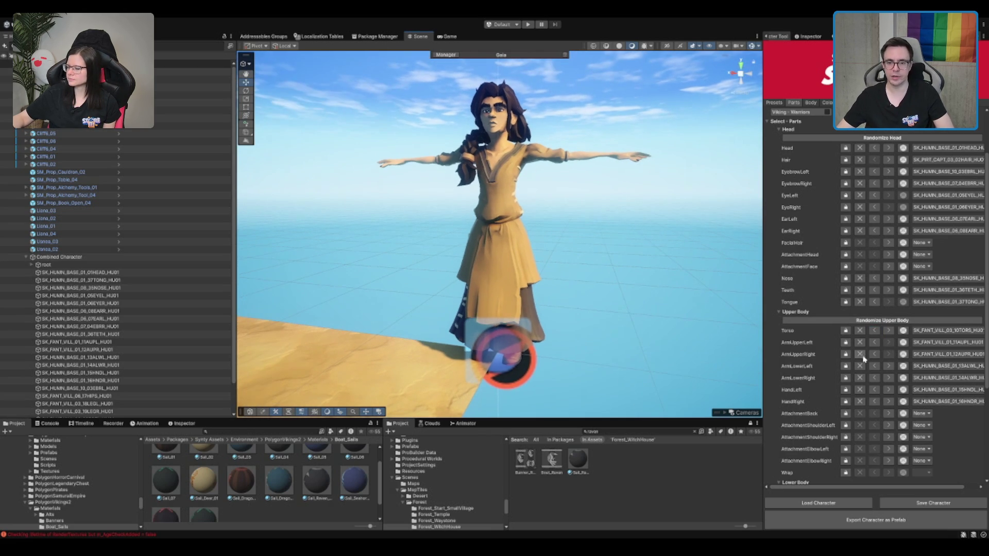
click(889, 366)
click(889, 366)
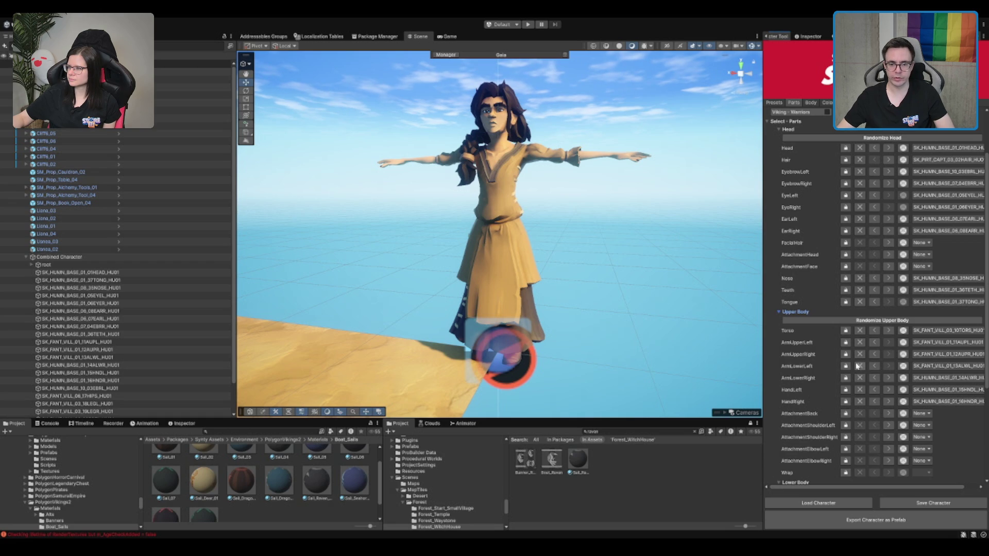
click(888, 367)
click(889, 366)
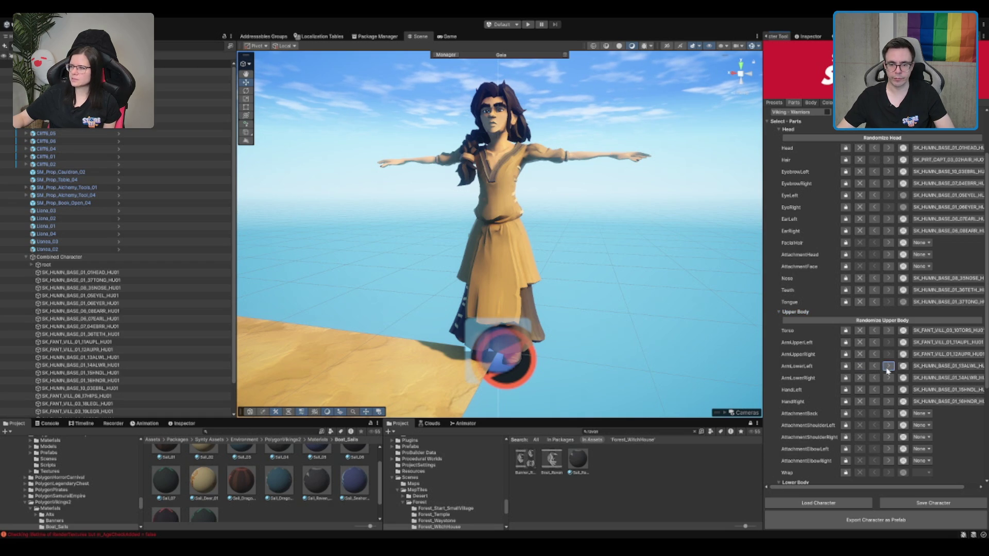
Step: Preview other left and right hand pieces, then restore the base right hand
click(859, 390)
click(889, 390)
click(860, 402)
click(888, 401)
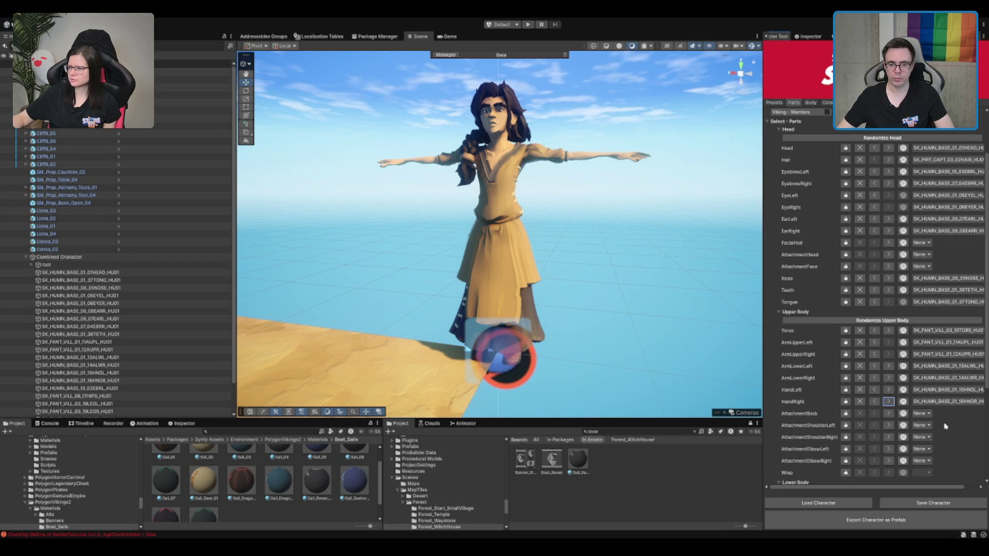
click(873, 402)
click(888, 402)
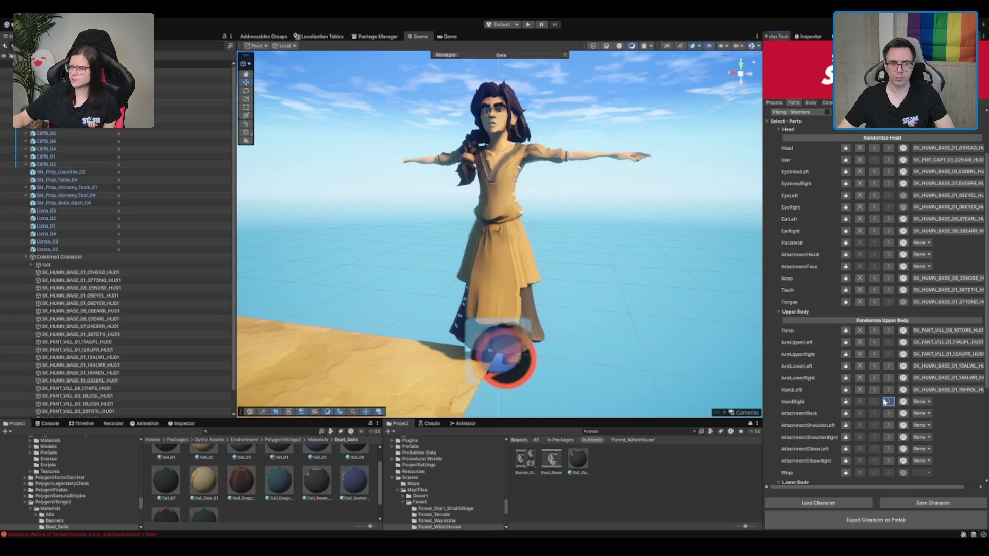
Step: Try Elven Warrior and Fantasy Villager upper-arm and forearm pieces, returning the left forearm to base
click(859, 355)
click(859, 342)
click(888, 343)
click(888, 354)
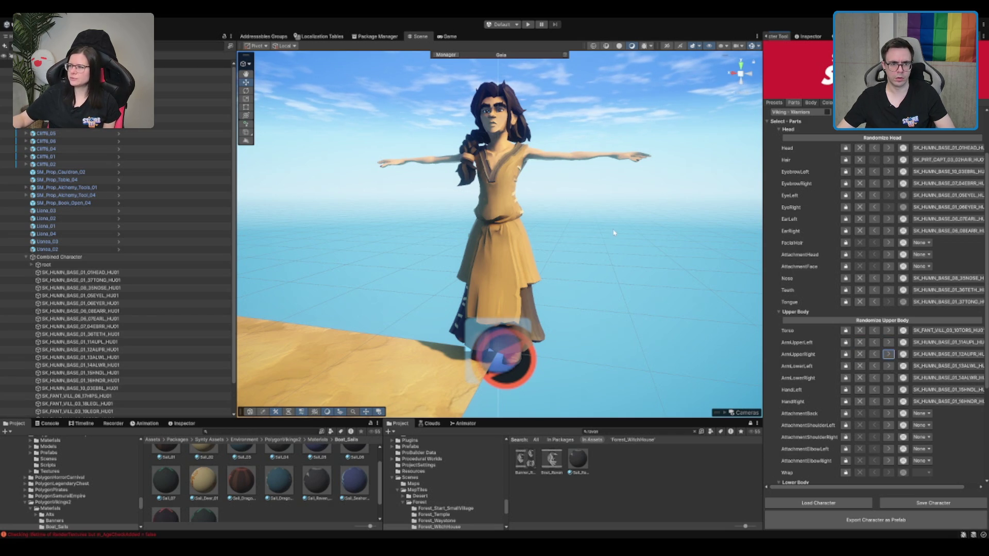
click(888, 354)
click(888, 366)
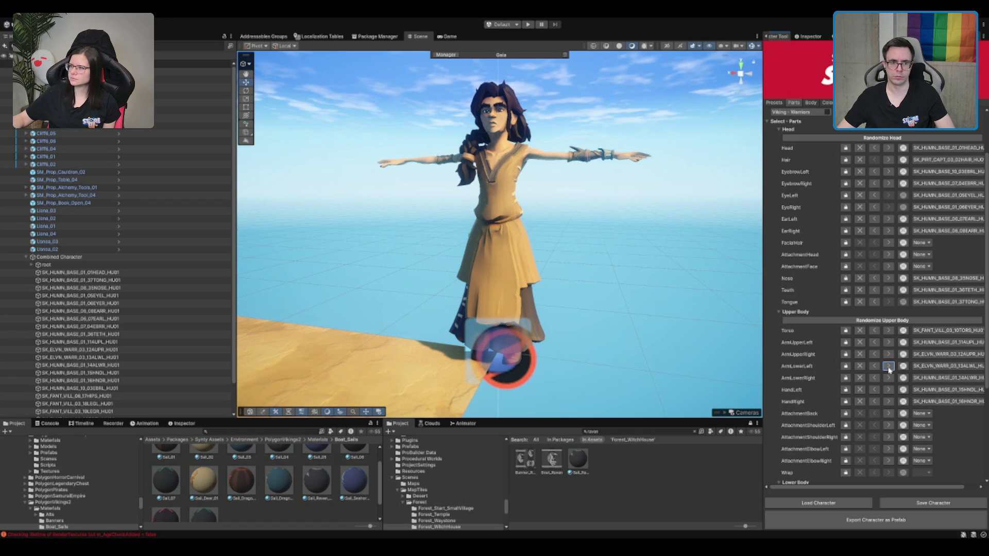
click(889, 367)
click(889, 367)
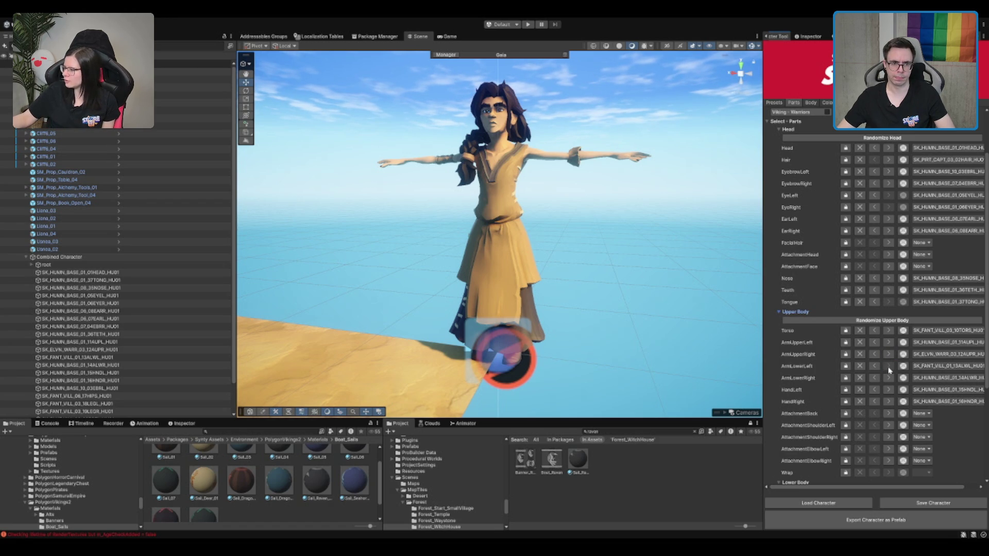
click(874, 366)
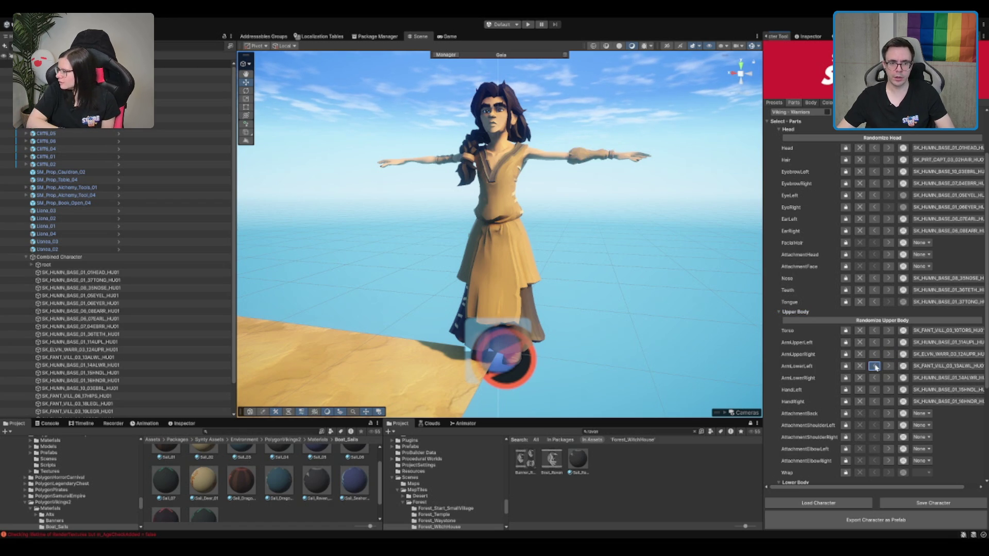
click(875, 367)
click(874, 366)
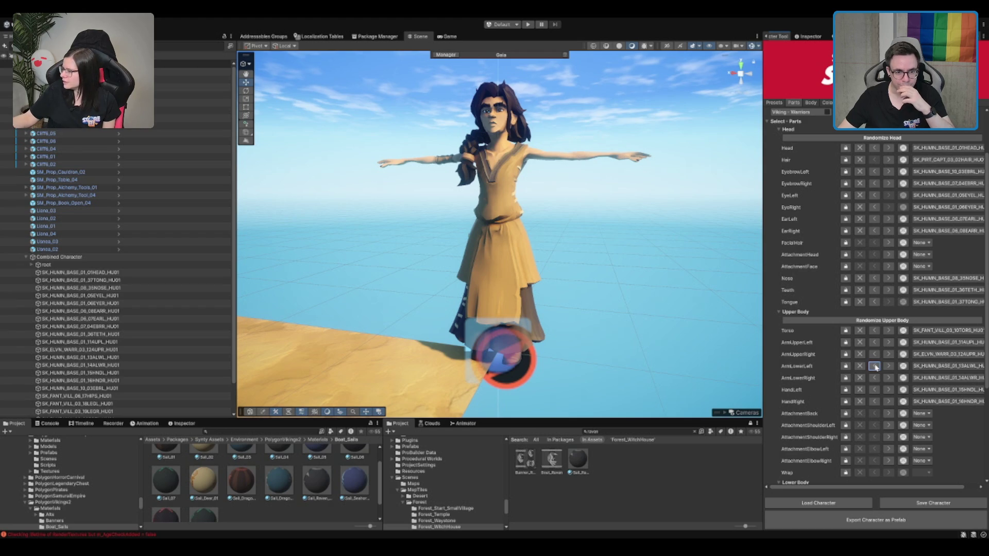
Step: Set both ArmUpperLeft and ArmUpperRight to the SK_FANT_VILL_02 Fantasy Villager sleeve
click(888, 343)
click(889, 355)
click(888, 354)
click(890, 344)
click(891, 344)
click(890, 344)
click(890, 344)
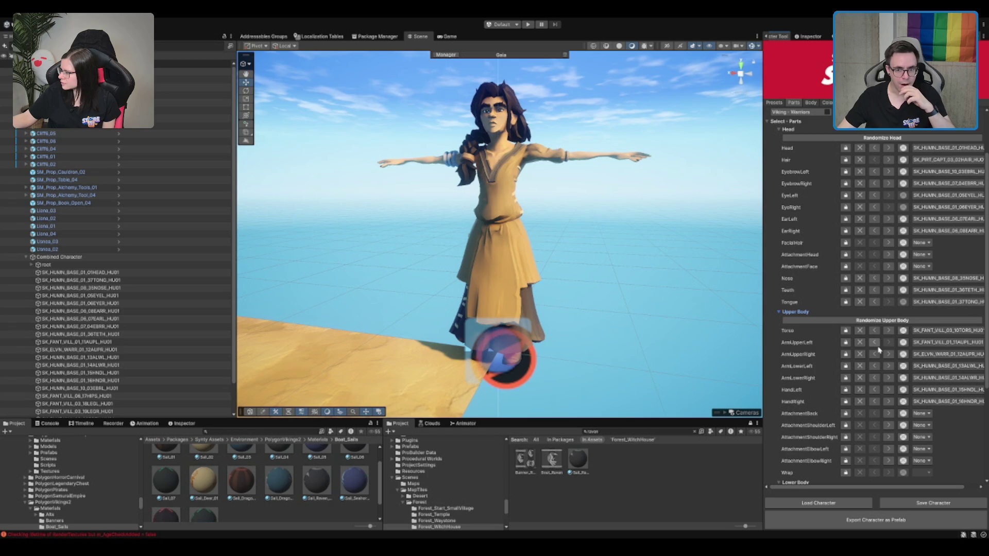
click(876, 344)
click(890, 355)
click(875, 355)
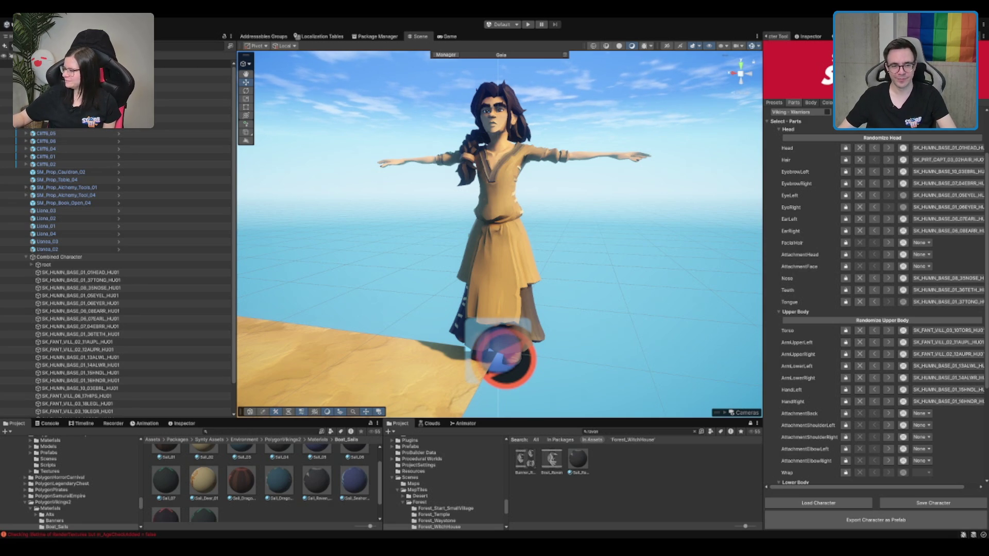
scroll(875, 360, down, 2)
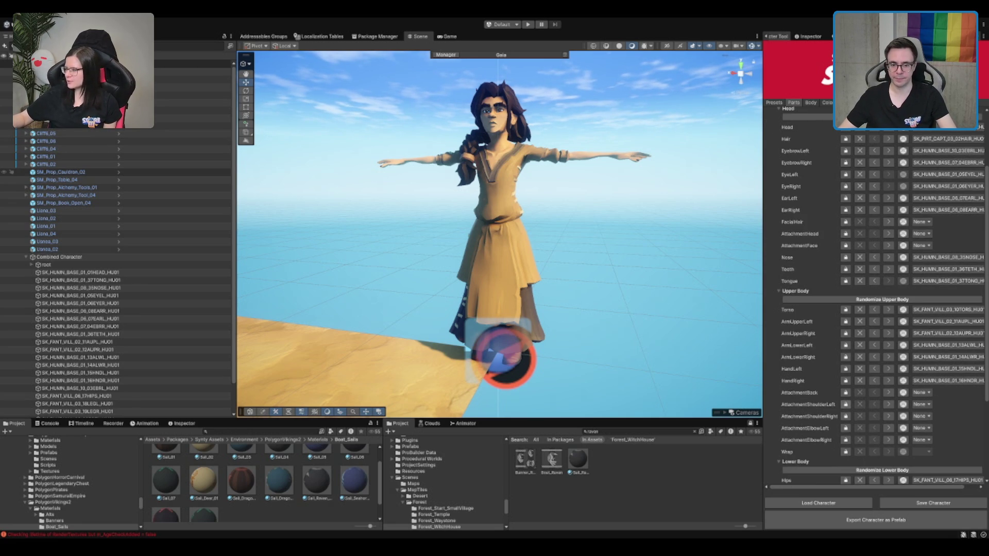
Step: Preview a Fantasy Villager left hand and Elven Warrior left shoulder pieces, then revert both
click(888, 369)
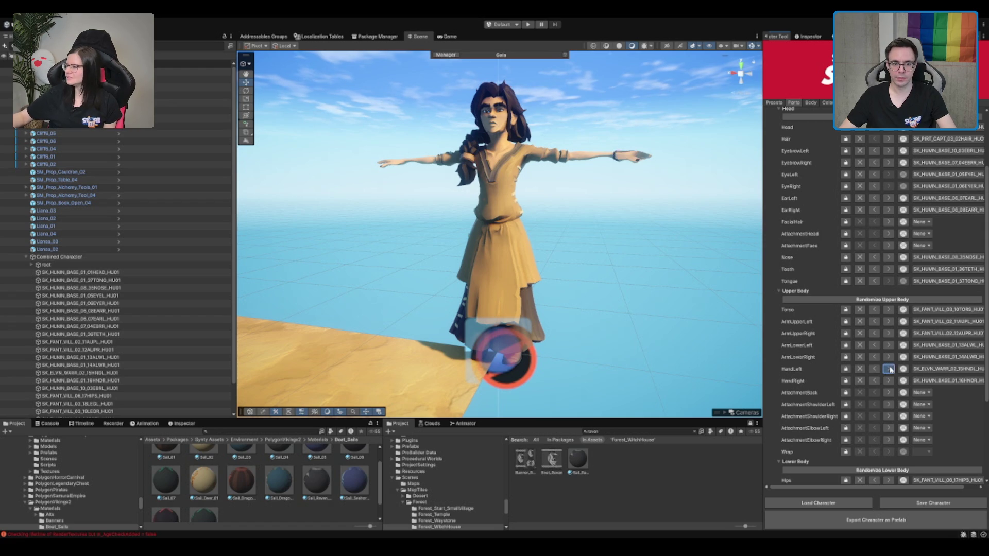
click(874, 368)
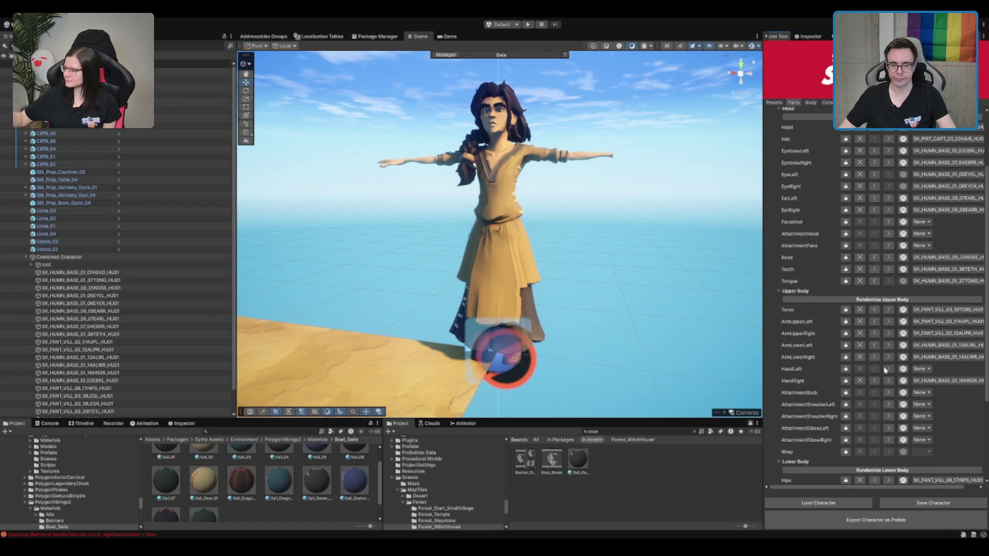
click(888, 369)
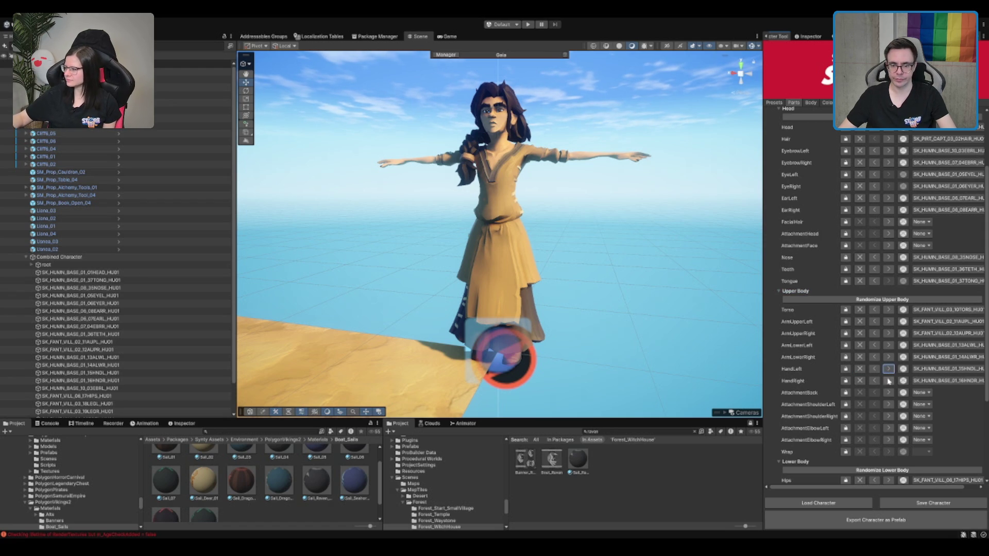
click(888, 404)
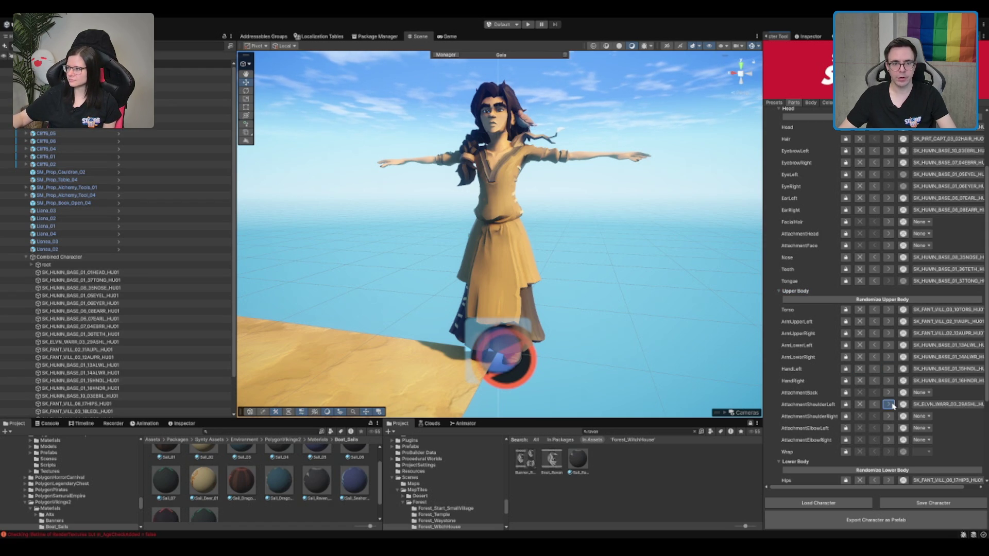
click(888, 404)
click(888, 404)
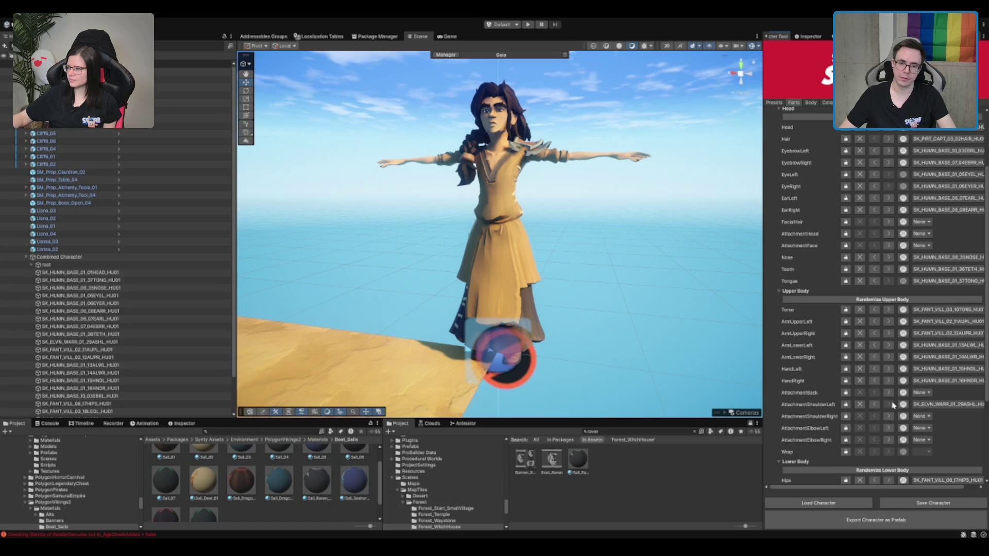
click(888, 404)
drag(571, 154, 575, 247)
scroll(575, 247, up, 10)
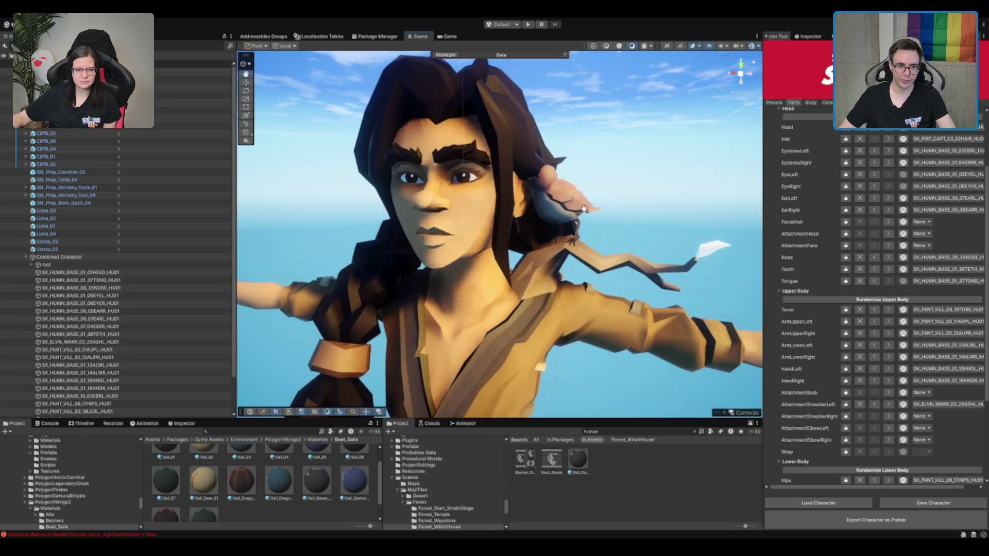
scroll(584, 210, up, 8)
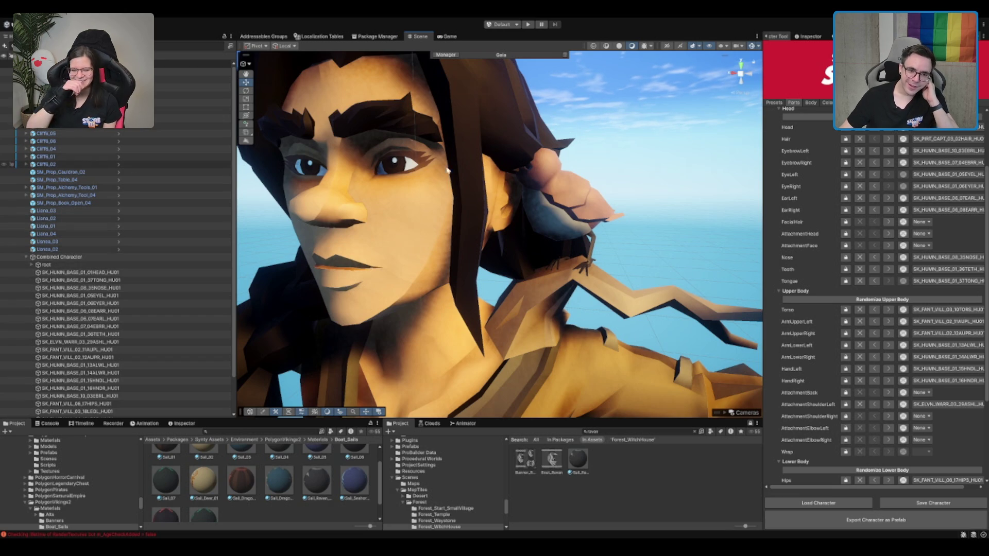
scroll(425, 152, down, 5)
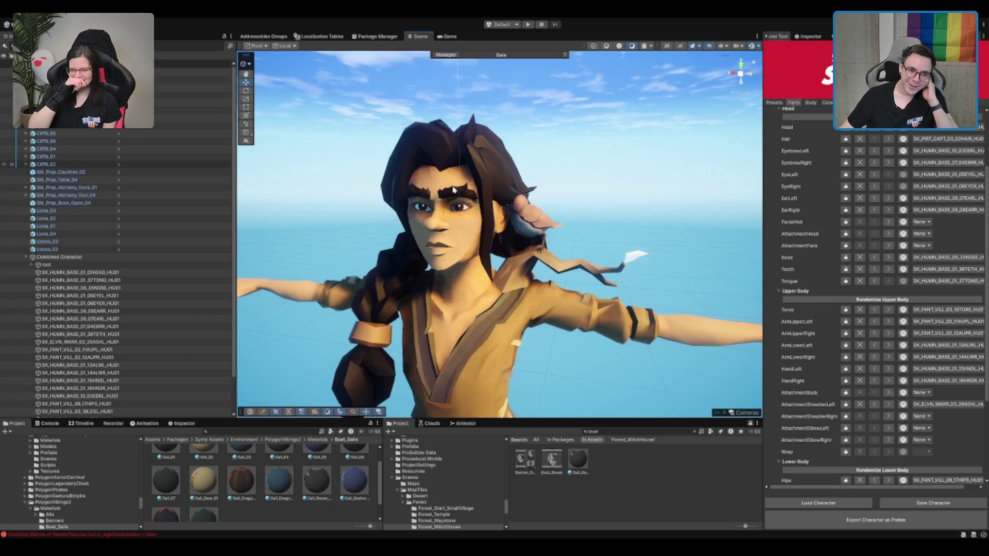
click(860, 405)
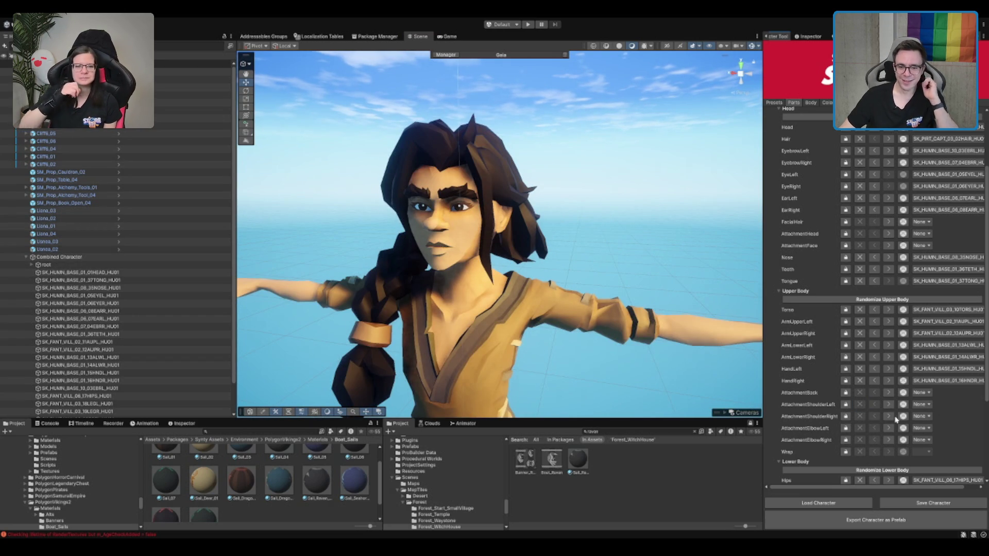
Step: Set AttachmentShoulderRight to the goat piece SK_FANT_VILL_01_30ASHR
click(888, 416)
mouse_move(494, 268)
mouse_down()
mouse_move(484, 273)
mouse_move(618, 280)
mouse_up()
drag(693, 186, 679, 206)
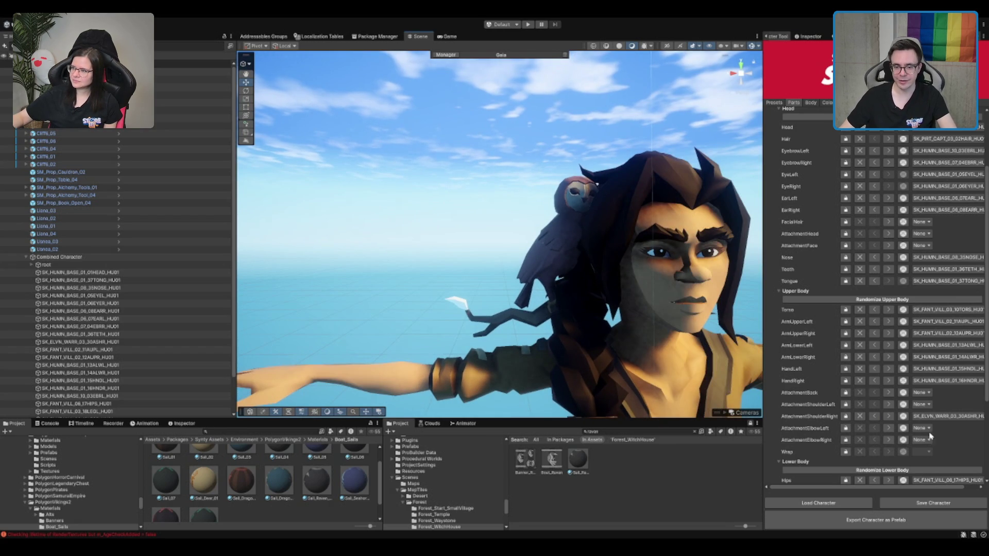
click(889, 417)
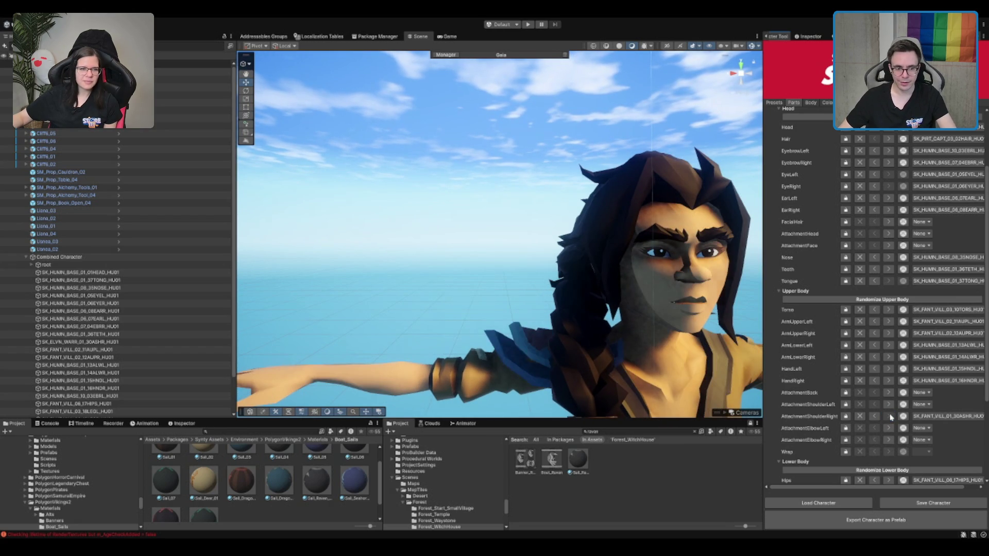
click(889, 416)
drag(618, 268, 552, 266)
scroll(553, 265, down, 3)
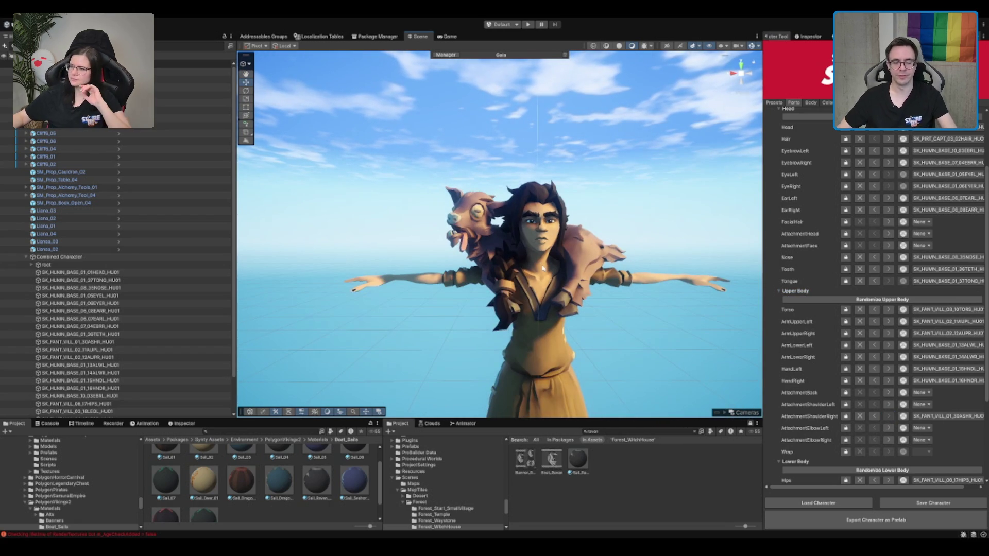
mouse_move(598, 220)
mouse_down()
mouse_move(561, 187)
mouse_move(620, 220)
mouse_up()
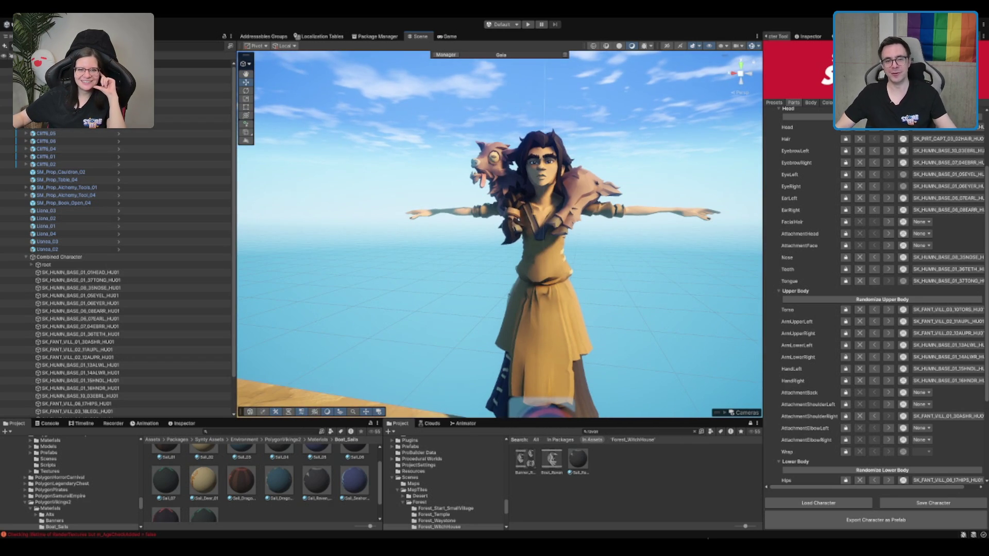
scroll(595, 397, down, 2)
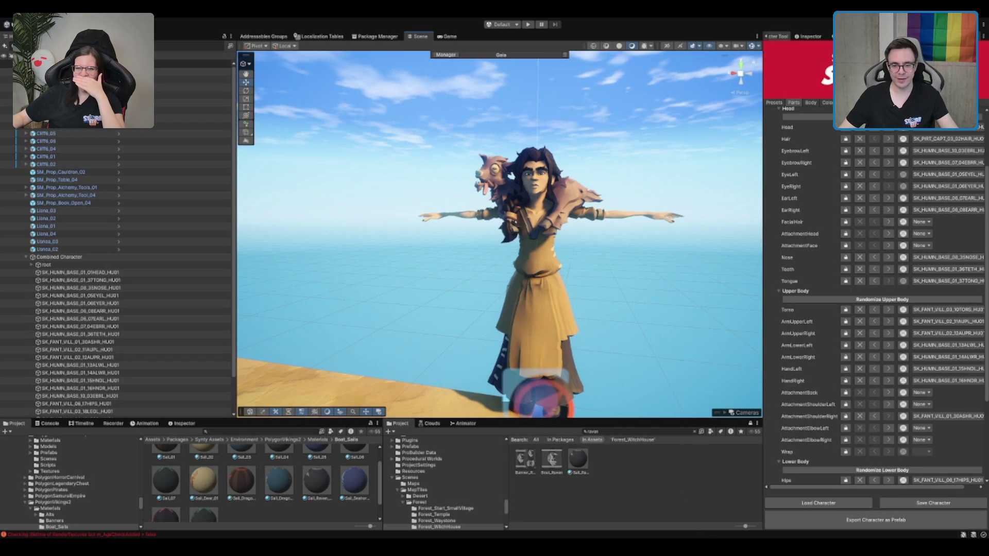
Step: Try an elven left elbow attachment, then clear AttachmentElbowLeft to None
click(889, 428)
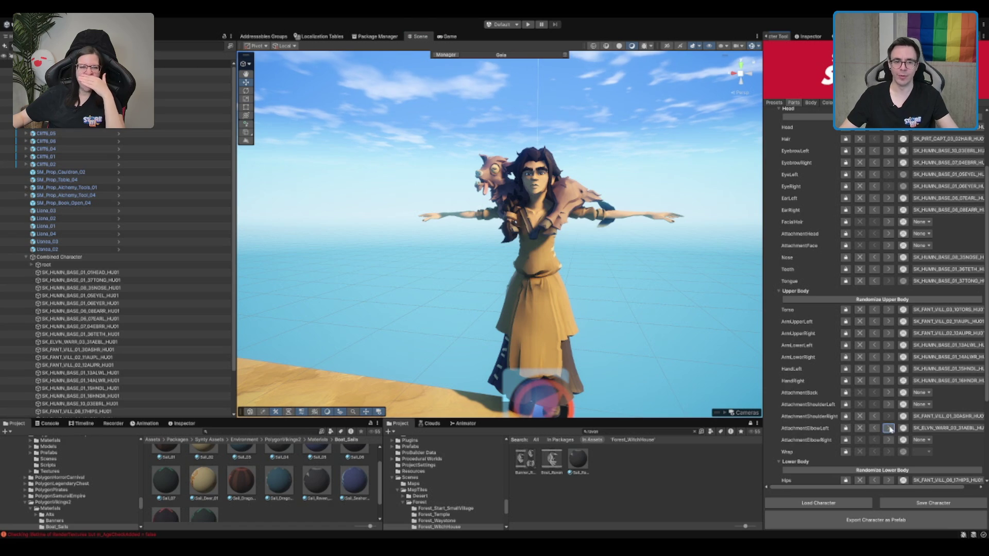
click(860, 429)
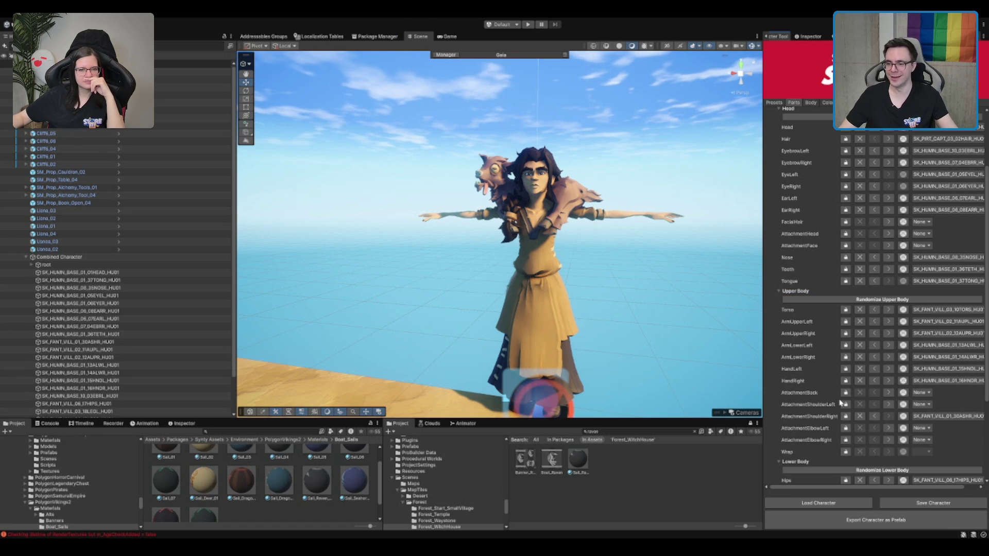
drag(627, 227, 610, 190)
scroll(964, 434, down, 3)
click(811, 208)
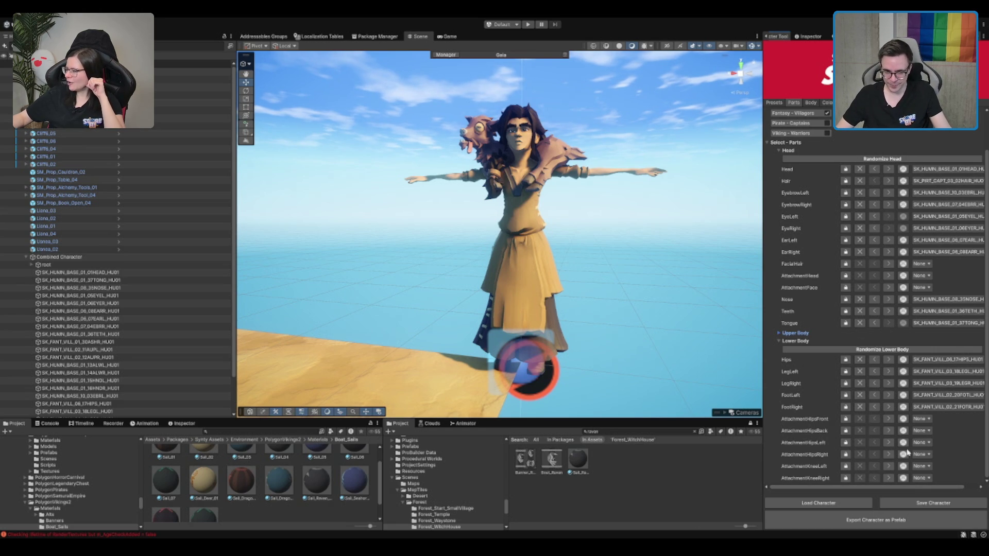
click(888, 420)
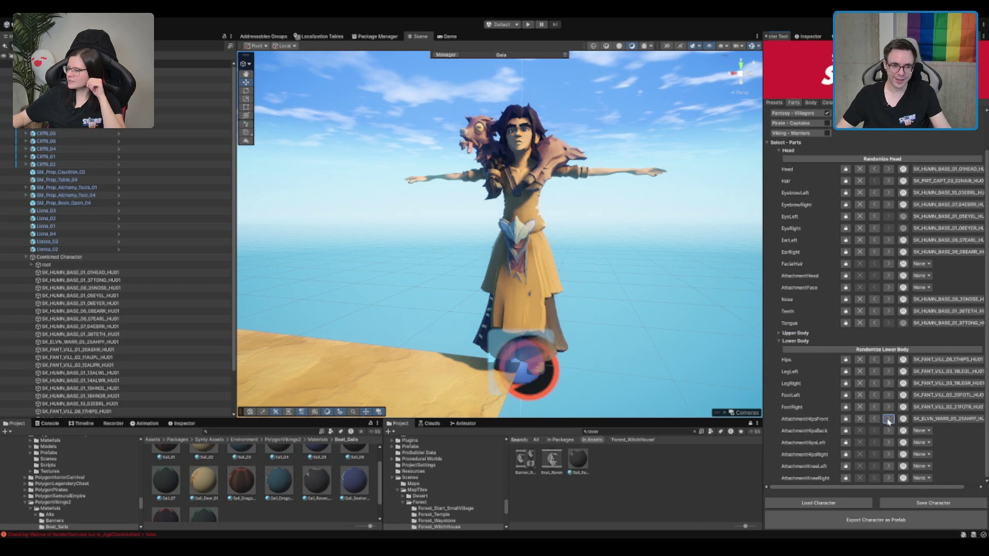
click(888, 420)
click(888, 420)
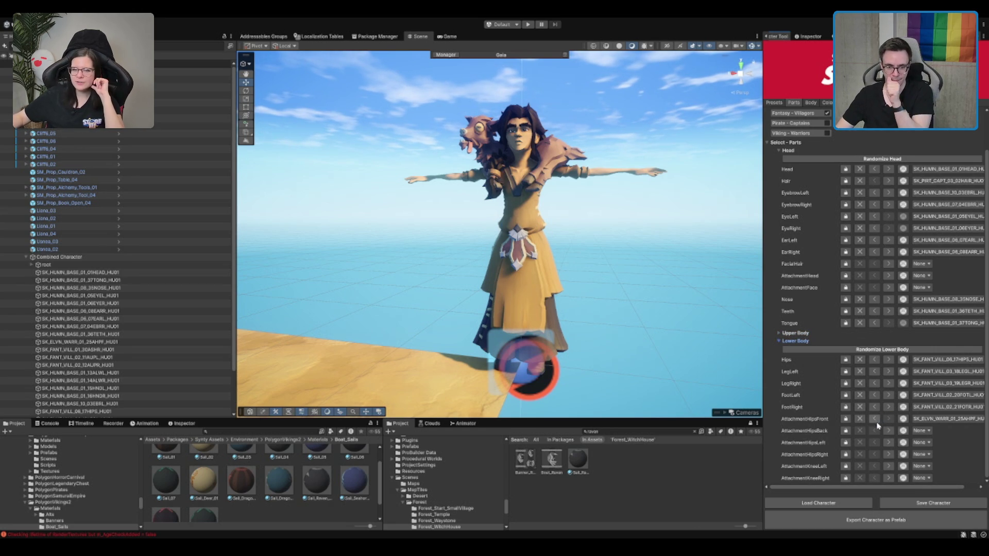
click(860, 419)
click(889, 442)
click(888, 442)
click(888, 442)
click(888, 442)
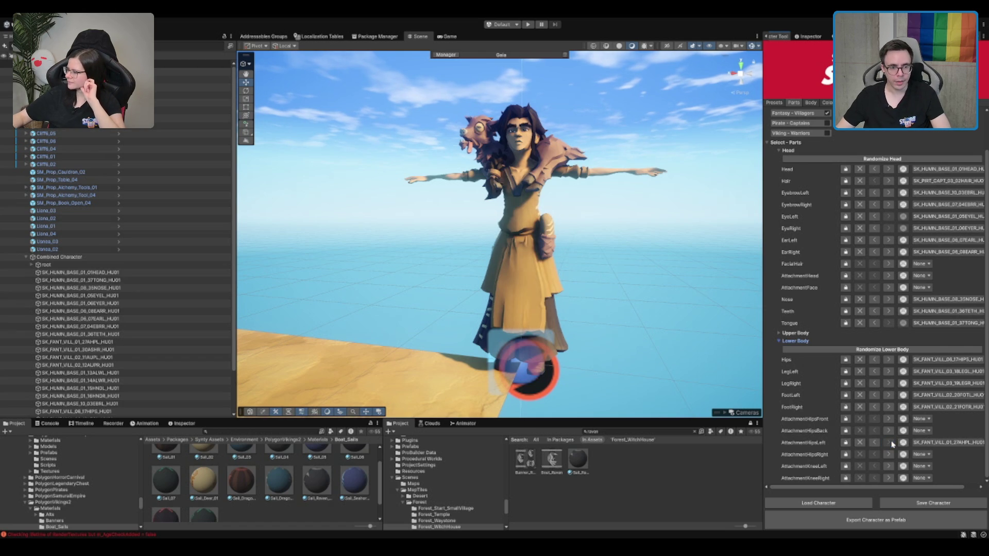
click(874, 442)
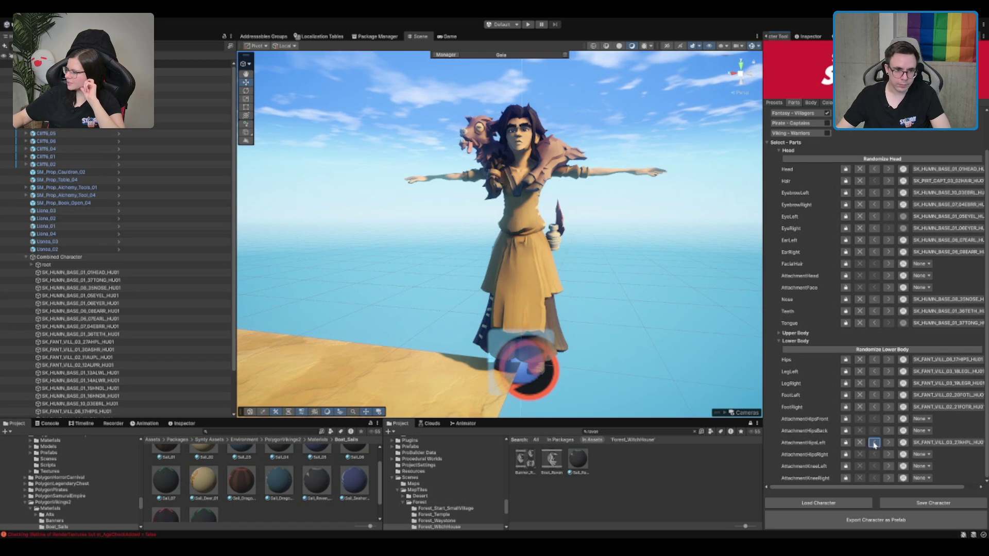
click(858, 442)
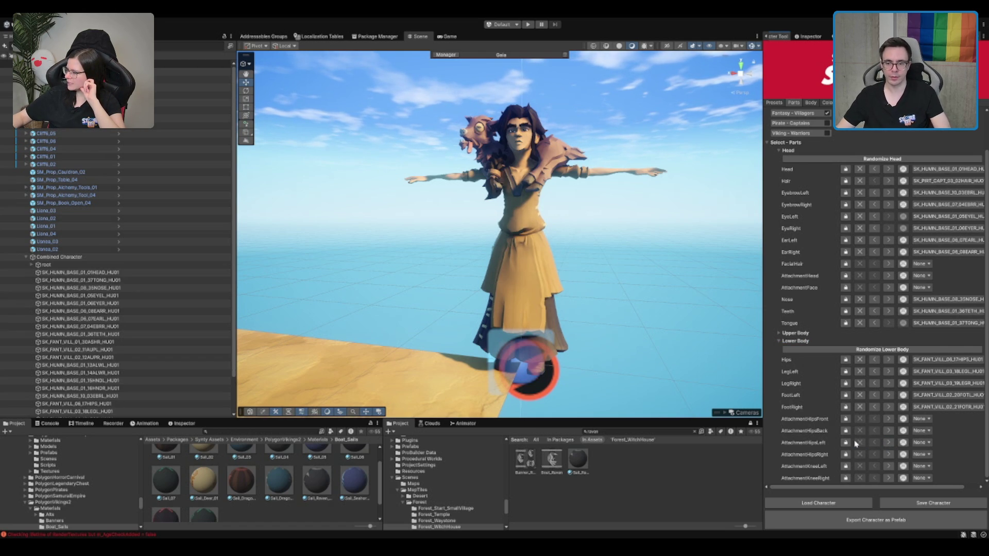
click(888, 455)
click(888, 455)
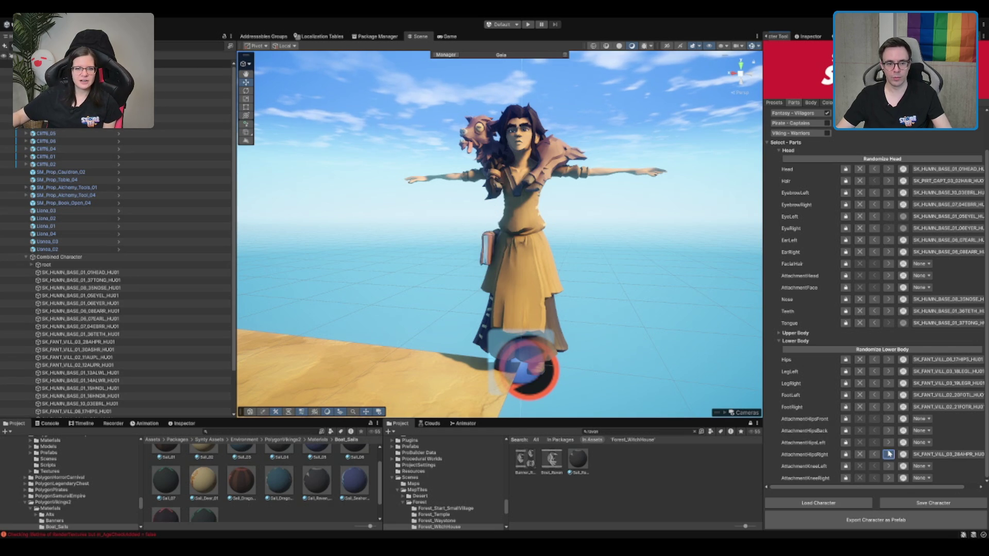
click(888, 455)
click(889, 454)
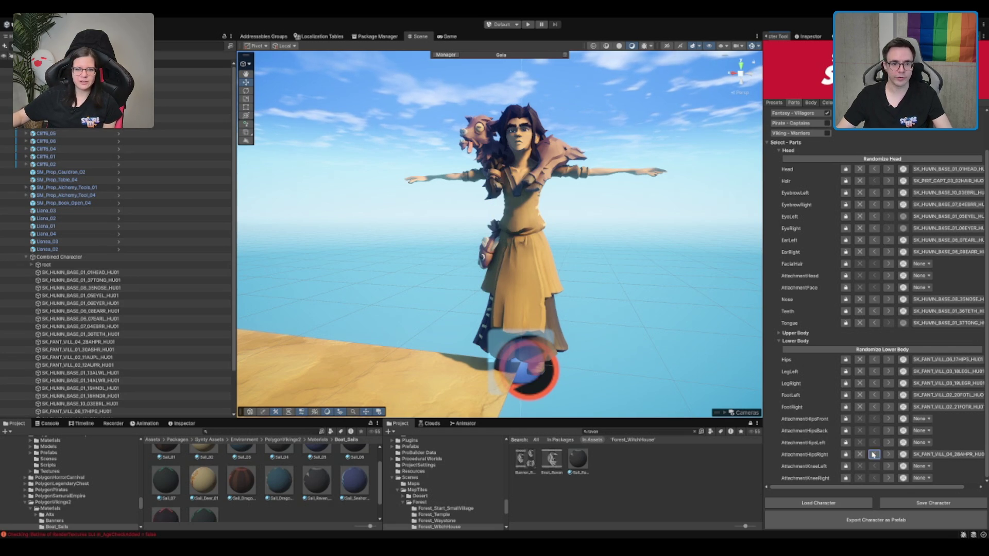
mouse_move(520, 257)
mouse_down()
mouse_move(499, 261)
mouse_move(722, 248)
mouse_move(674, 202)
mouse_up()
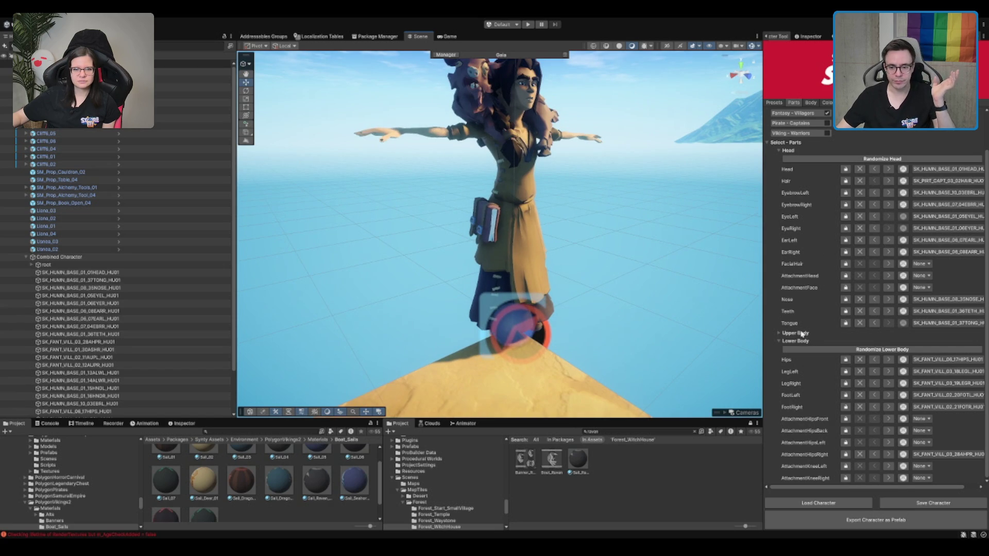
click(860, 454)
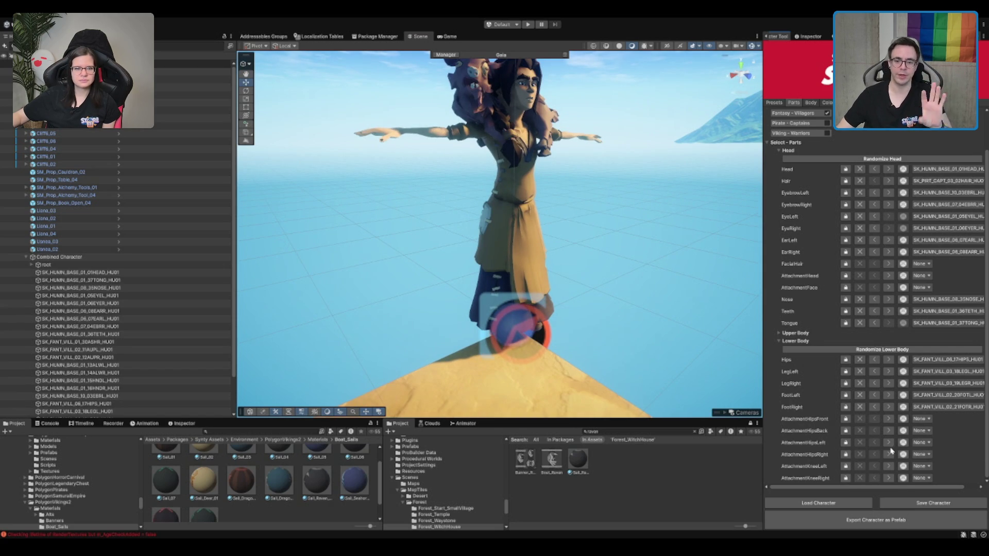
click(888, 466)
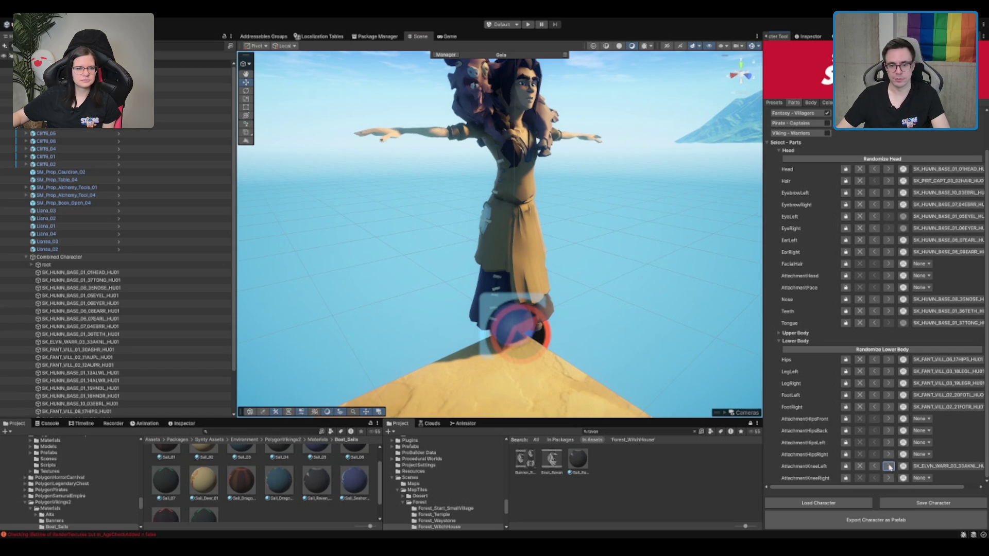
click(857, 467)
click(813, 342)
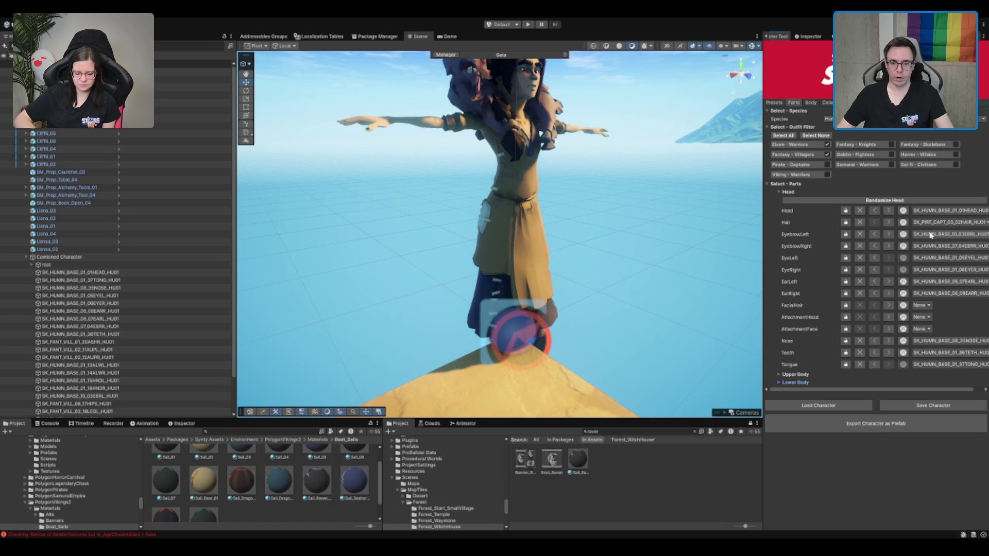
Step: Move from the Body and Presets tabs to the Colors tab, listing skin, outfit and attachment colours
click(809, 103)
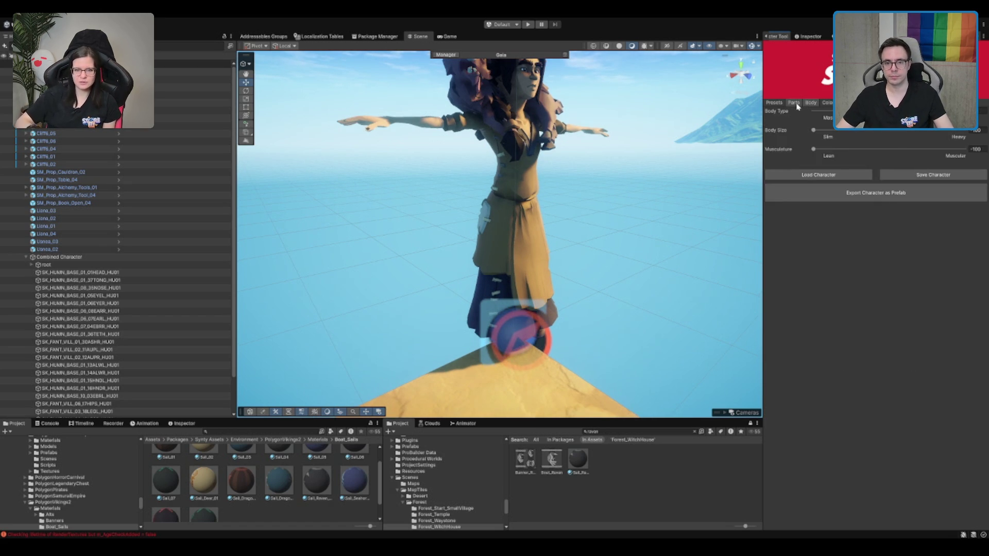
click(793, 103)
click(781, 103)
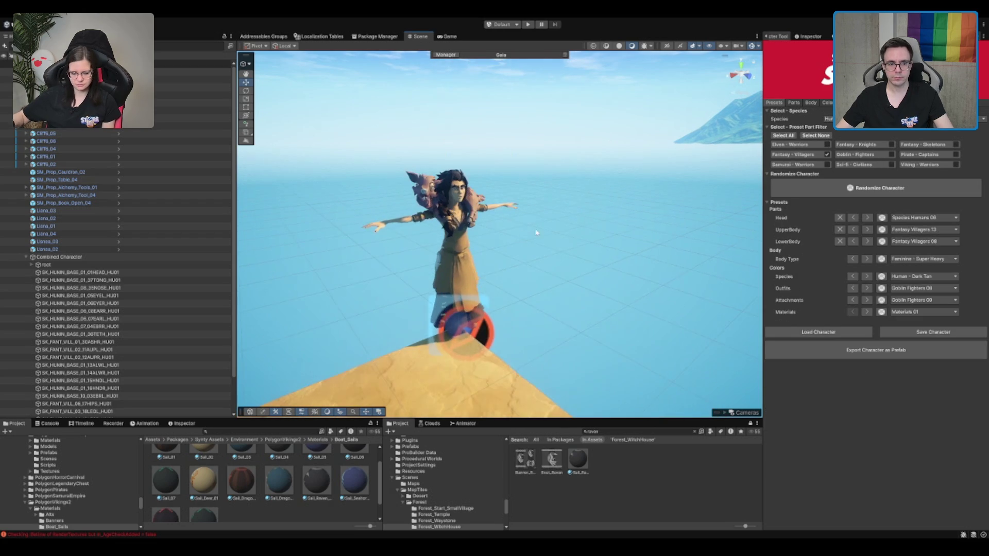
drag(608, 237, 556, 257)
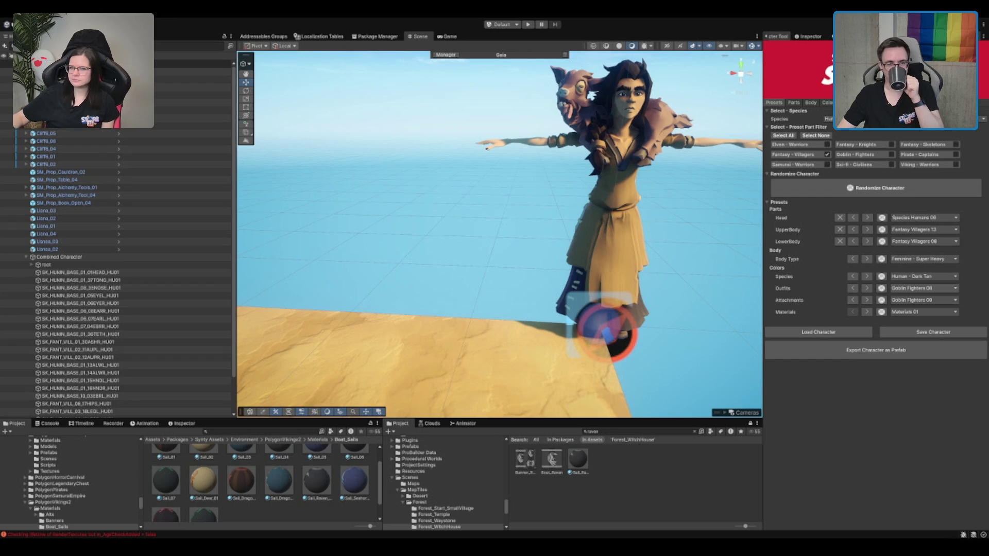
click(827, 103)
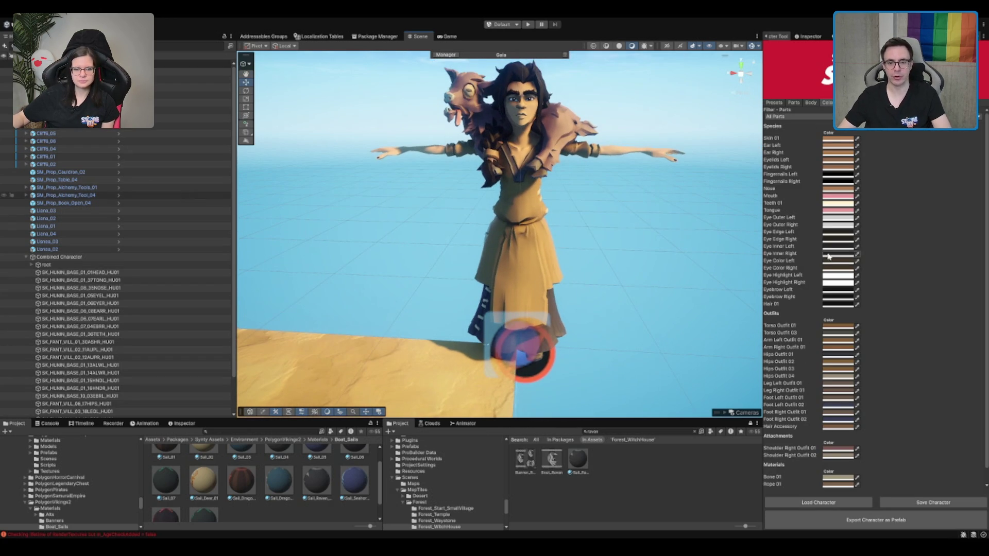
Step: Colour the Torso Outfit 01 swatch green, then return to the Parts tab's head list
click(838, 326)
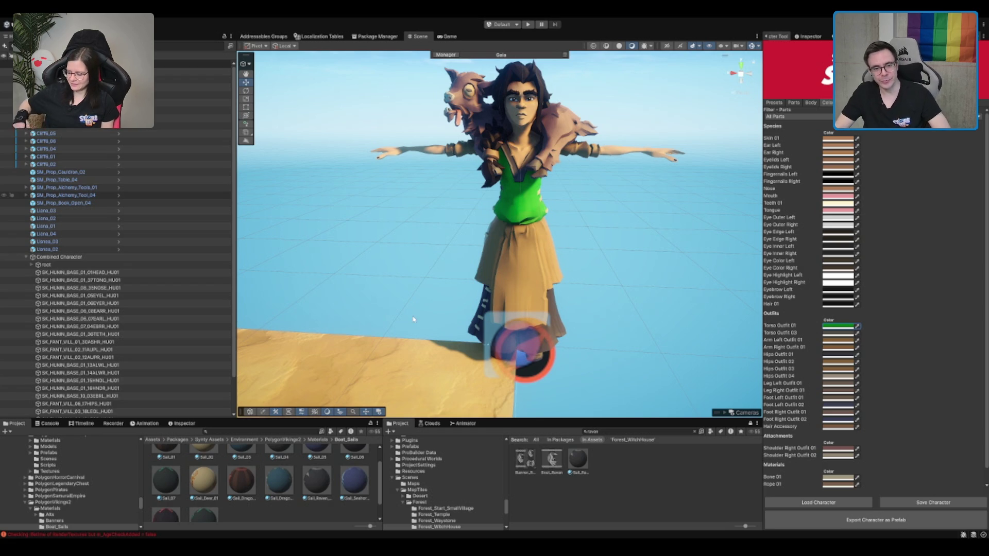
scroll(345, 337, down, 1)
scroll(676, 180, up, 2)
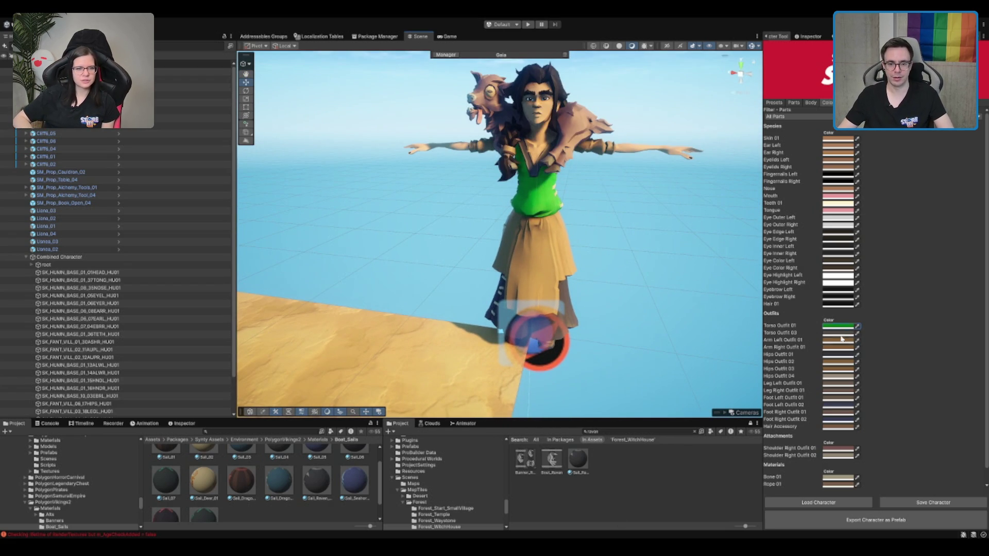
click(811, 102)
click(793, 103)
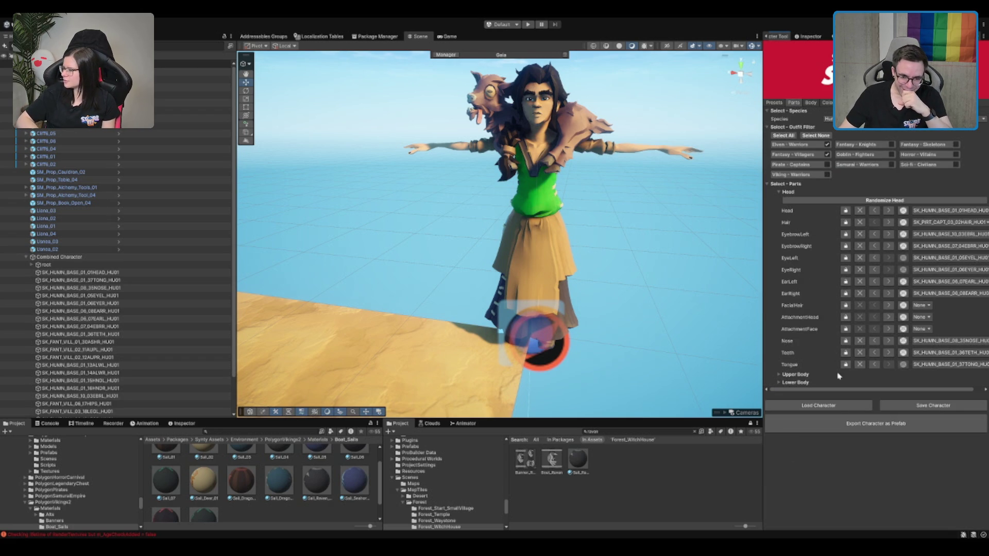
Step: Expand the upper body parts and give the witch a birds-on-branches back attachment
click(796, 375)
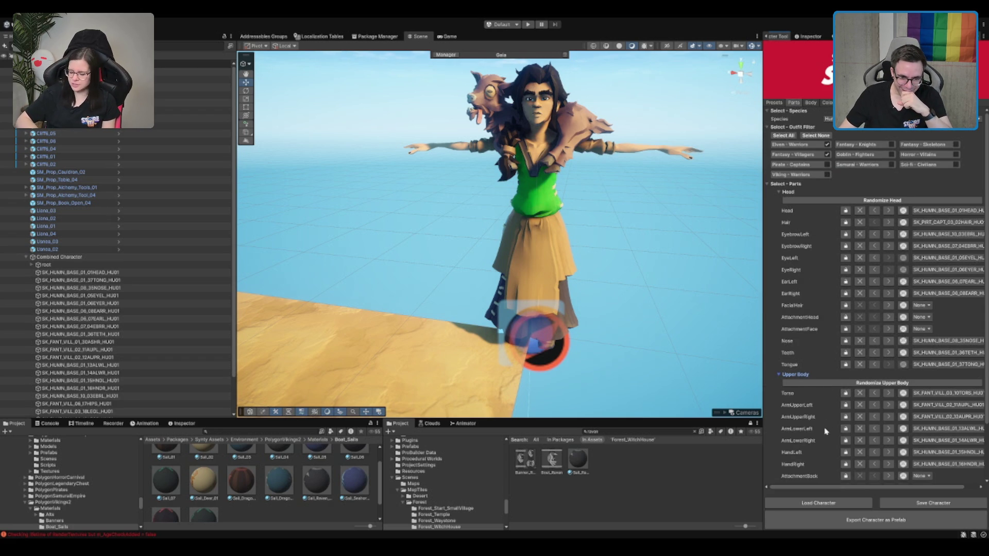
scroll(825, 432, down, 3)
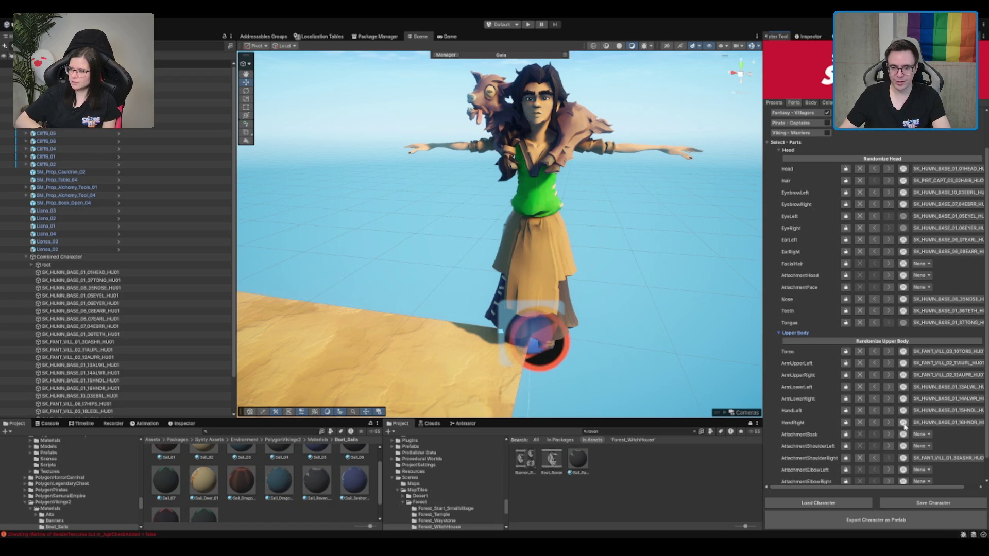
scroll(905, 426, down, 1)
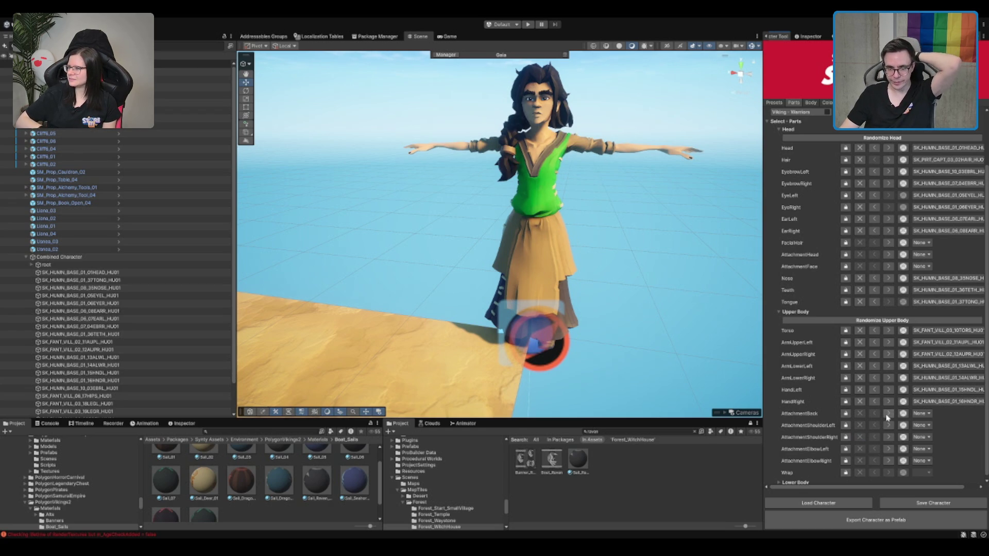
click(889, 414)
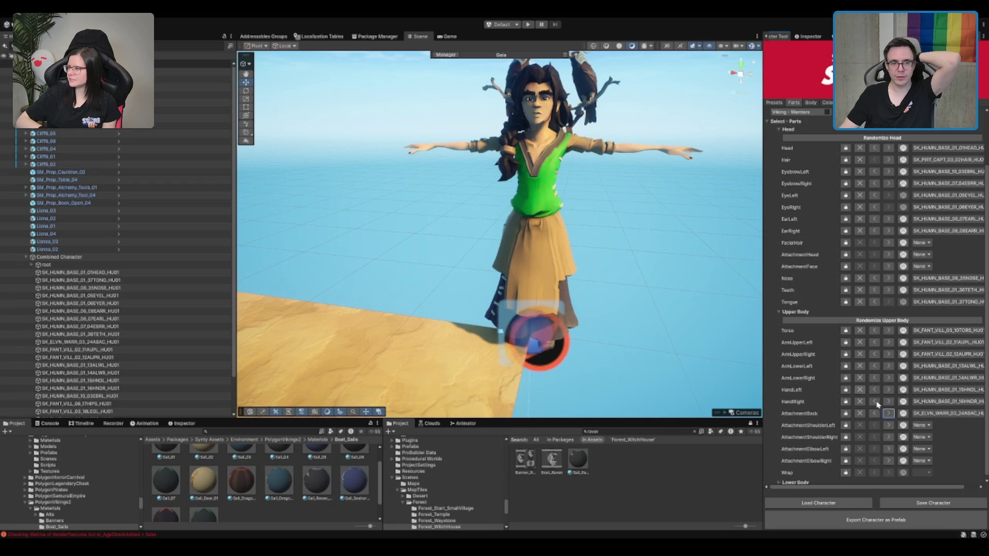
key(f)
scroll(548, 214, up, 3)
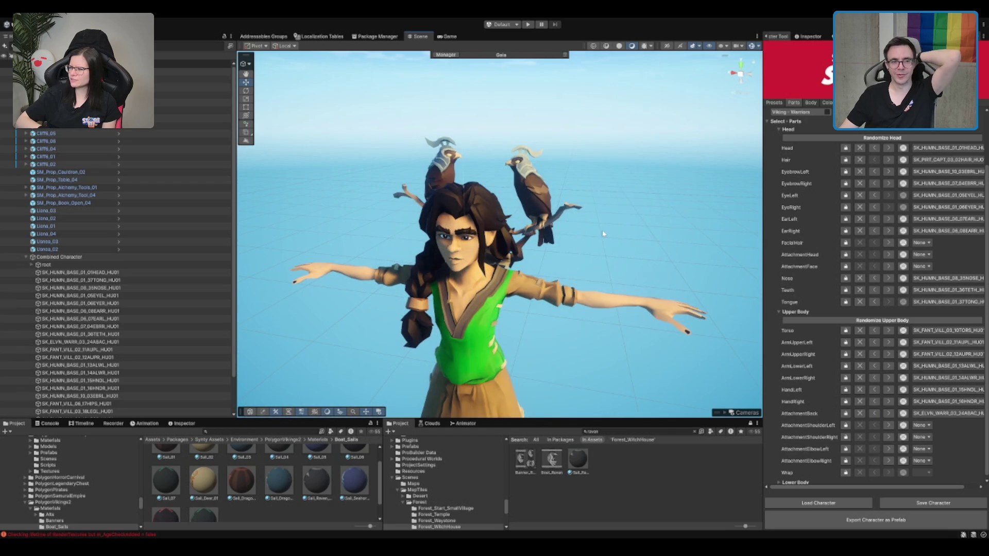
drag(635, 218, 597, 212)
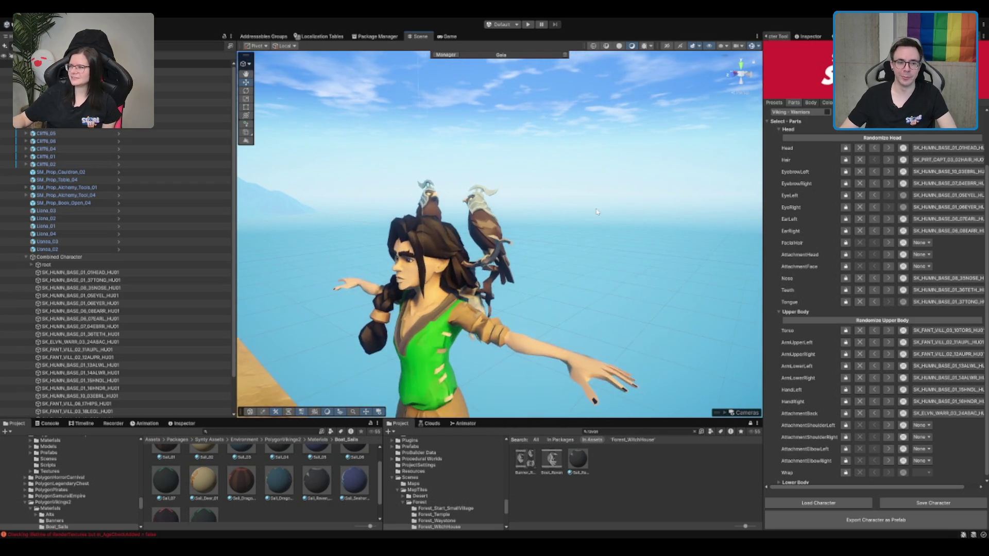
scroll(597, 211, up, 3)
scroll(390, 228, up, 5)
drag(391, 227, 515, 216)
scroll(585, 208, up, 5)
scroll(585, 208, down, 5)
scroll(566, 205, up, 2)
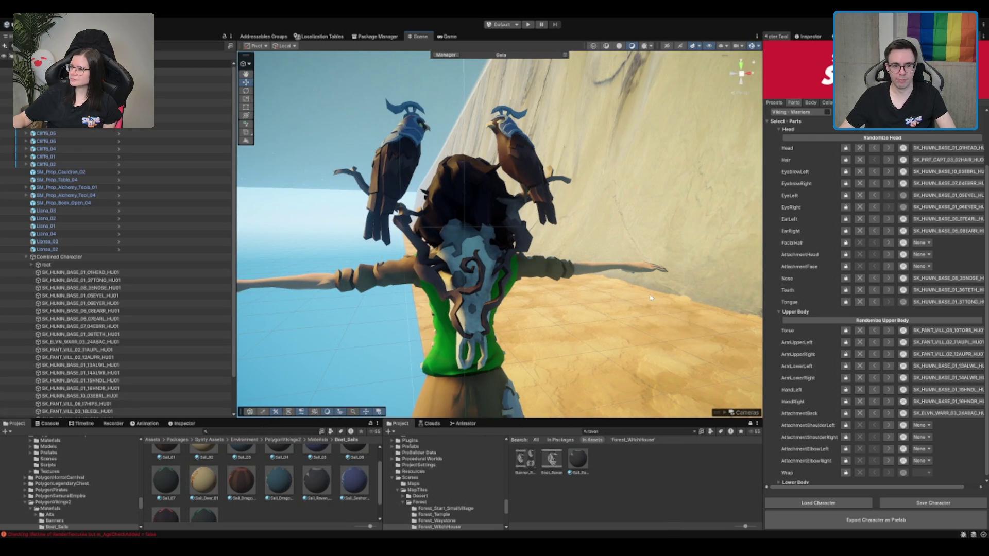
Step: Cycle the back attachment through several options, including the barrel and dark cloak
click(888, 413)
click(888, 413)
click(888, 414)
click(887, 413)
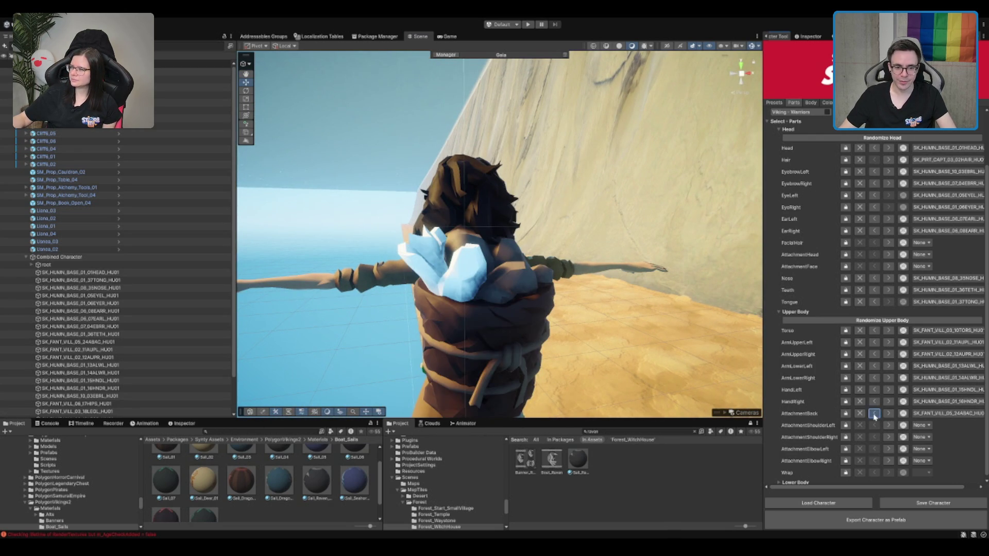
click(874, 413)
click(874, 413)
scroll(577, 200, up, 5)
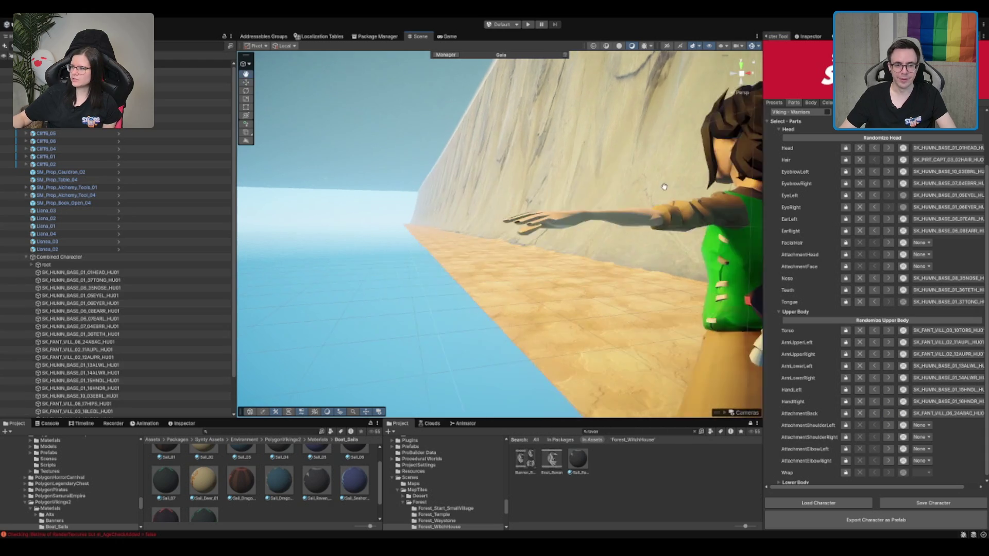
drag(577, 200, 661, 203)
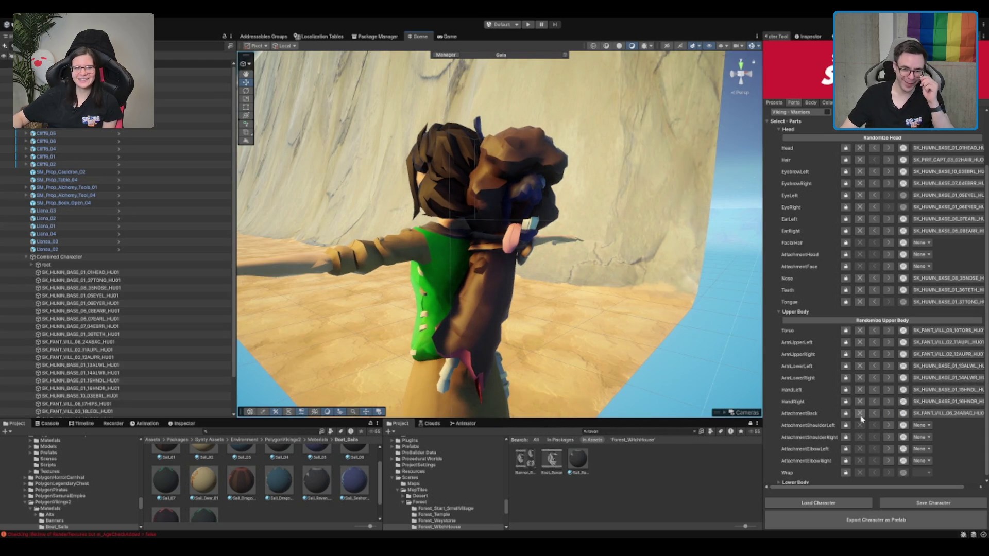
Step: Preview the stick bundle, basket and brown backpack back attachments
click(887, 414)
click(887, 414)
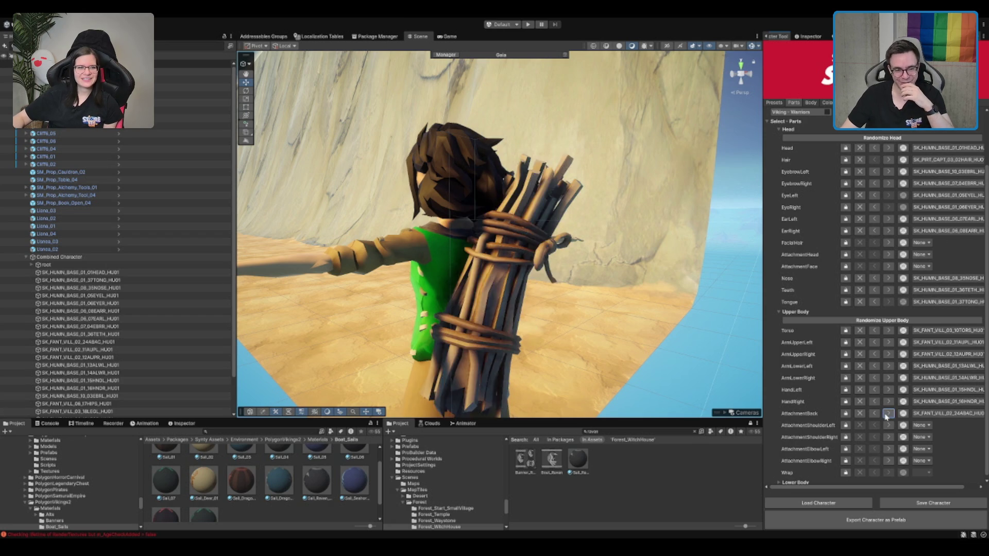
click(887, 414)
click(886, 414)
click(887, 415)
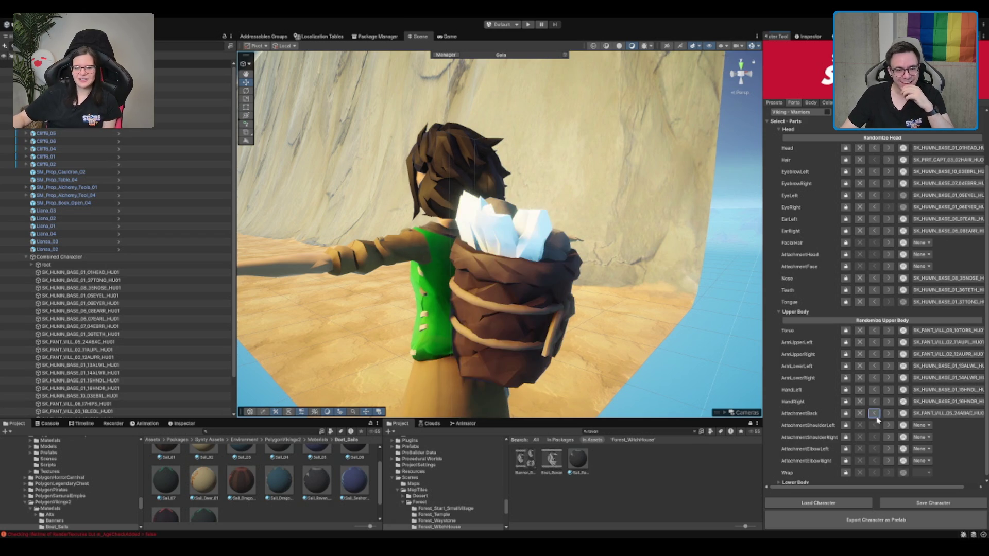
scroll(729, 192, up, 5)
scroll(729, 192, down, 5)
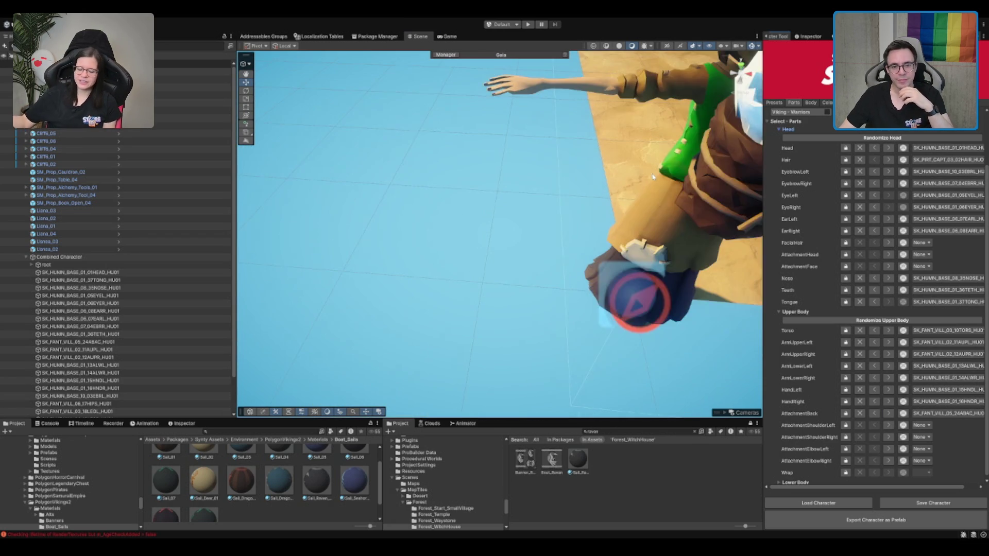
Step: Clear AttachmentBack to None so nothing sits on her back
click(888, 414)
click(889, 415)
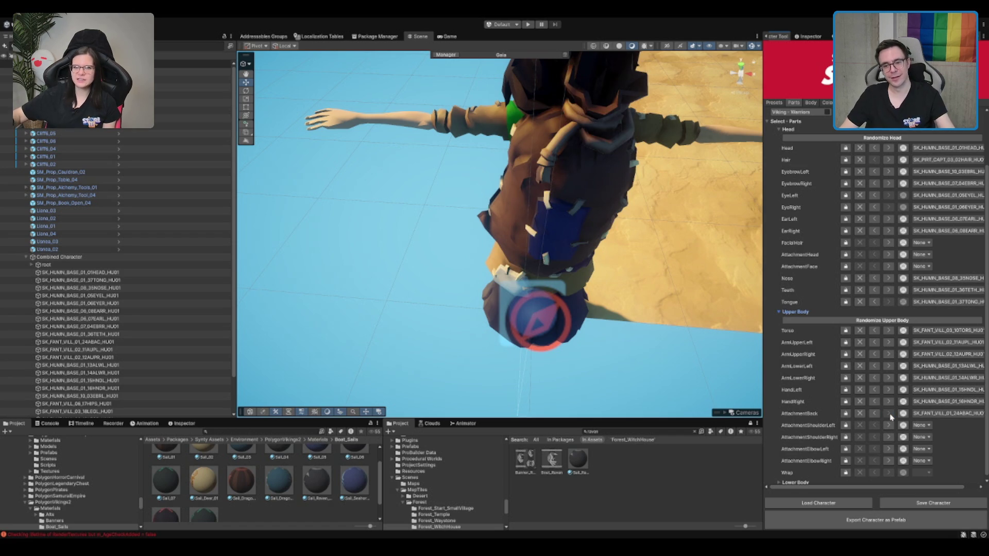
click(861, 414)
mouse_move(669, 389)
mouse_down()
mouse_move(592, 216)
mouse_move(531, 219)
mouse_move(612, 271)
mouse_up()
click(827, 103)
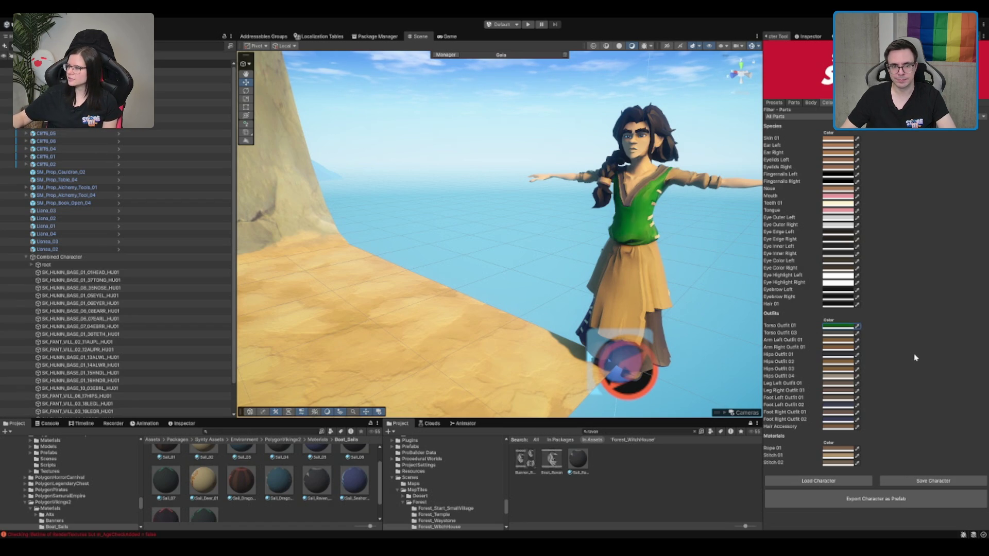
Step: Frame the witch and set the Hips Outfit 03 skirt swatch to green
key(f)
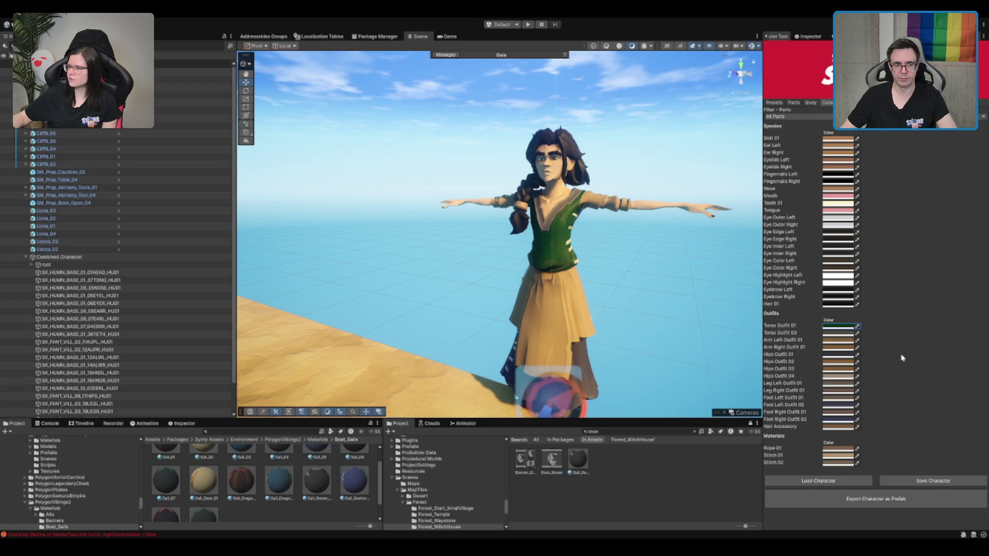
drag(665, 247, 721, 248)
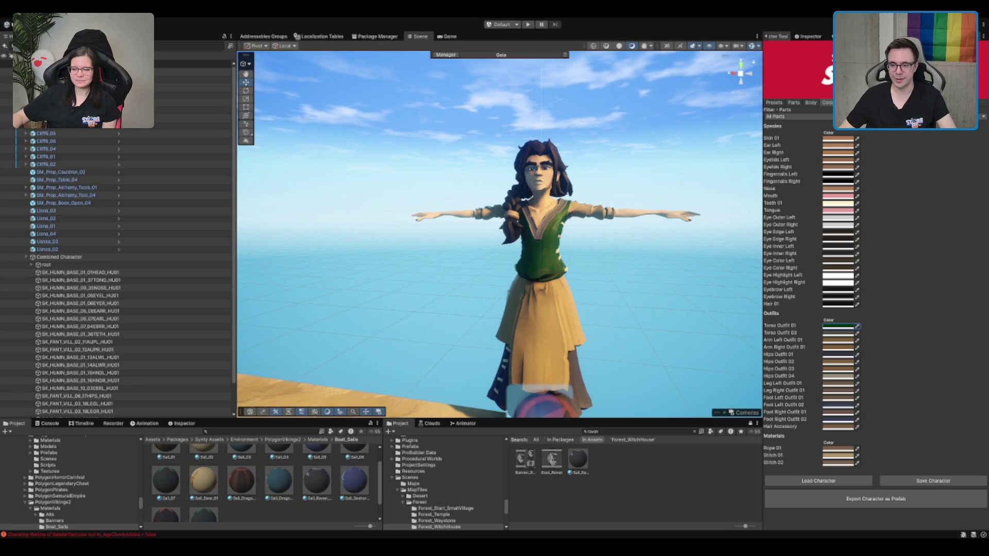
mouse_move(510, 219)
mouse_down()
mouse_move(582, 219)
mouse_move(658, 272)
mouse_move(757, 319)
mouse_up()
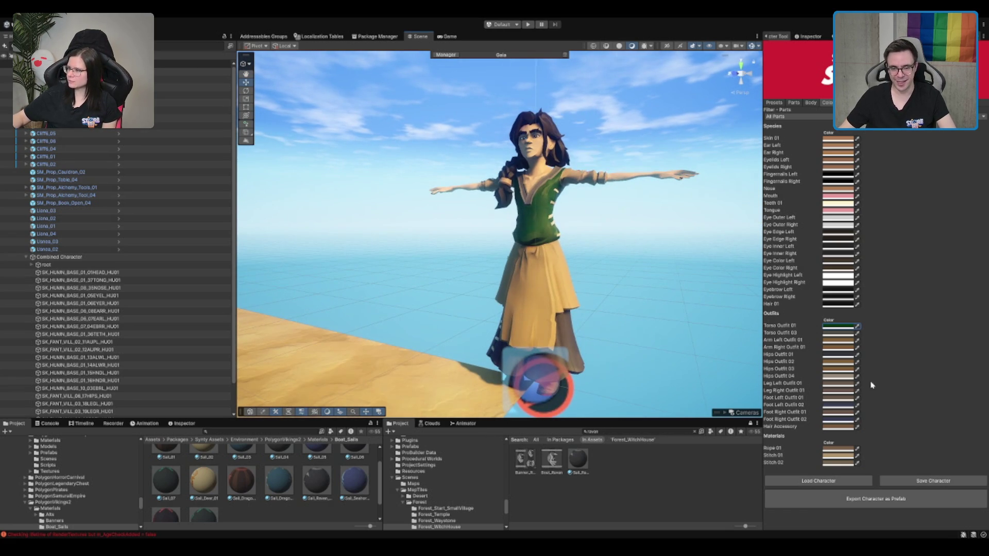
click(849, 328)
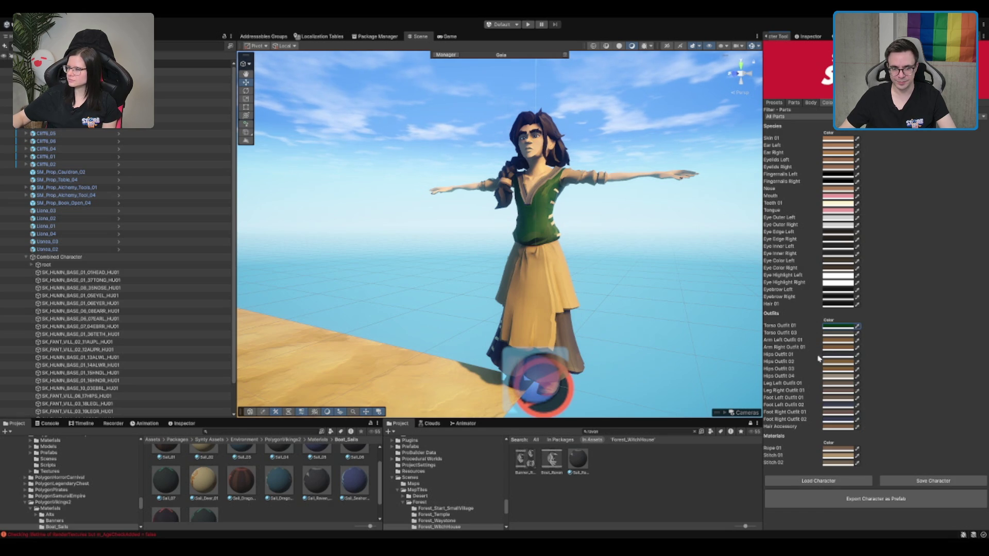
drag(846, 366, 847, 369)
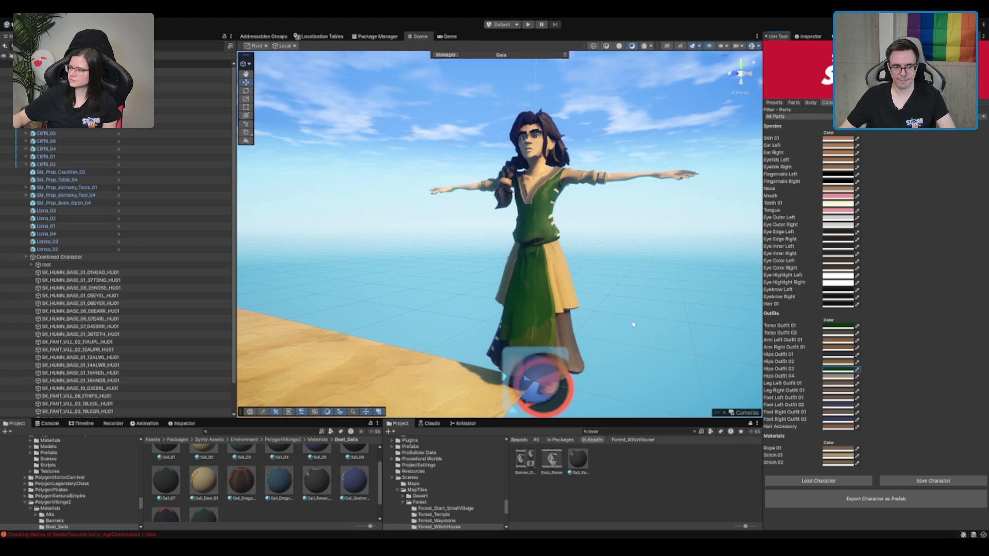
scroll(673, 292, down, 2)
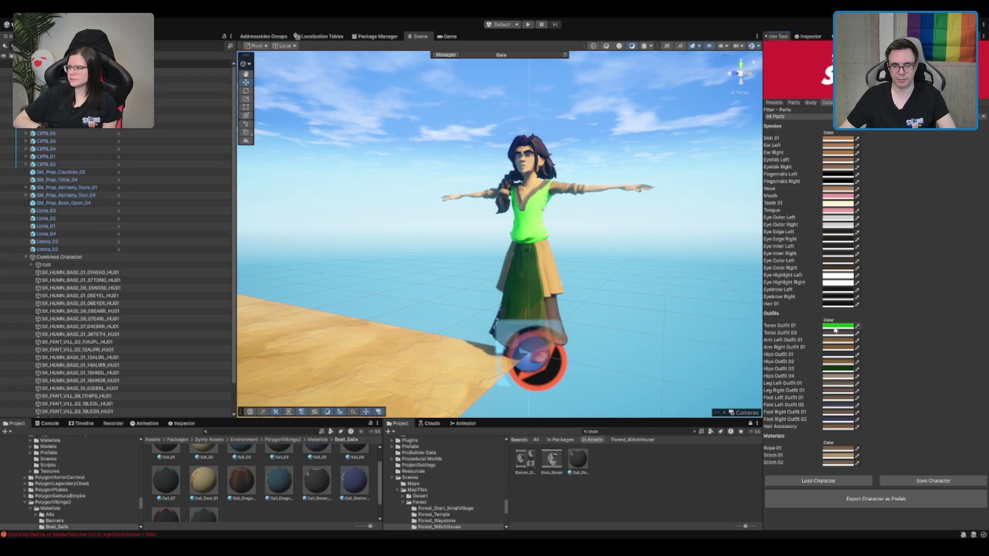
Step: Set Torso Outfit 01 to the tan sleeve colour and export the witch as a prefab
drag(850, 341, 838, 326)
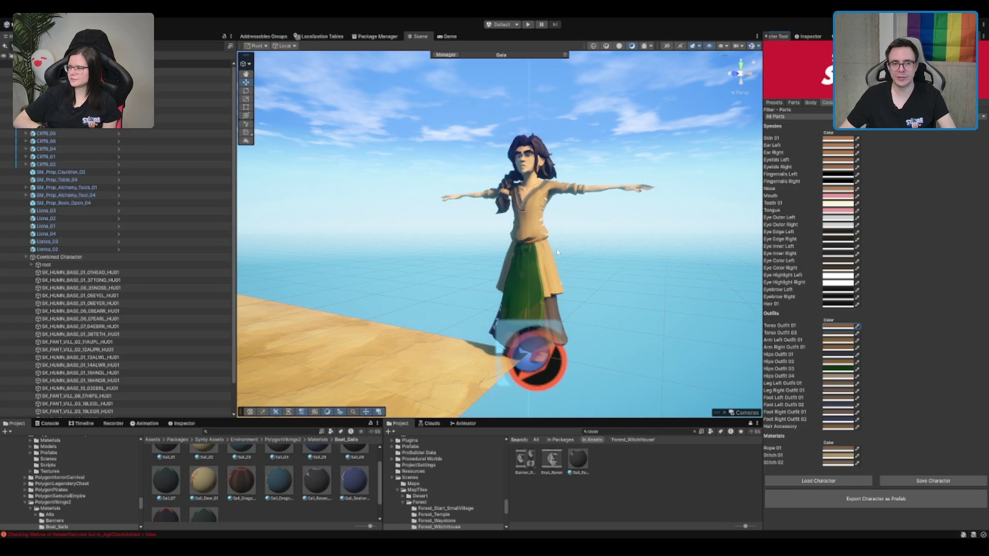
scroll(557, 253, up, 2)
mouse_move(658, 306)
mouse_down()
mouse_move(700, 254)
mouse_move(669, 288)
mouse_move(519, 321)
mouse_move(579, 232)
mouse_move(608, 211)
mouse_up()
scroll(567, 211, up, 3)
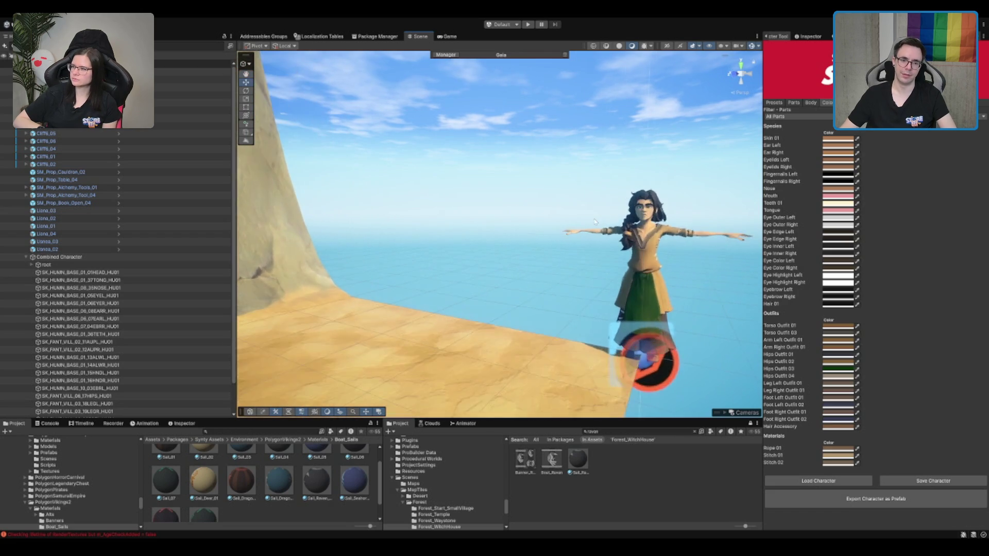
drag(530, 214, 643, 191)
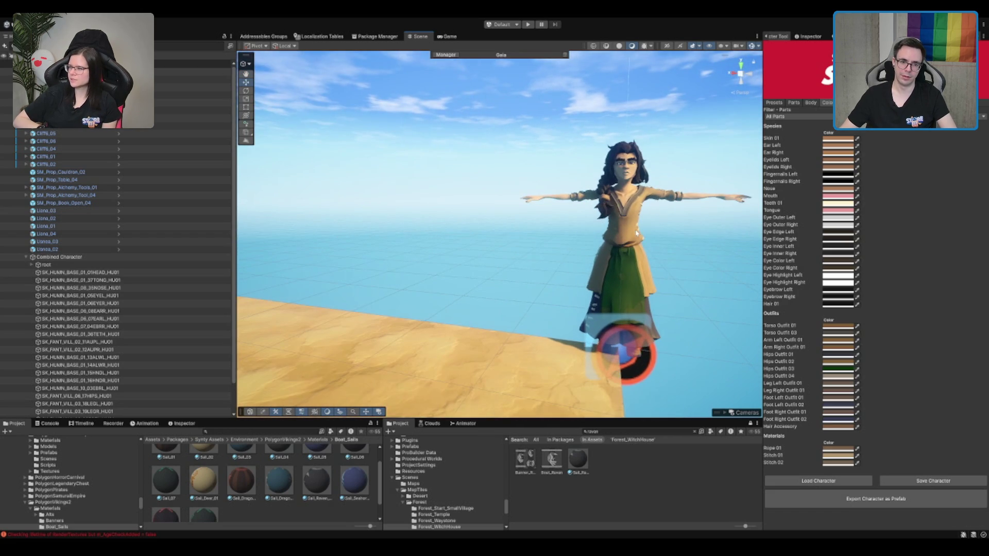
drag(756, 106, 637, 151)
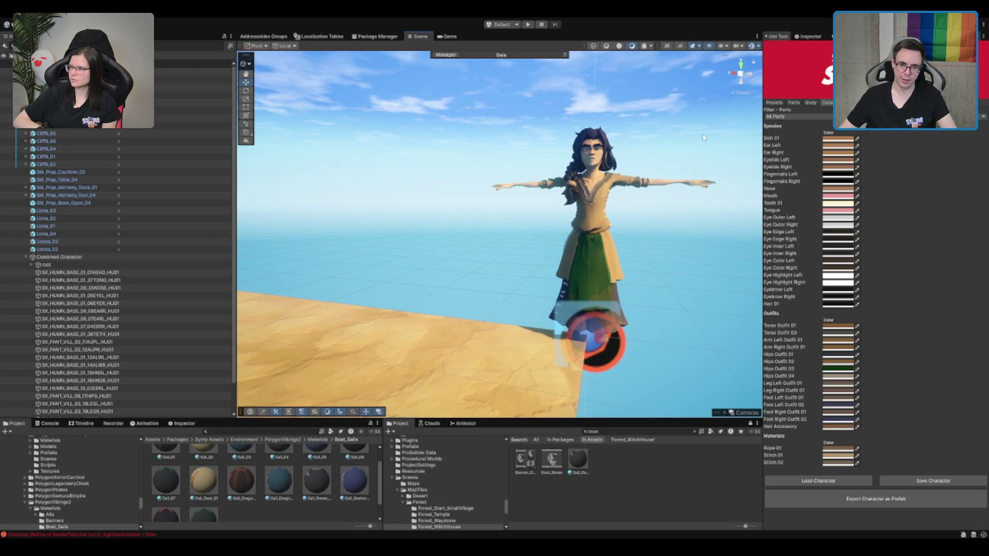
drag(639, 221, 585, 237)
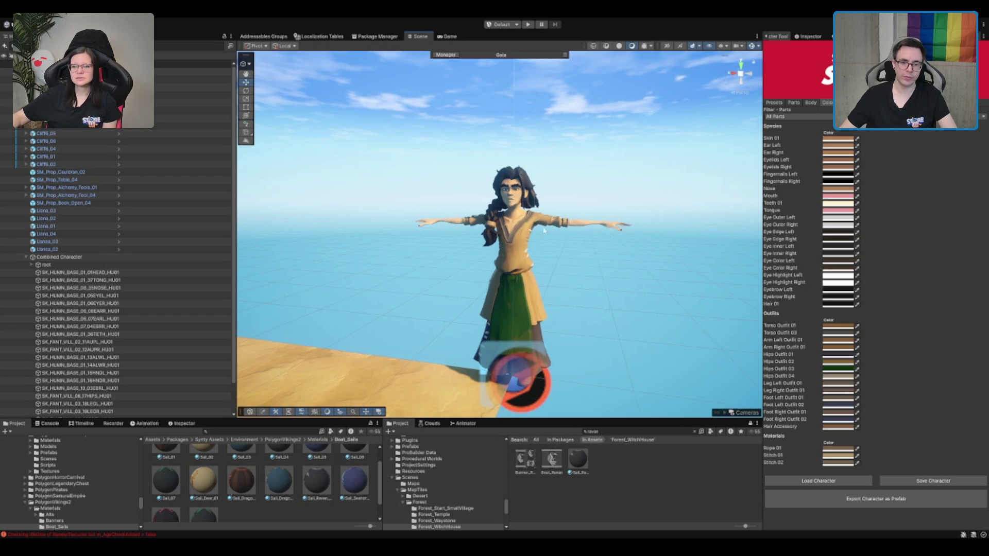
click(922, 500)
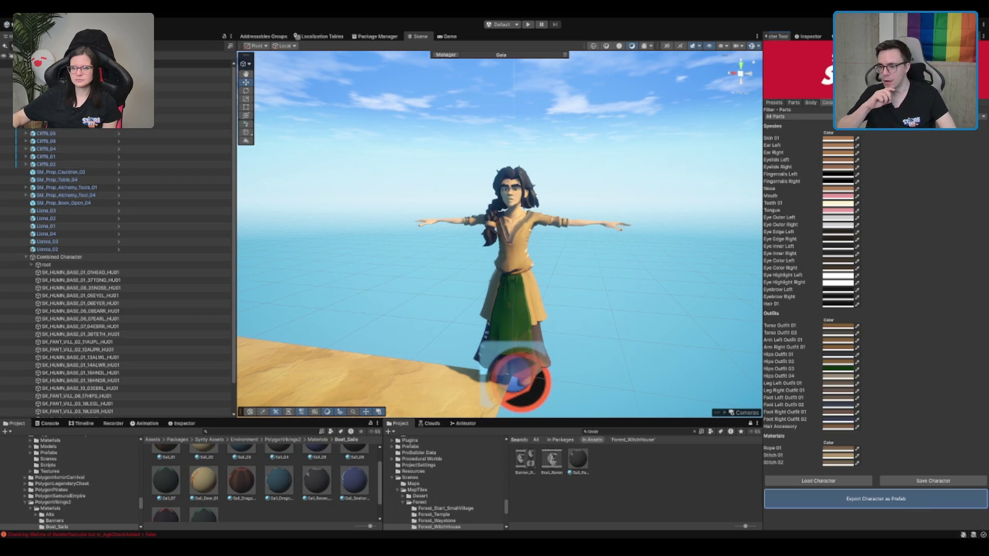
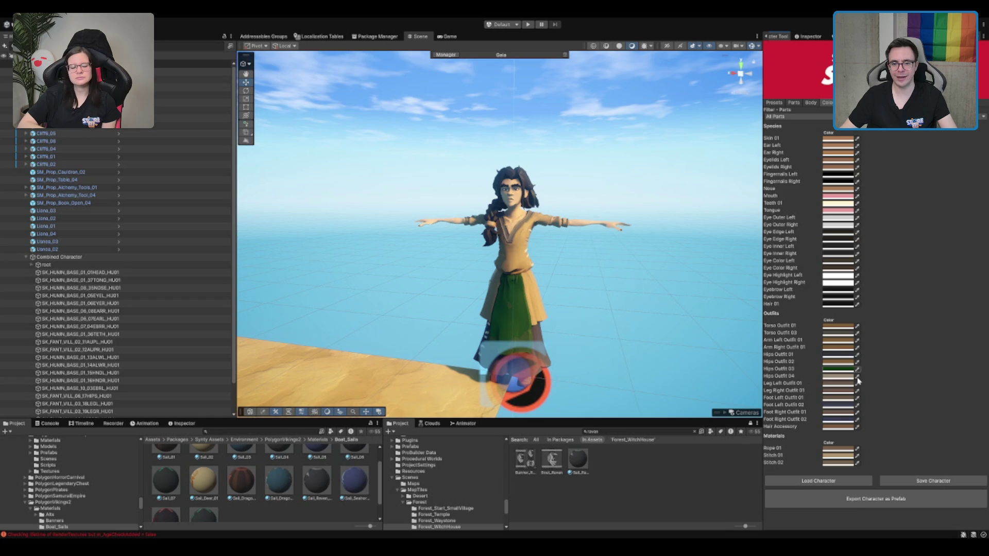
Step: Set Torso Outfit 01 to the green swatch and frame the character's upper body
click(857, 326)
click(838, 369)
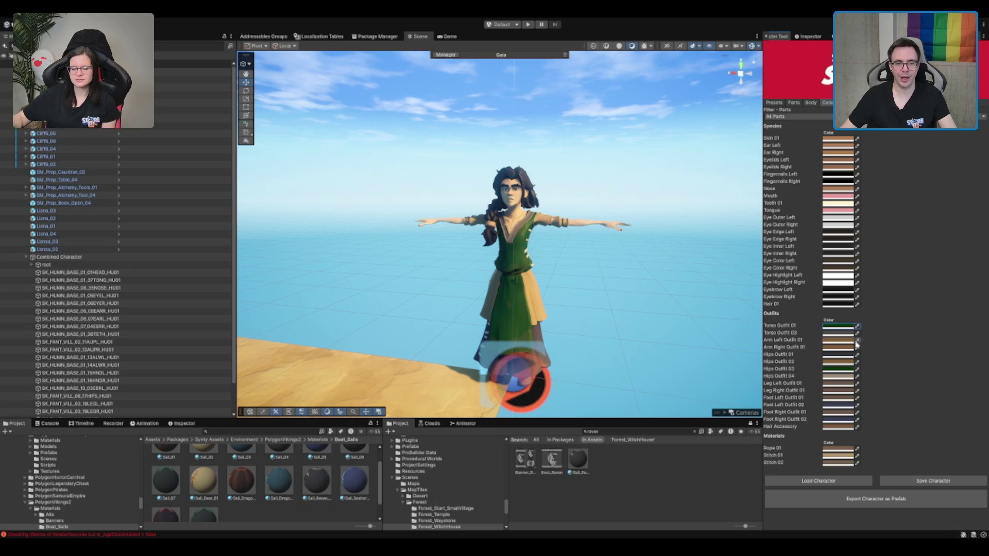
scroll(554, 251, up, 5)
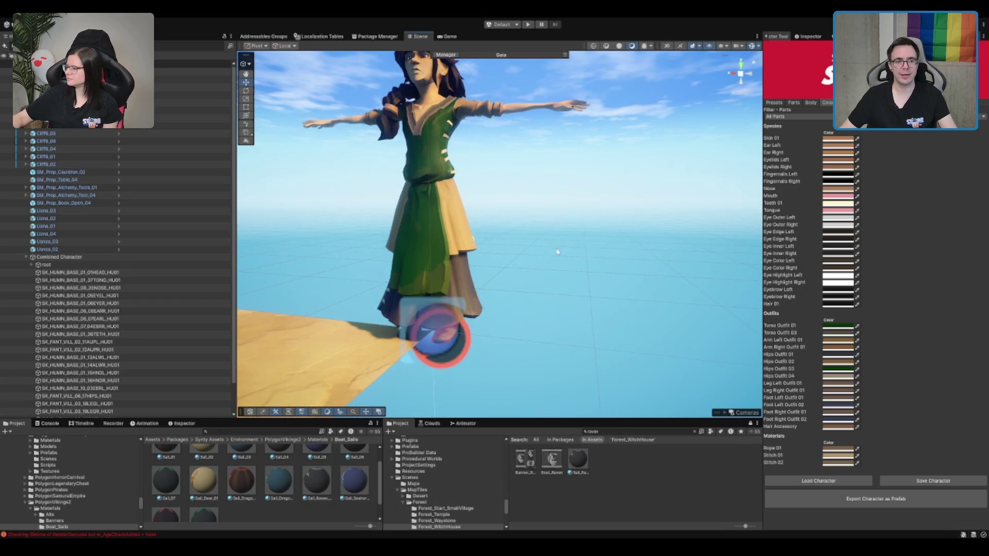
key(f)
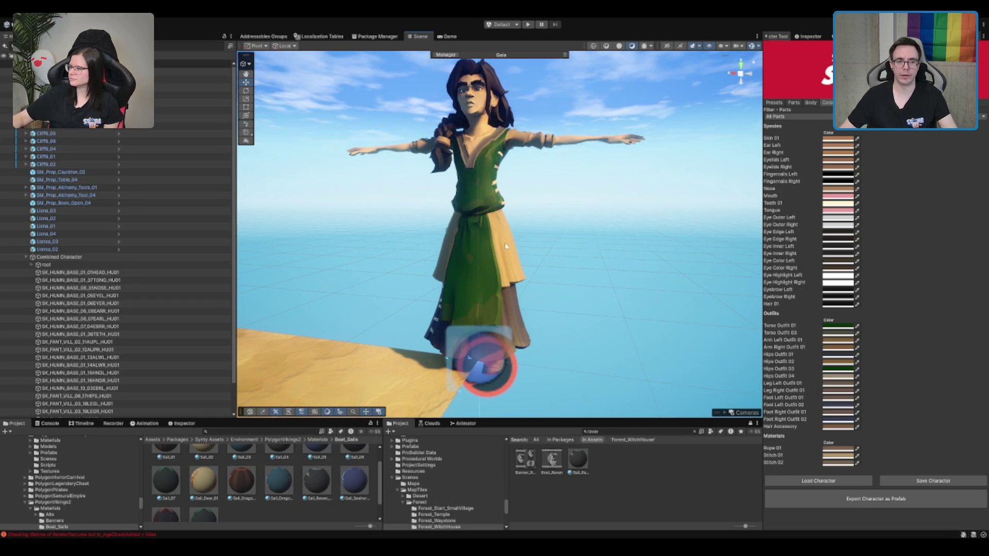
scroll(542, 173, up, 4)
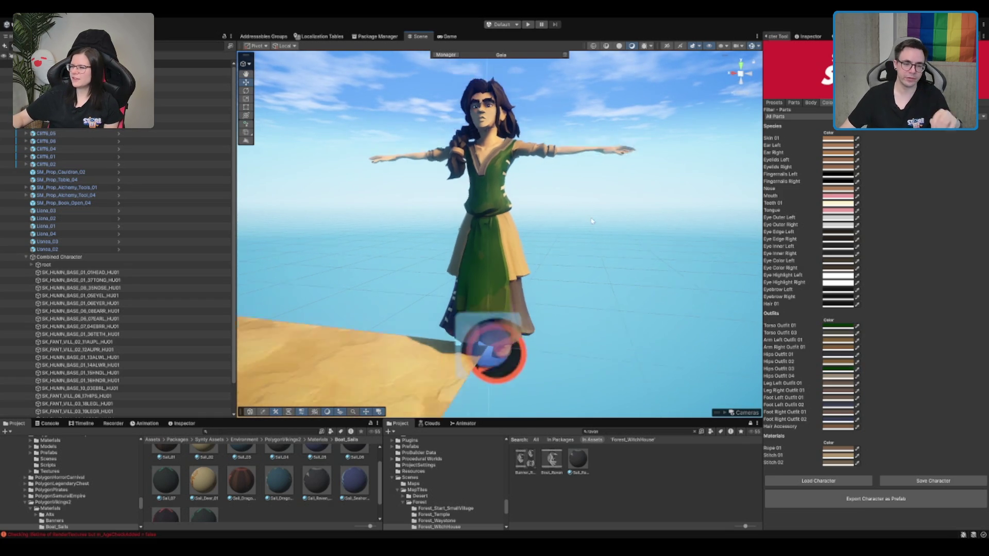
key(f)
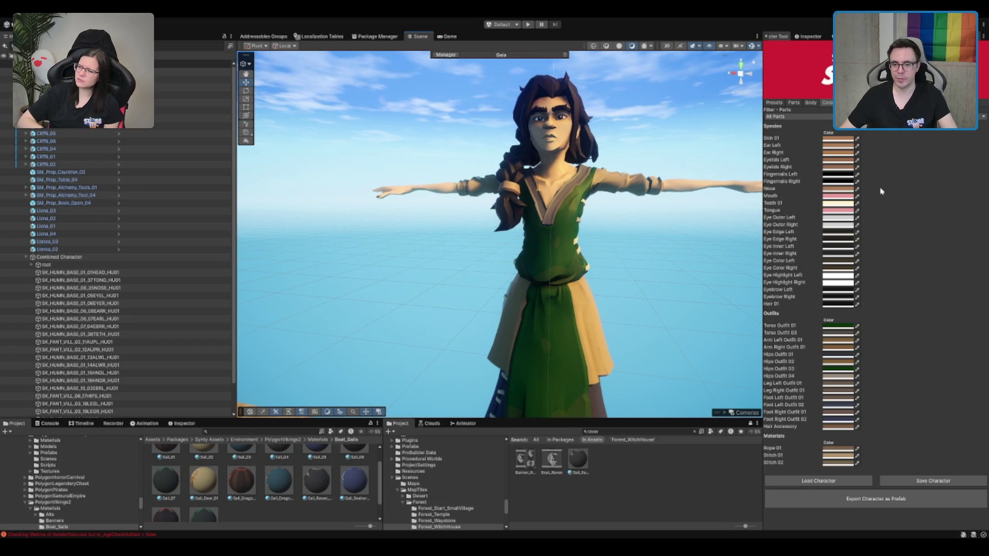
Step: Set Arm Right and Arm Left Outfit 01 to green, then export the character as a prefab
click(858, 347)
click(838, 369)
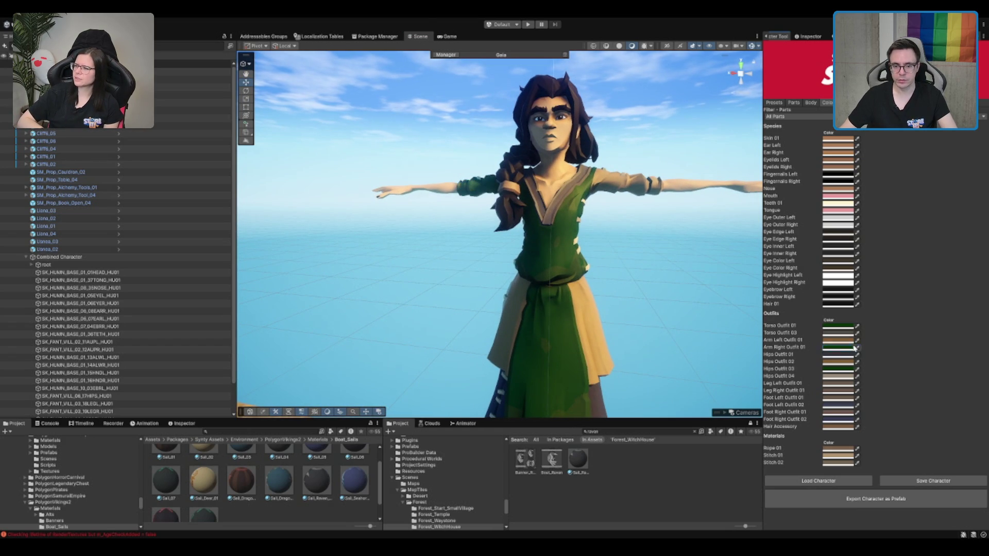
click(857, 340)
scroll(607, 231, down, 3)
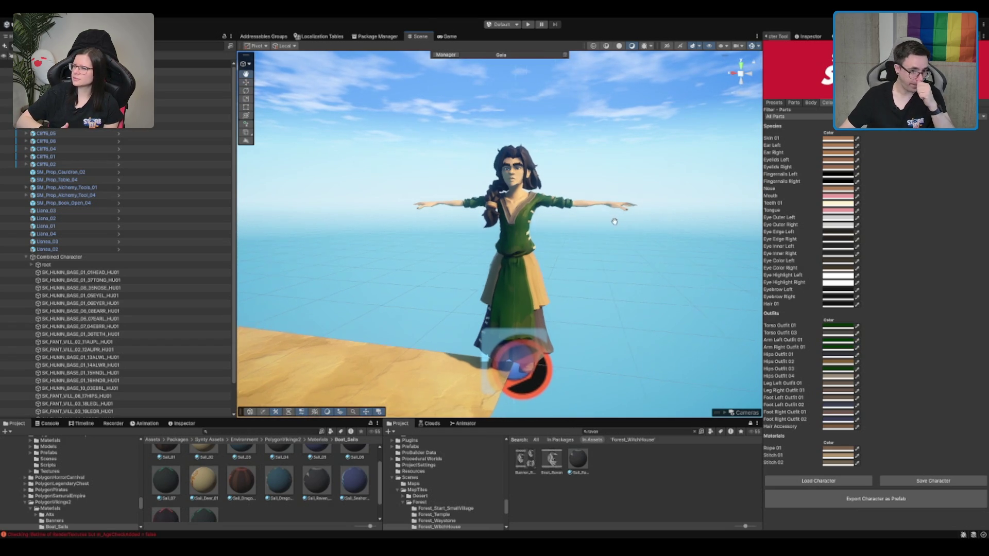
scroll(607, 231, down, 2)
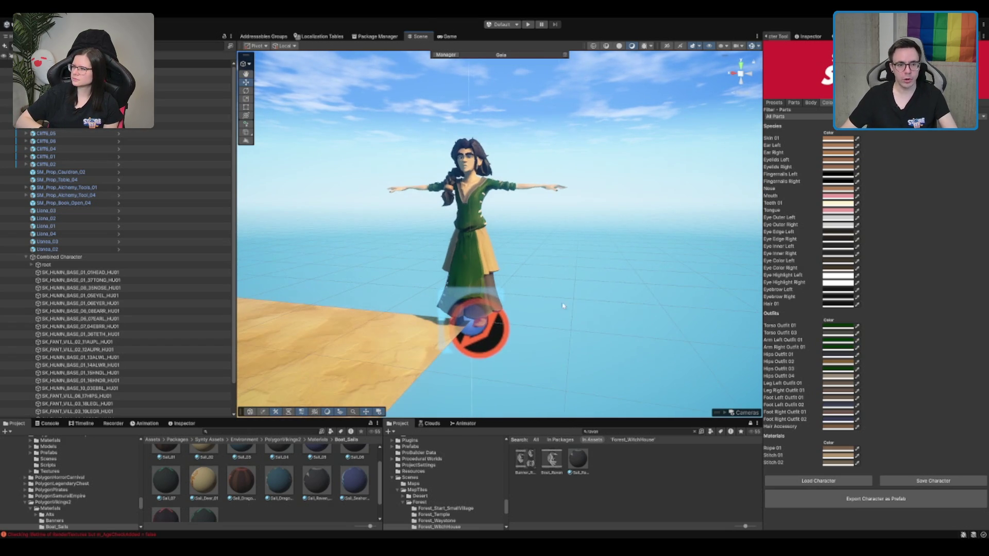
click(855, 499)
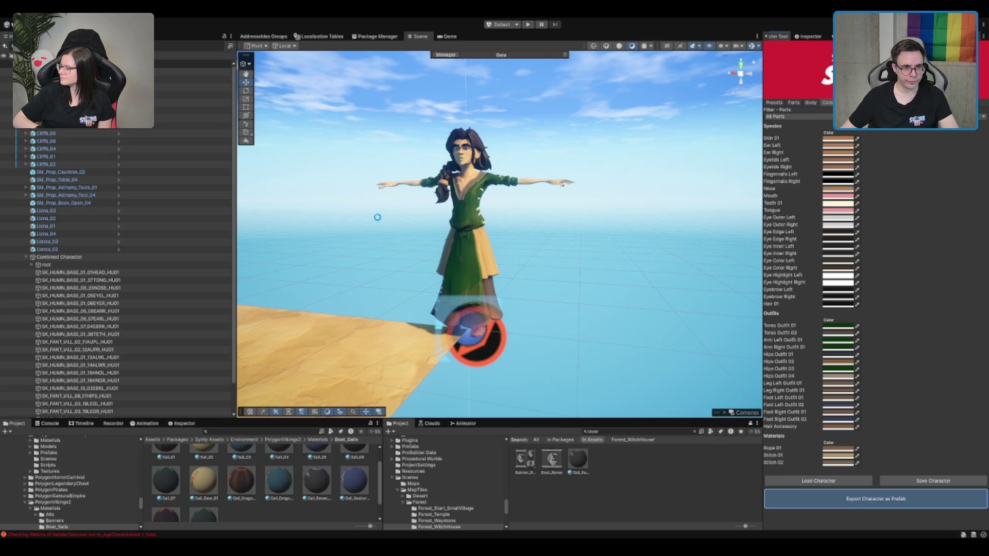
Step: Scroll the Character Tool panel while the prefab export finishes and indexes
scroll(372, 217, down, 3)
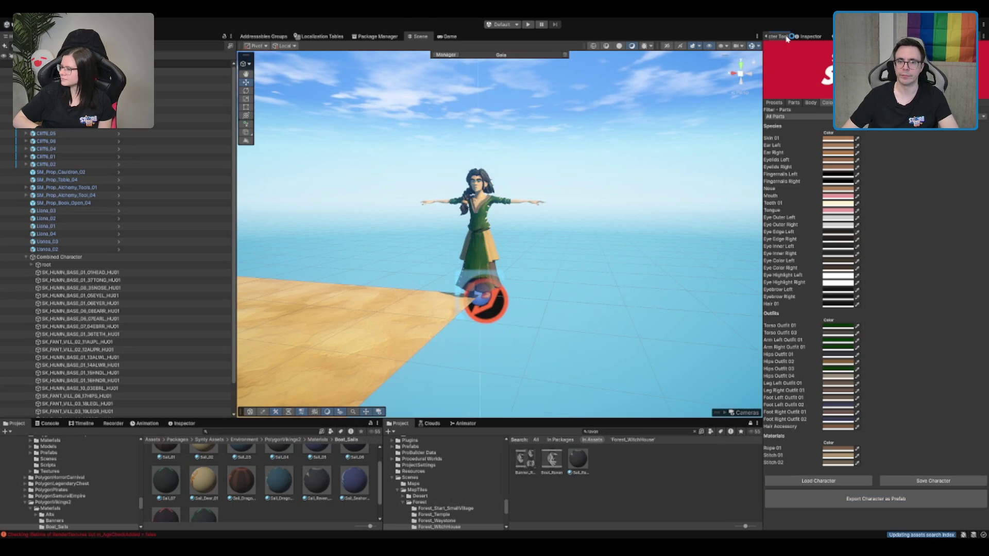
Step: Select Combined Character in the Hierarchy for removal, then frame the cliff tree
click(808, 36)
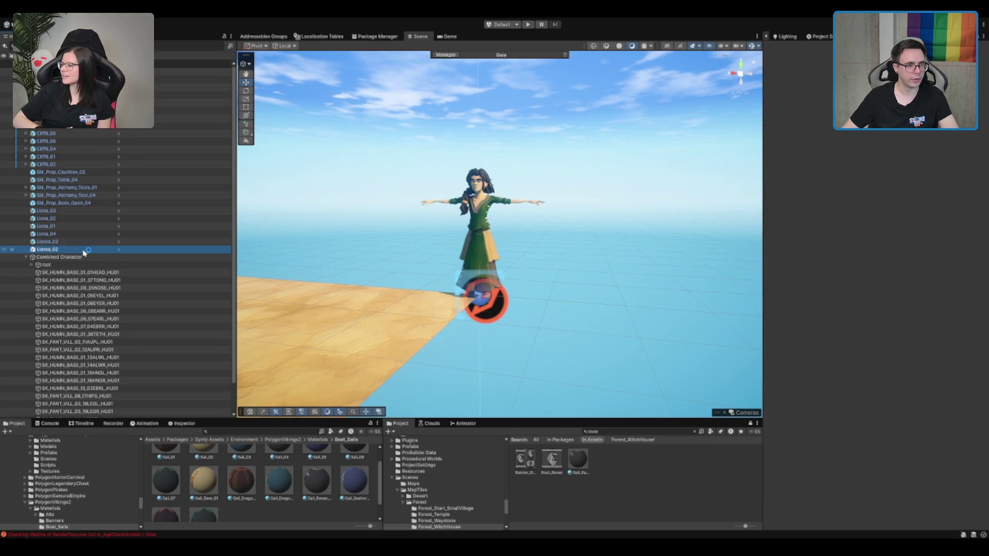
click(77, 256)
mouse_move(567, 170)
mouse_down()
mouse_move(525, 238)
mouse_move(543, 376)
mouse_move(556, 213)
mouse_up()
click(537, 202)
key(f)
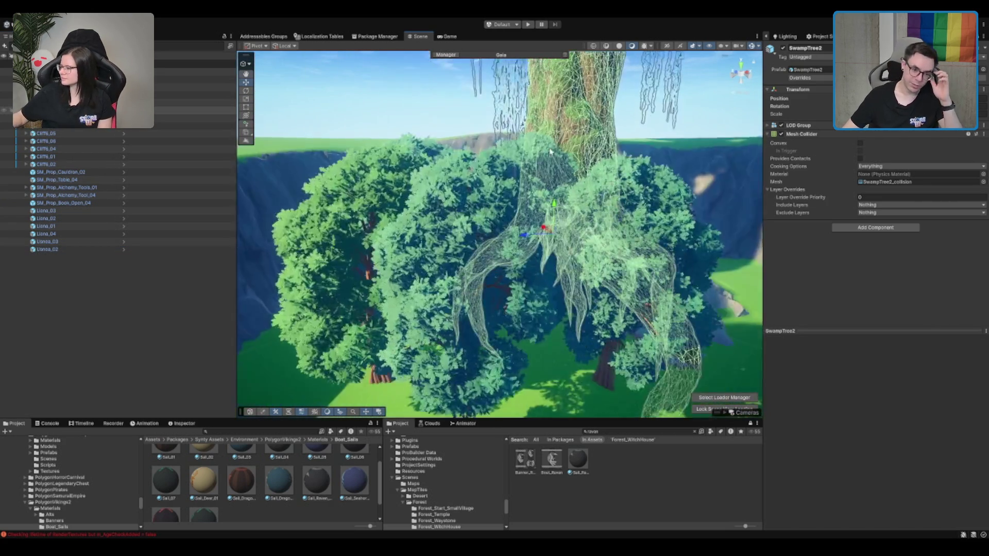
Step: Fly down into the cave and frame SM_Prop_Cauldron, orbiting around the interior
mouse_move(550, 152)
mouse_down()
mouse_move(606, 126)
mouse_move(532, 261)
mouse_move(541, 261)
mouse_move(505, 221)
mouse_move(791, 245)
mouse_move(630, 155)
mouse_up()
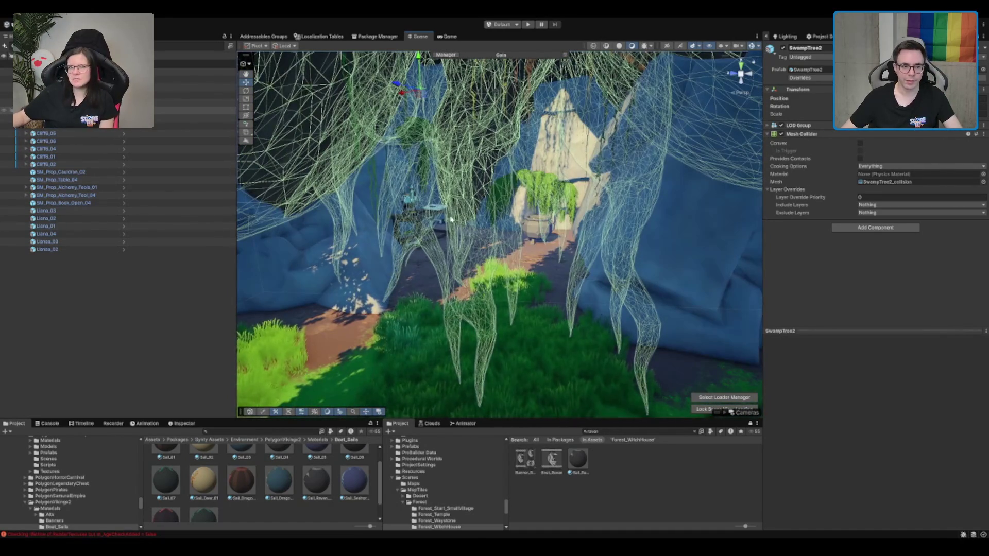
click(541, 230)
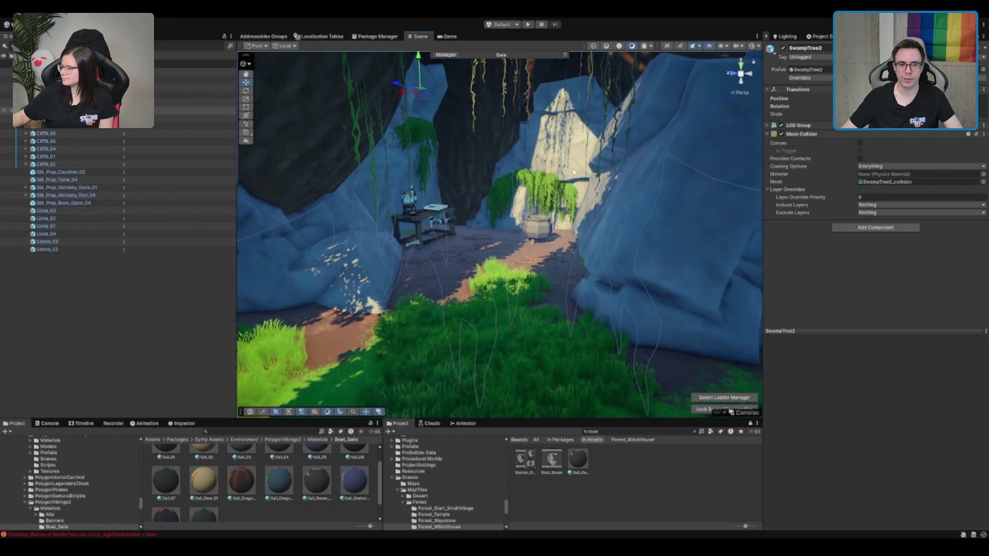
key(f)
mouse_move(541, 230)
mouse_down()
mouse_move(413, 194)
mouse_move(371, 206)
mouse_up()
click(451, 472)
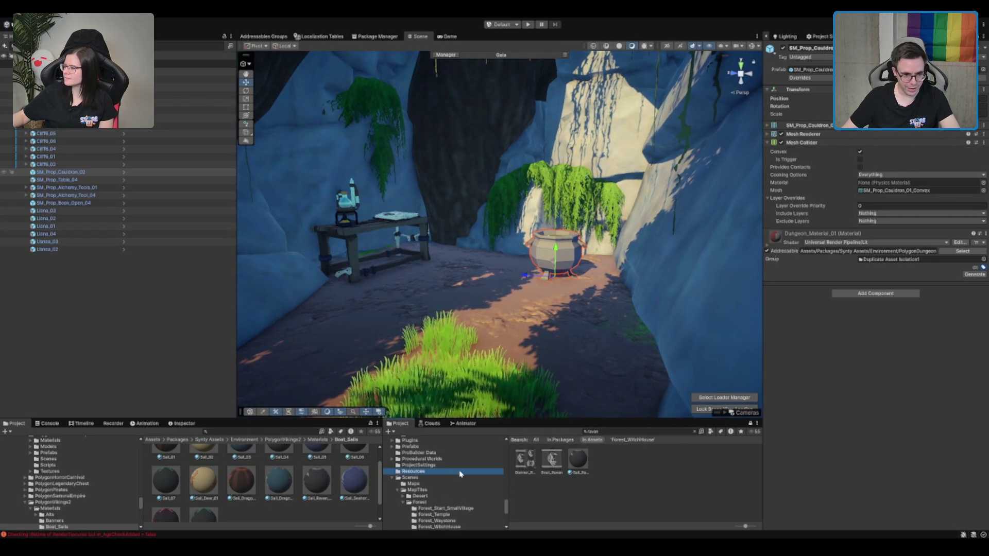
Step: Browse the Project folder tree past PolygonGoblinWarCamp, Environment and Scenes into Assets > Prefabs
scroll(447, 461, up, 5)
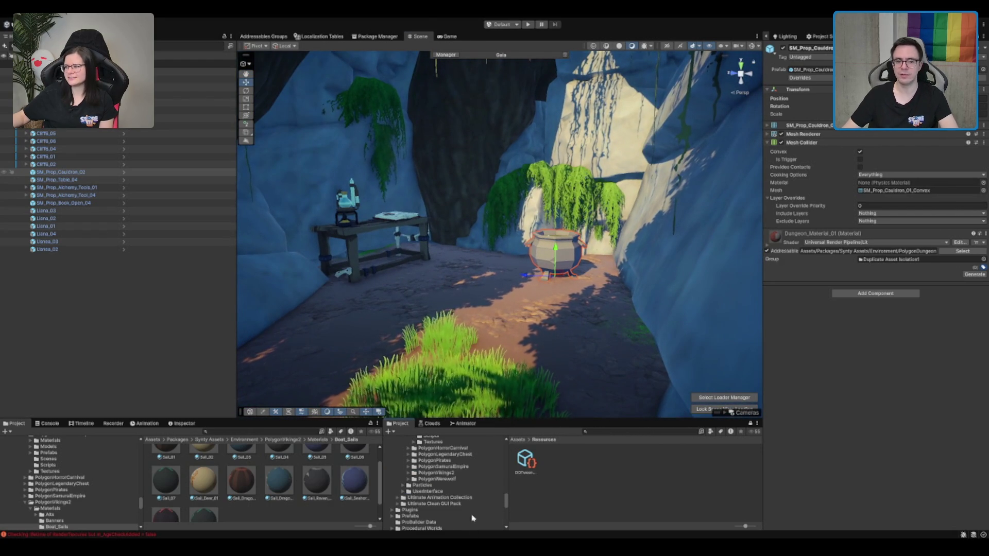
scroll(463, 507, up, 3)
scroll(484, 509, up, 3)
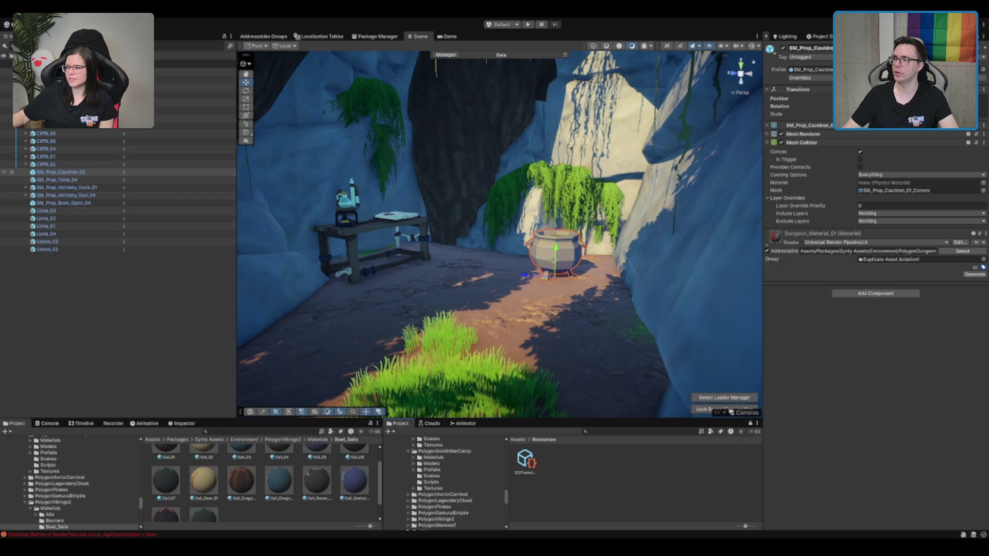
click(479, 451)
scroll(479, 456, up, 3)
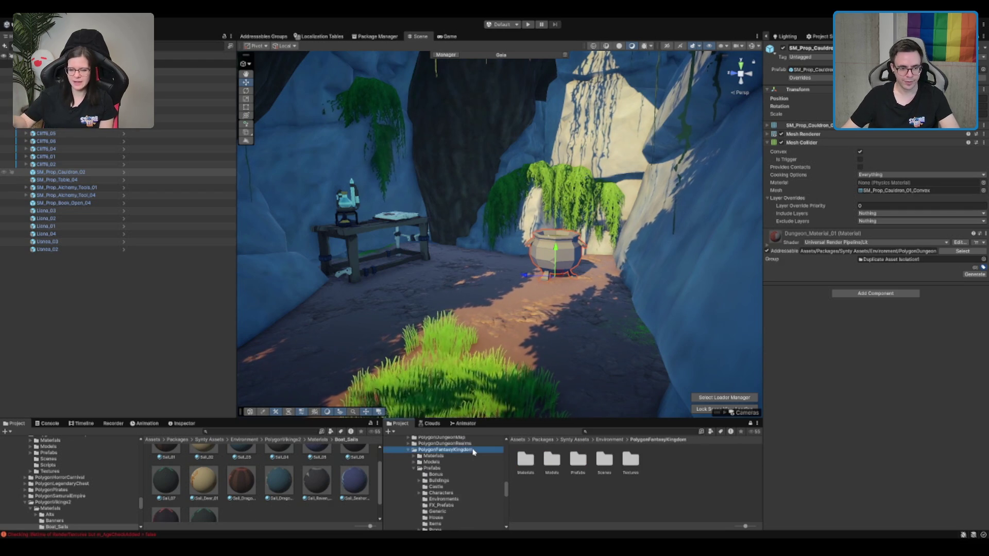
click(470, 439)
key(Left)
key(Left)
key(Left)
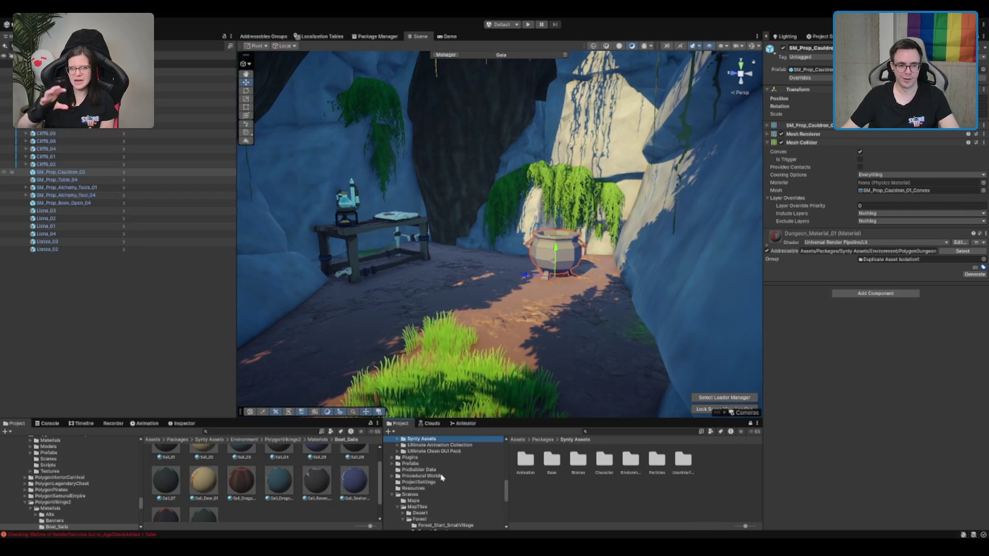
scroll(412, 481, down, 2)
click(435, 480)
scroll(444, 478, down, 4)
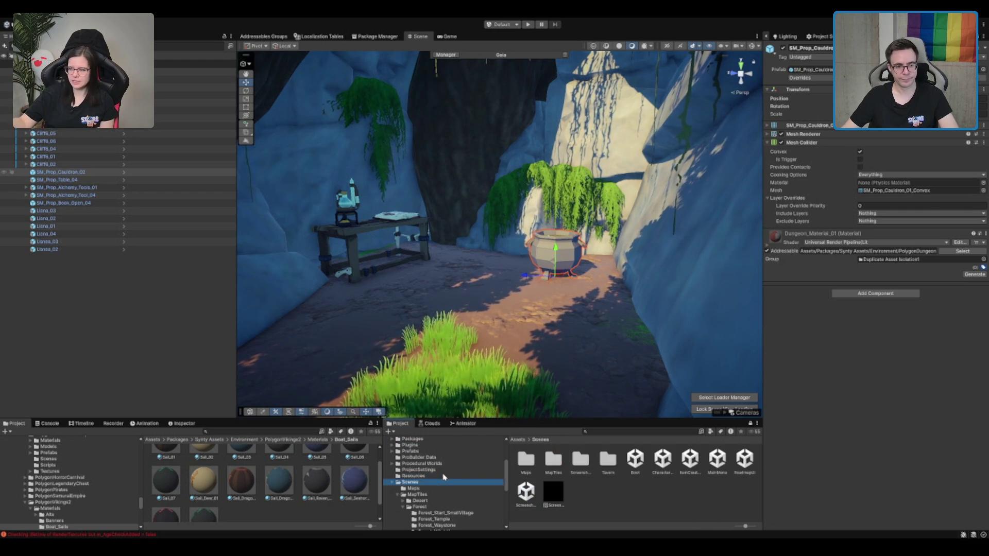
key(Left)
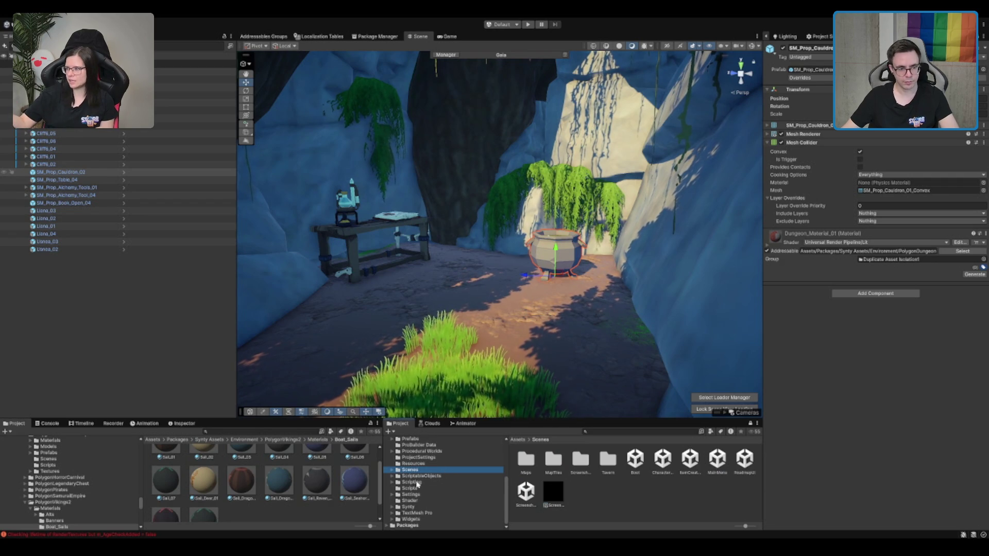
scroll(416, 509, up, 3)
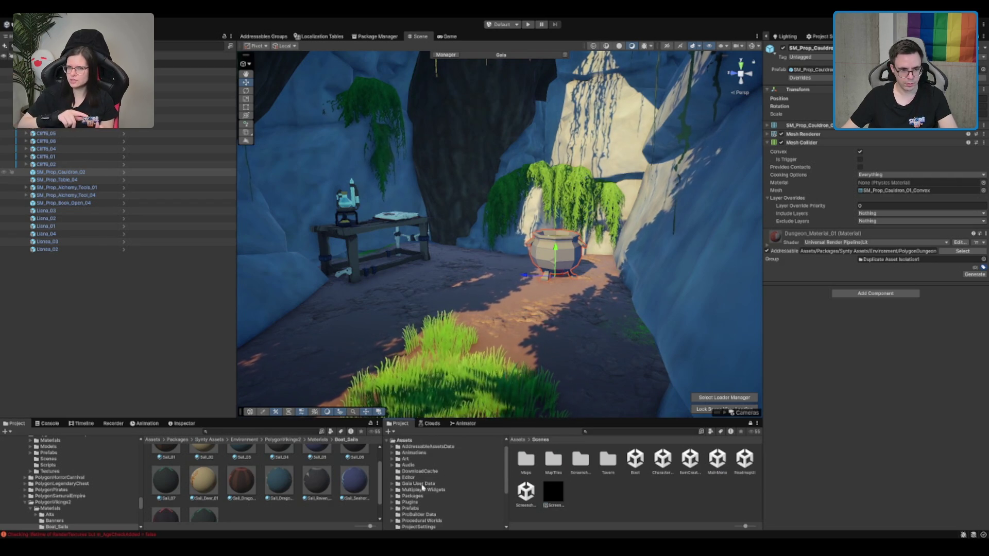
click(424, 508)
scroll(446, 468, down, 2)
click(426, 478)
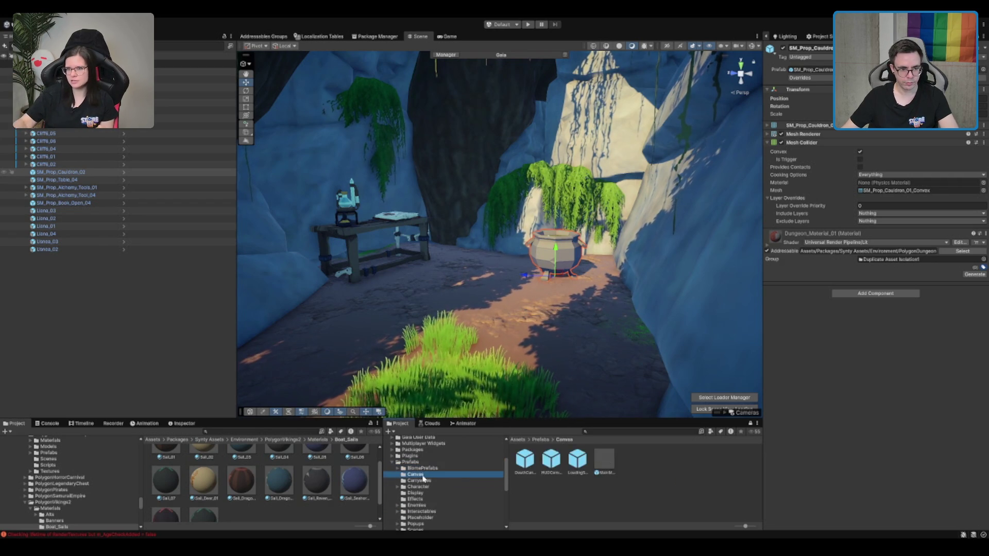
scroll(430, 506, down, 2)
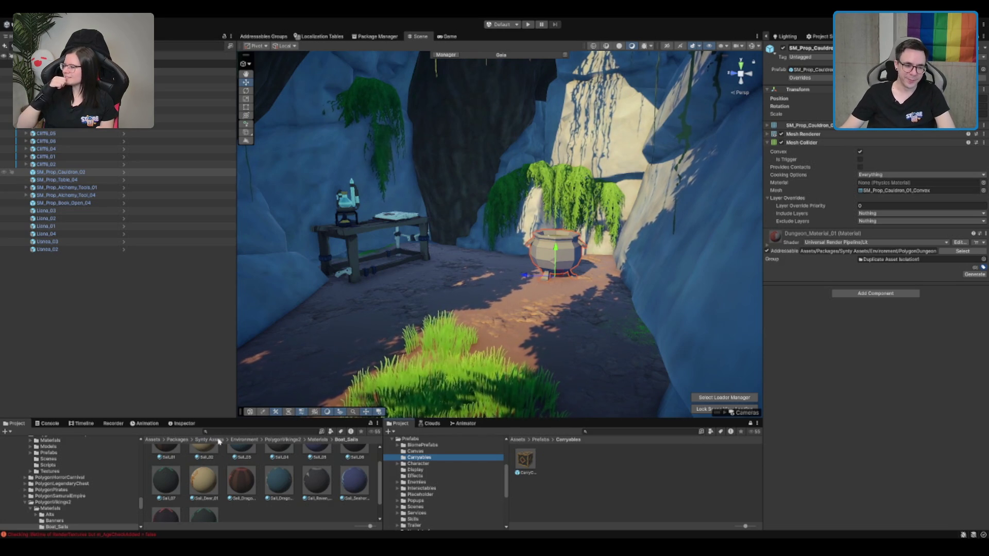
Step: Expand Prefabs > Character > NPCs and open the Witch_Forest folder
click(436, 470)
key(Down)
key(Down)
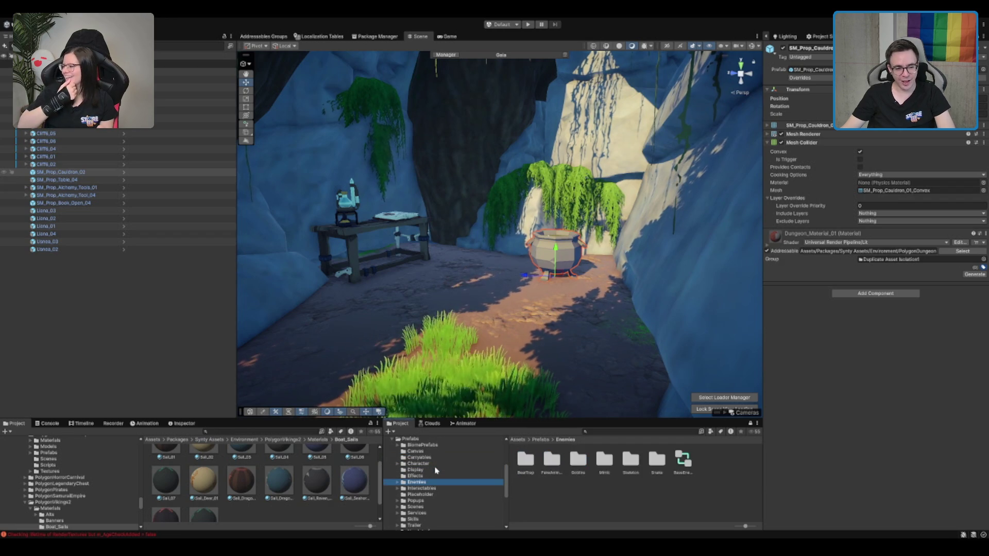
key(Up)
key(Up)
key(Up)
key(Right)
key(Down)
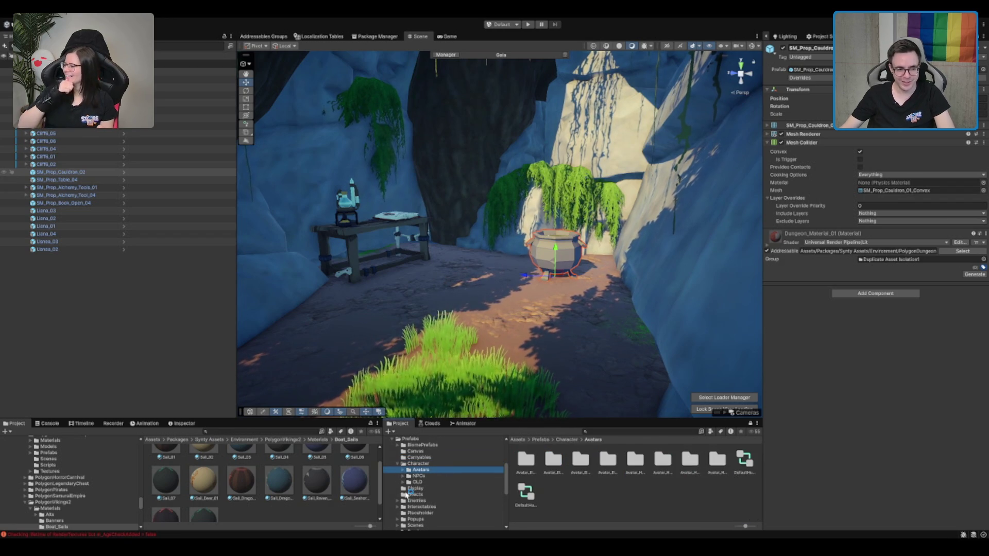
key(Down)
key(Right)
scroll(445, 480, down, 3)
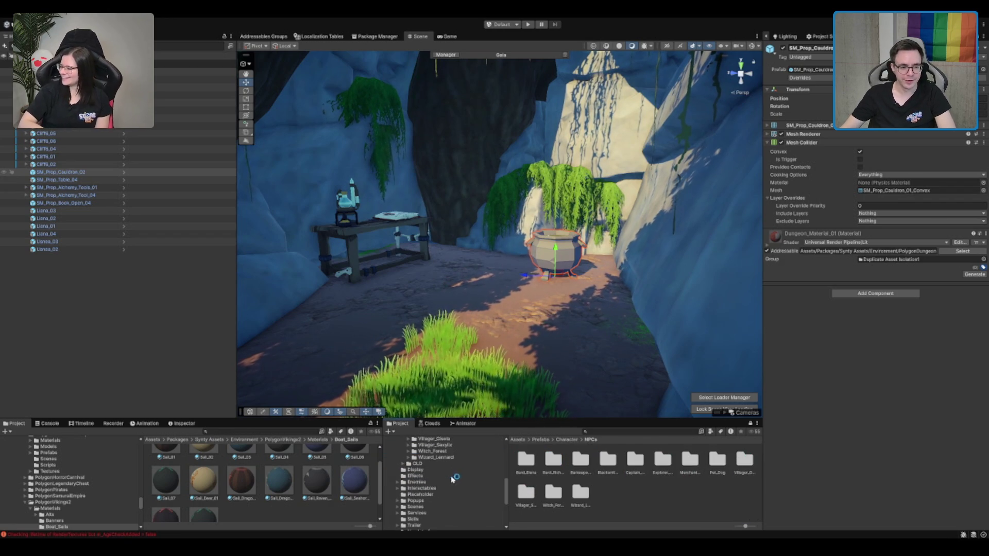
click(464, 452)
Step: Drop the Witch_Forest prefab beside the alchemy table and check it from above and the side
mouse_move(555, 383)
mouse_down()
mouse_move(471, 286)
mouse_move(431, 277)
mouse_up()
key(f)
key(e)
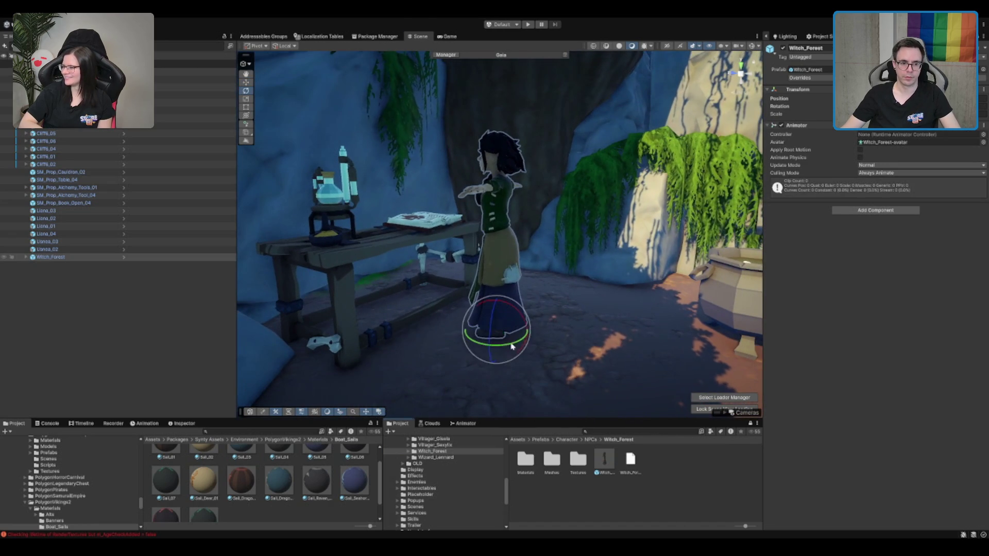
mouse_move(512, 347)
mouse_down()
mouse_move(545, 137)
mouse_move(491, 299)
mouse_up()
key(w)
scroll(505, 235, down, 5)
mouse_move(505, 235)
mouse_down()
mouse_move(593, 155)
mouse_move(596, 205)
mouse_move(605, 117)
mouse_move(648, 167)
mouse_move(575, 216)
mouse_move(539, 266)
mouse_move(618, 413)
mouse_up()
scroll(609, 142, up, 3)
click(653, 432)
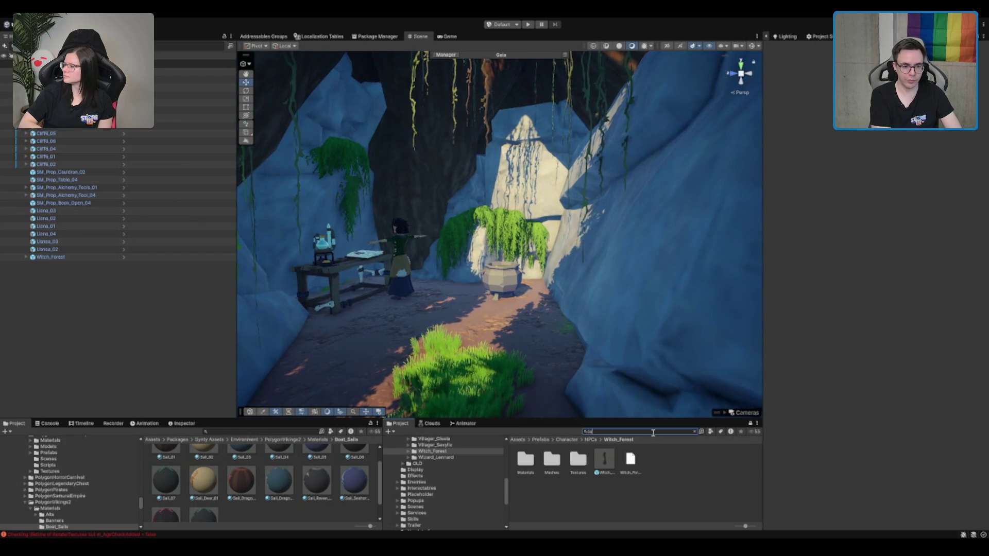
Step: Search 'mpf' and place a Campfire prefab under the cauldron in the cave
text(mpf)
mouse_move(633, 459)
mouse_down()
mouse_move(502, 334)
mouse_move(502, 304)
mouse_up()
scroll(493, 235, down, 5)
key(f)
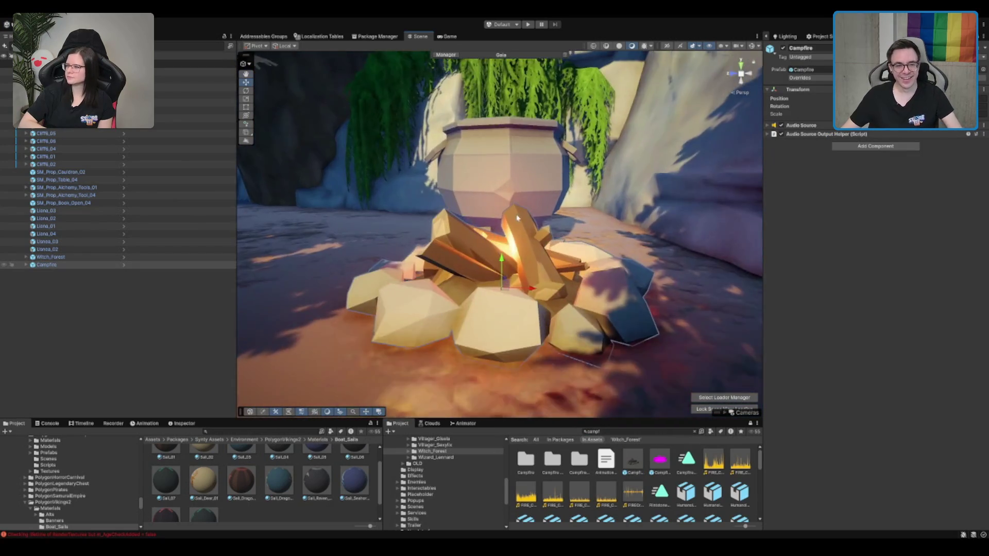
scroll(467, 292, down, 3)
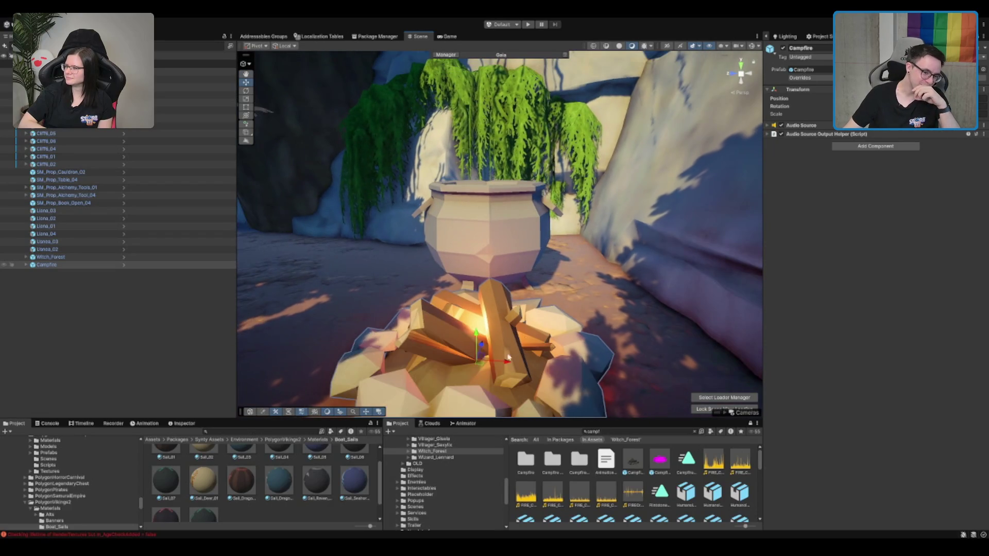
drag(476, 356, 487, 296)
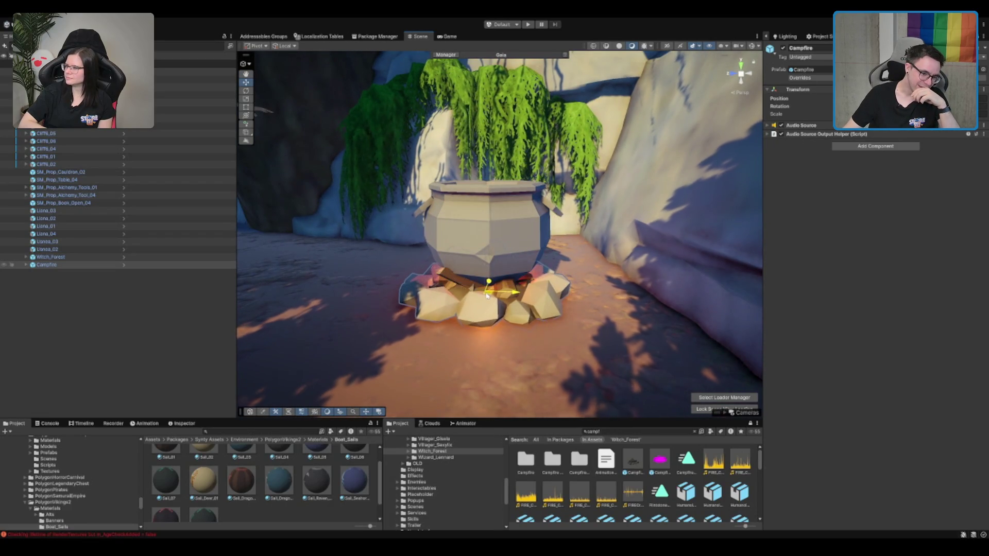
Step: Lift SM_Prop_Cauldron_02 above the campfire logs and inspect the Campfire's fireplace stones
click(491, 259)
drag(491, 259, 494, 242)
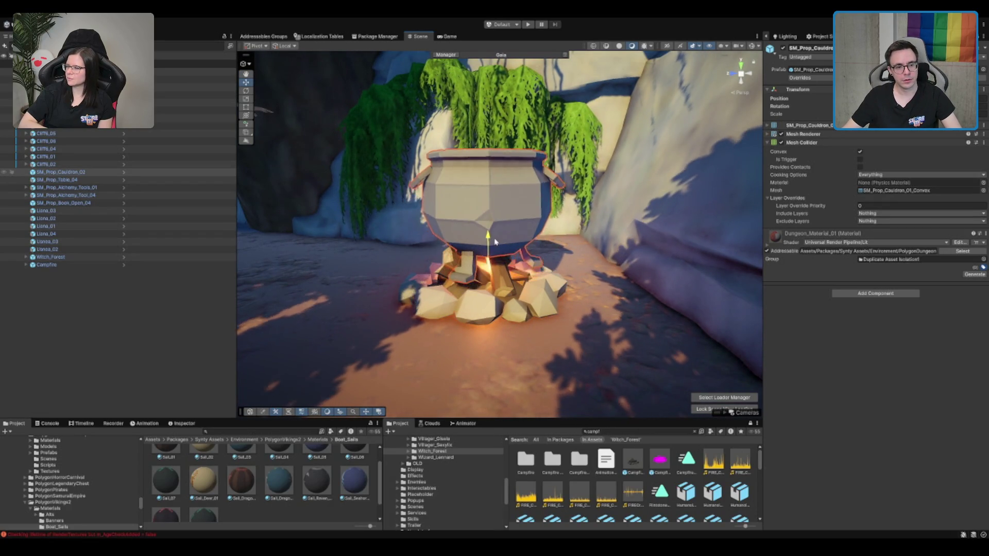
scroll(492, 256, down, 1)
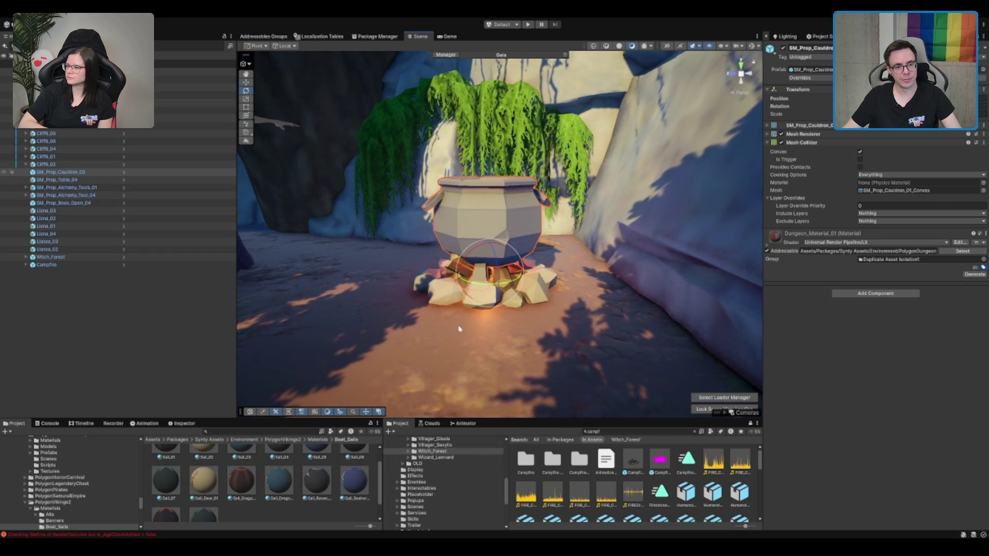
key(f)
key(w)
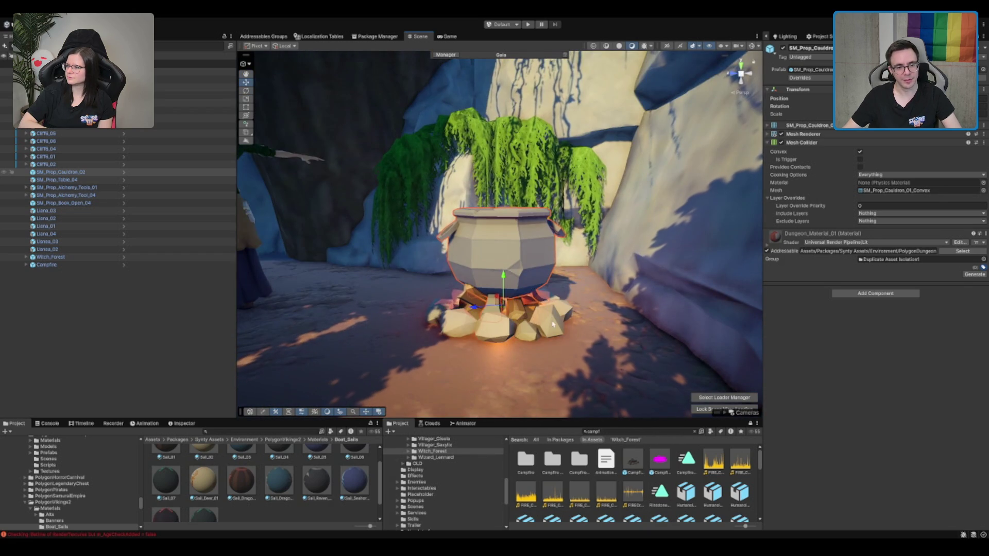
click(553, 318)
mouse_move(552, 319)
mouse_down()
mouse_move(518, 225)
mouse_move(591, 203)
mouse_move(533, 165)
mouse_move(592, 179)
mouse_move(594, 197)
mouse_move(648, 178)
mouse_move(559, 254)
mouse_up()
click(567, 208)
click(648, 178)
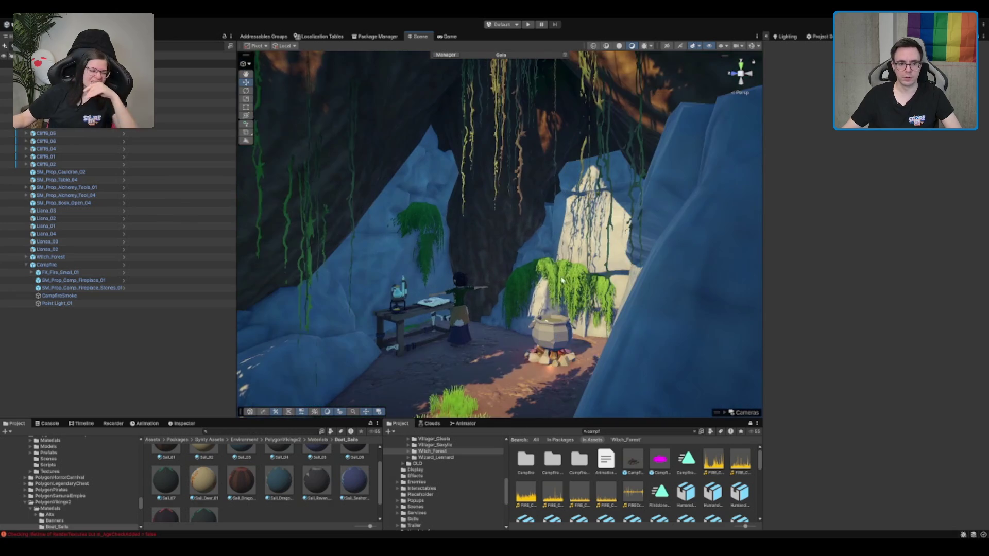
Step: Fly the Scene camera out of the witch cave to a wide view of the grassy hill
mouse_move(577, 354)
mouse_down()
mouse_move(540, 320)
mouse_move(536, 341)
mouse_up()
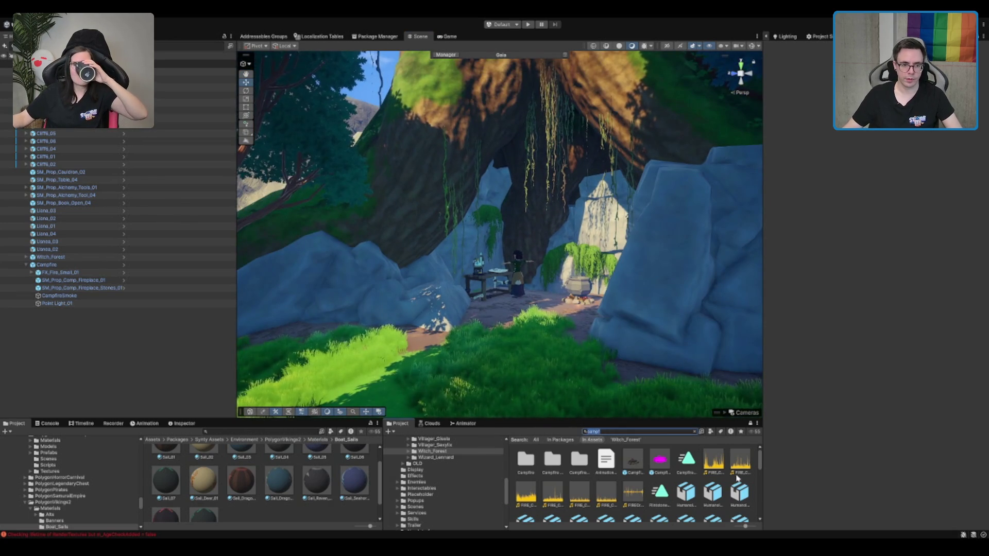
text(cr)
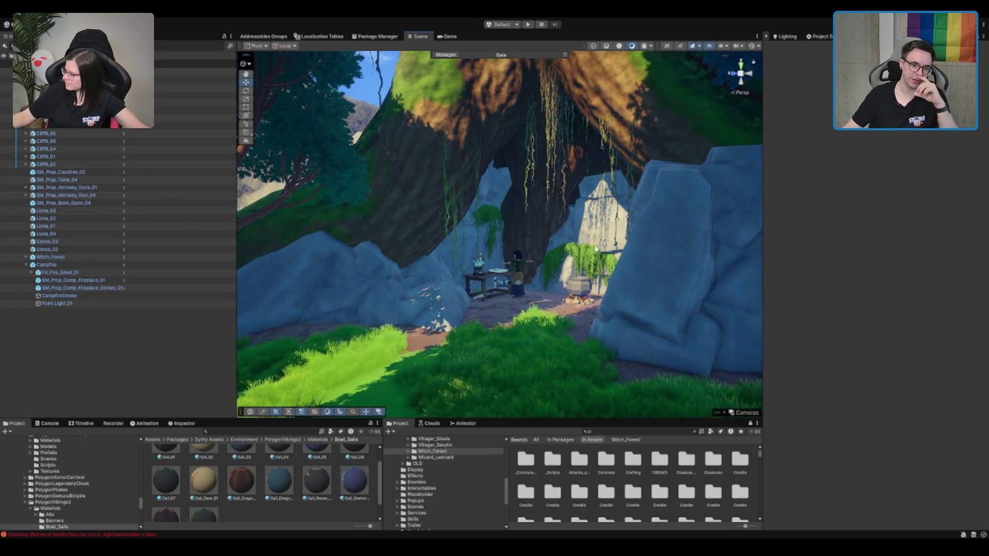
drag(596, 250, 597, 256)
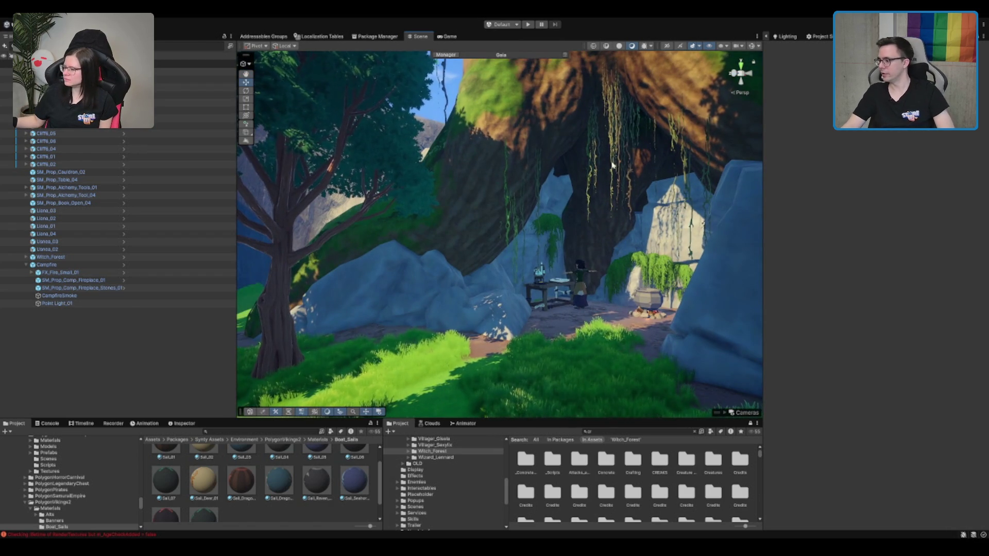
mouse_move(740, 90)
mouse_down()
mouse_move(525, 206)
mouse_move(445, 367)
mouse_move(556, 369)
mouse_up()
scroll(567, 333, up, 10)
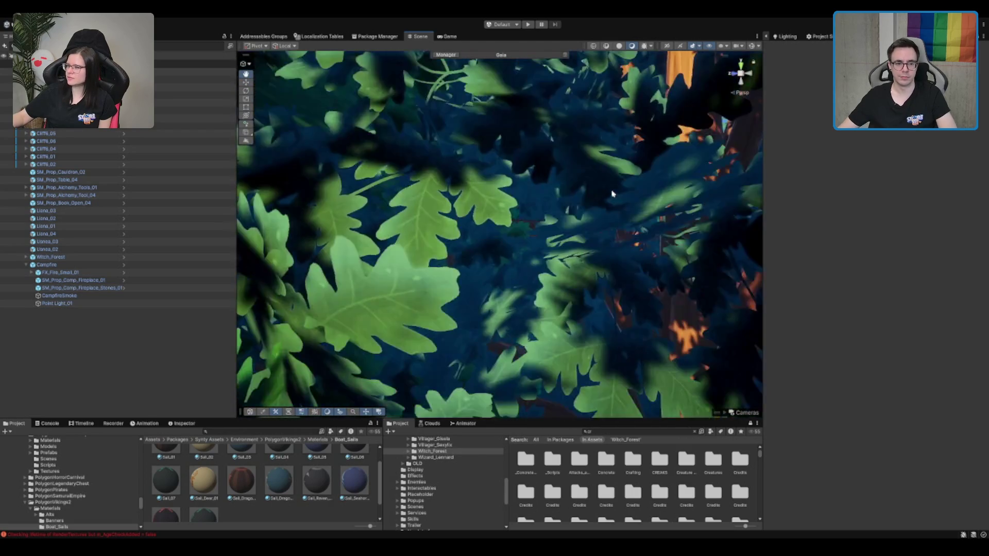
scroll(592, 216, down, 8)
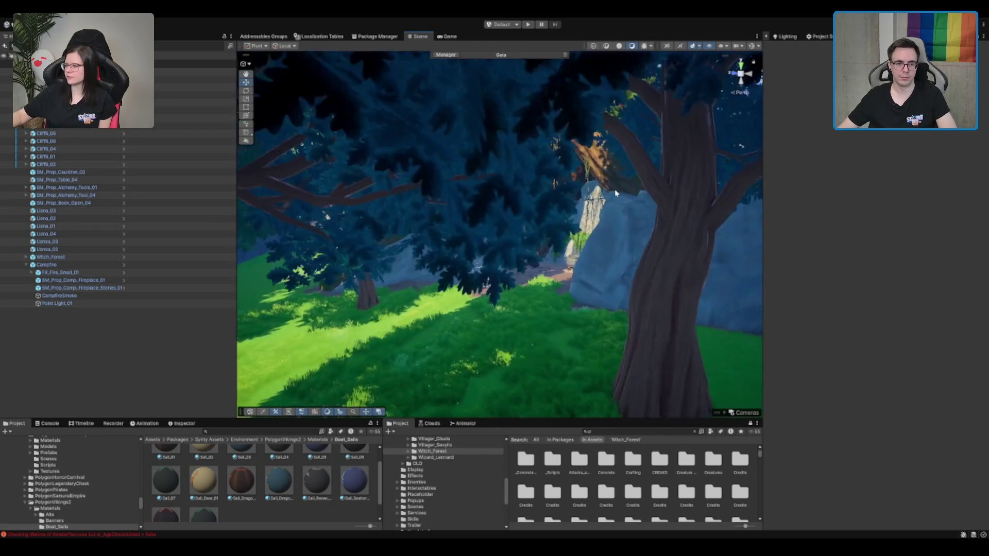
scroll(587, 206, up, 6)
scroll(579, 195, down, 8)
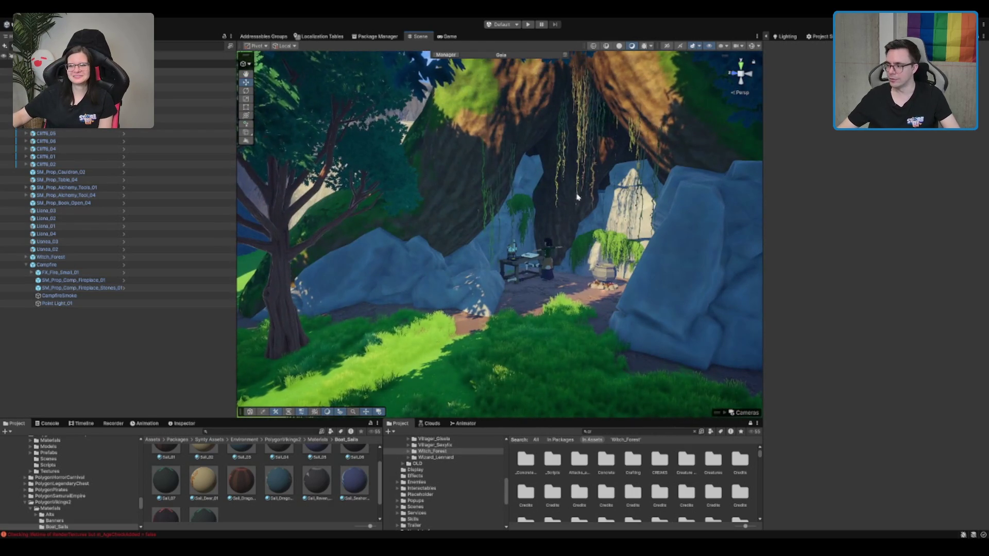
scroll(572, 191, up, 3)
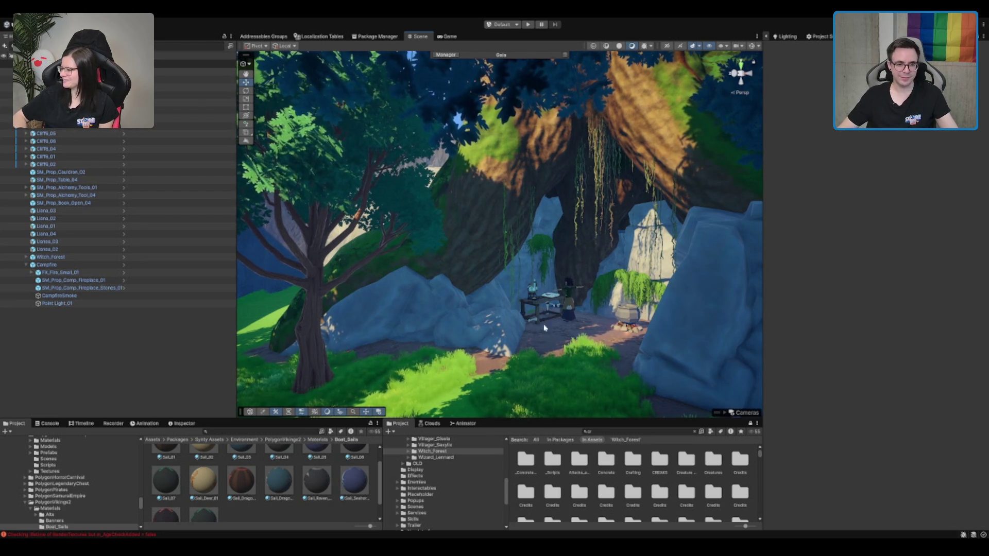
key(w)
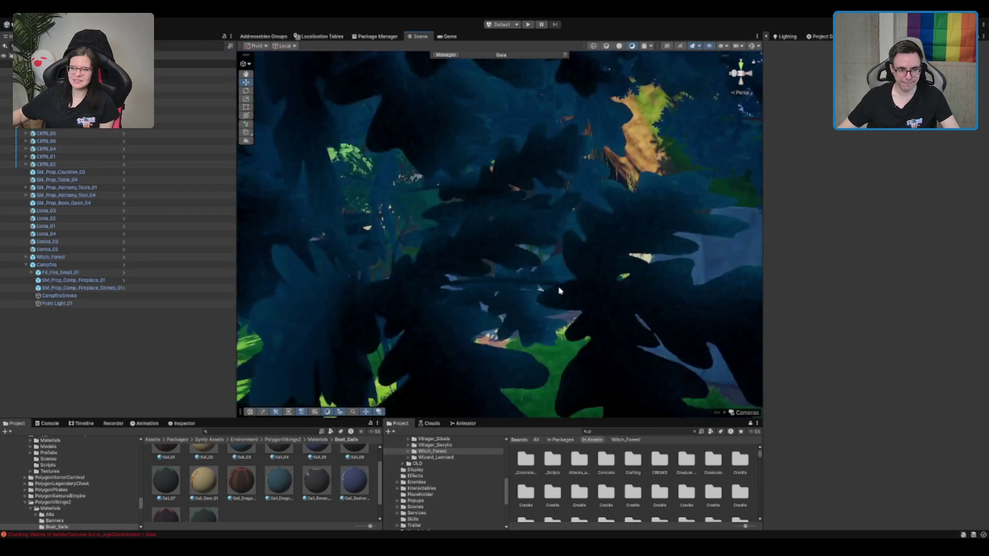
key(w)
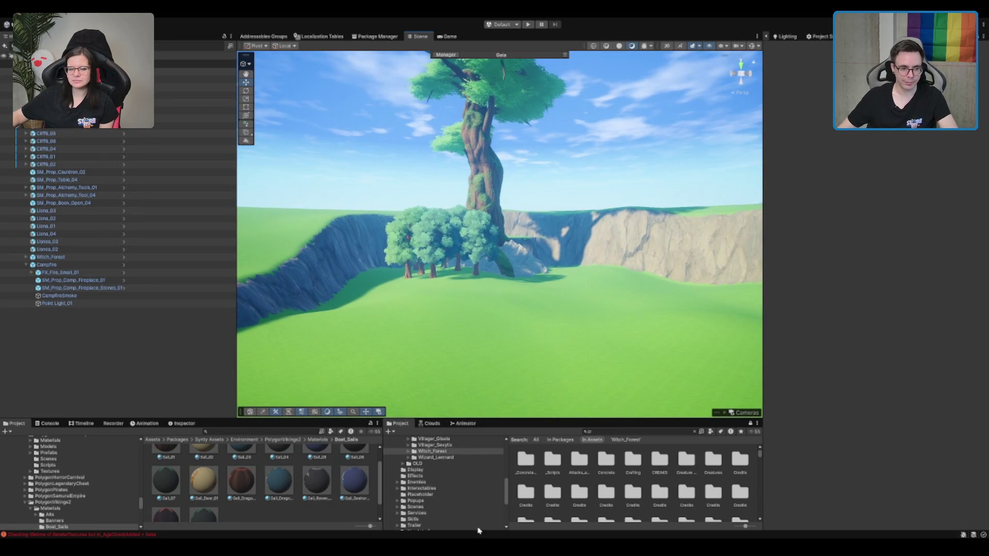
scroll(429, 487, up, 5)
Step: Open the Assets > Prefabs > Character folder in the Project window
click(440, 468)
double_click(442, 486)
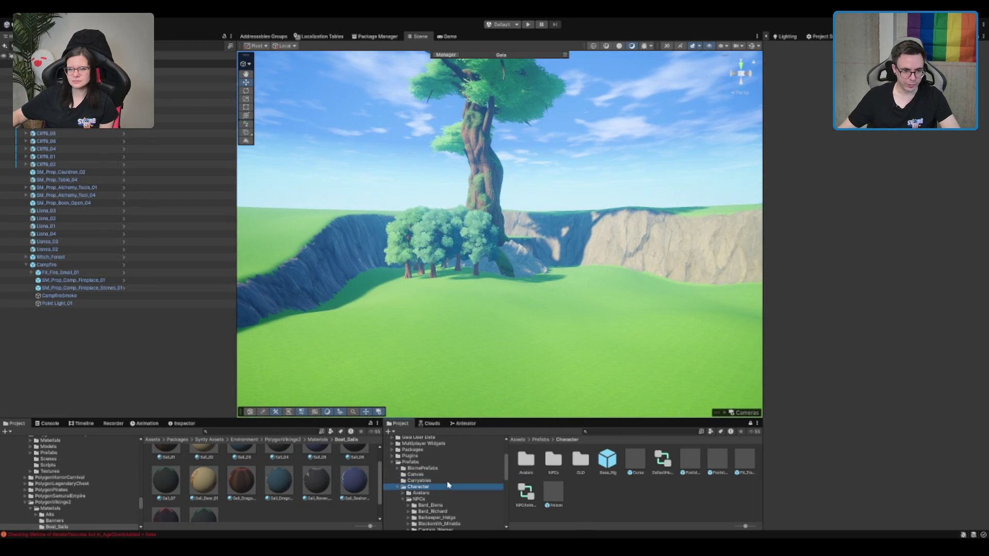
scroll(466, 337, up, 3)
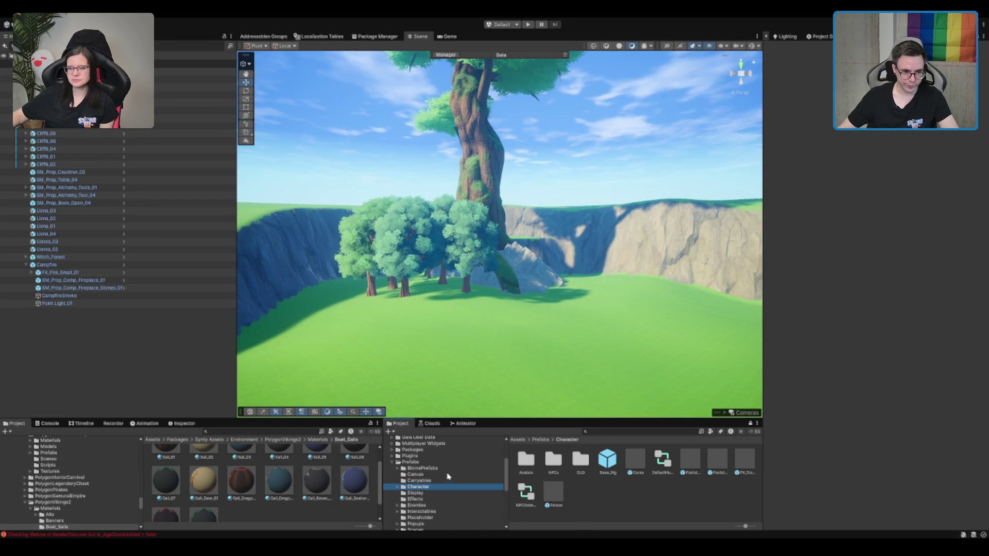
mouse_move(428, 302)
mouse_down()
mouse_move(469, 283)
mouse_move(506, 296)
mouse_up()
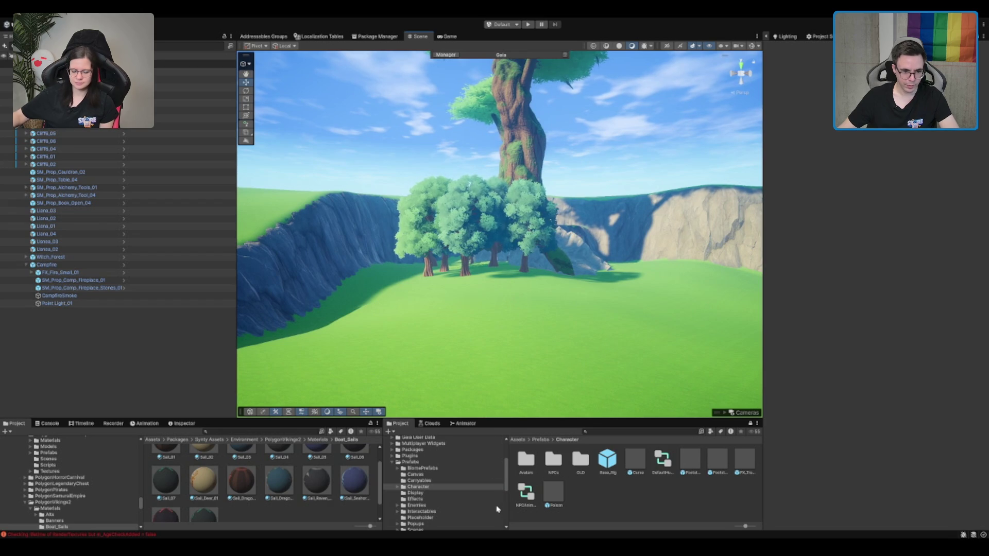
Step: Expand Prefabs > BiomePrefabs and show its contents in the Project window
click(421, 469)
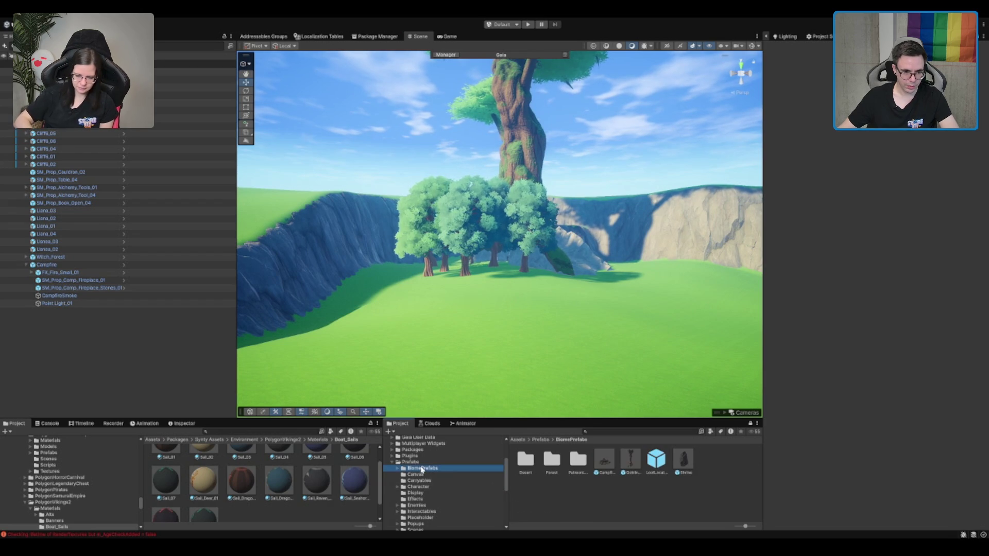
key(Right)
key(Down)
key(Down)
key(Right)
key(Down)
click(460, 468)
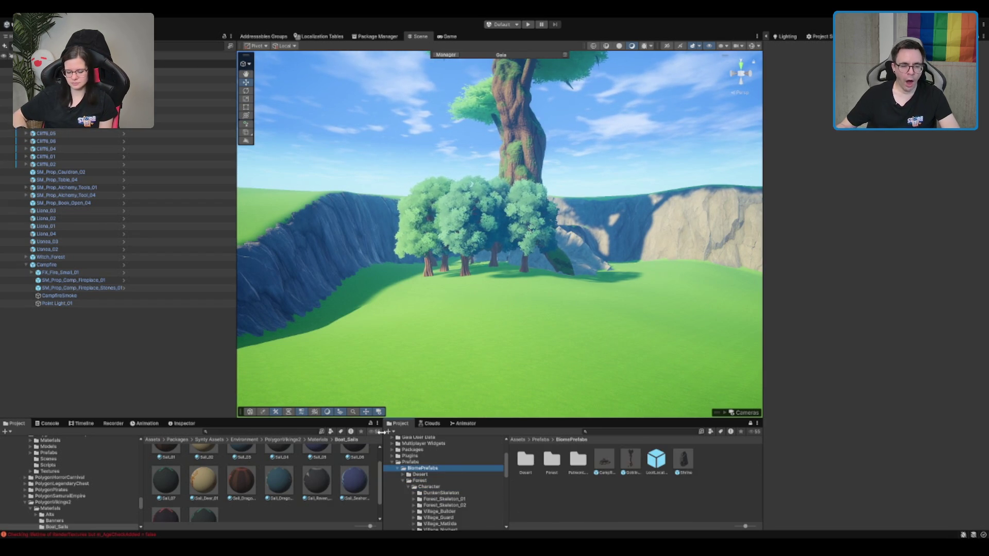
key(Left)
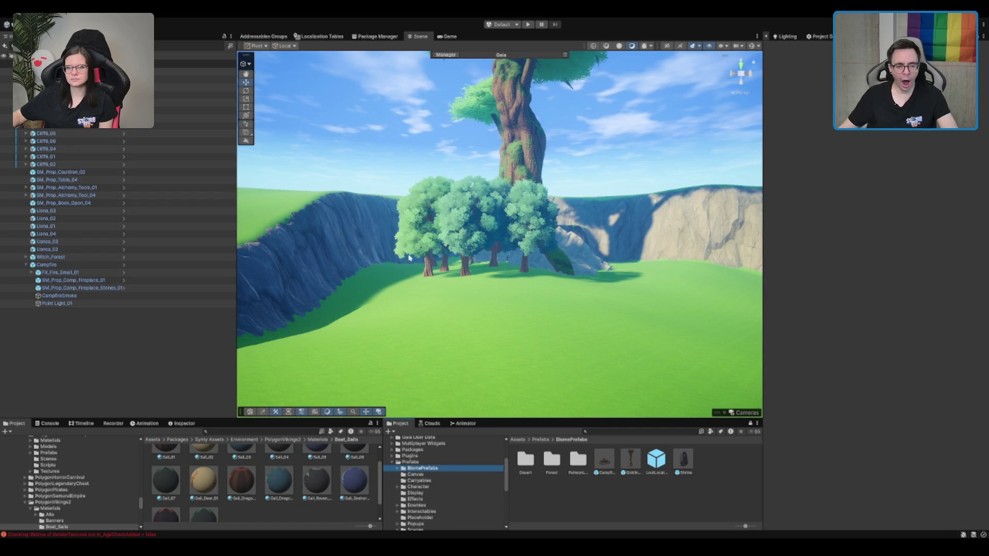
Step: Place the Shrine prefab on the grassland facing the long cliff, then select the Terrain
mouse_move(589, 325)
mouse_down()
mouse_move(562, 240)
mouse_move(504, 273)
mouse_move(511, 253)
mouse_up()
scroll(511, 253, up, 3)
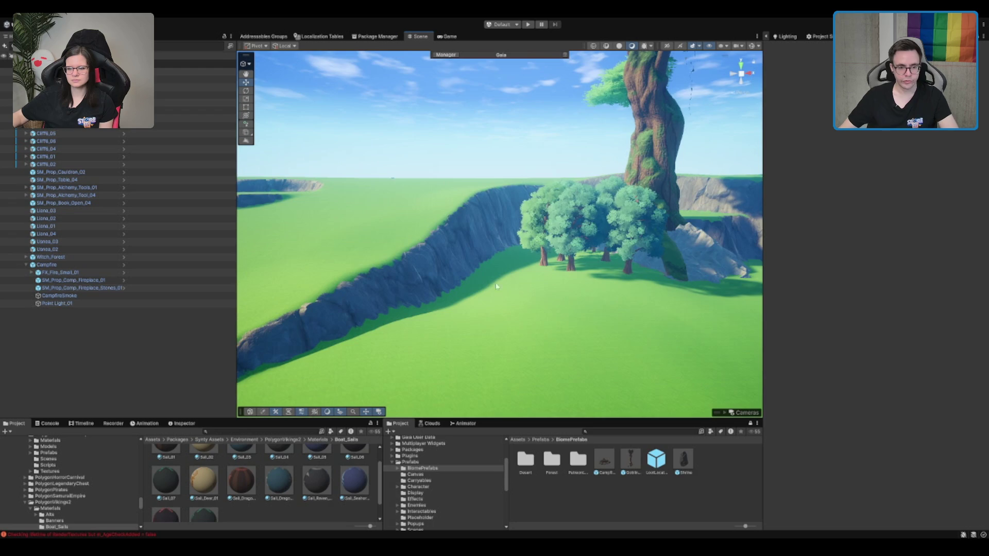
mouse_move(665, 346)
mouse_down()
mouse_move(745, 253)
mouse_move(510, 267)
mouse_move(376, 203)
mouse_move(442, 217)
mouse_move(648, 210)
mouse_move(503, 203)
mouse_move(607, 242)
mouse_move(560, 225)
mouse_up()
mouse_move(683, 460)
mouse_down()
mouse_move(481, 306)
mouse_move(390, 289)
mouse_move(473, 158)
mouse_move(554, 324)
mouse_move(525, 331)
mouse_move(371, 309)
mouse_move(406, 141)
mouse_up()
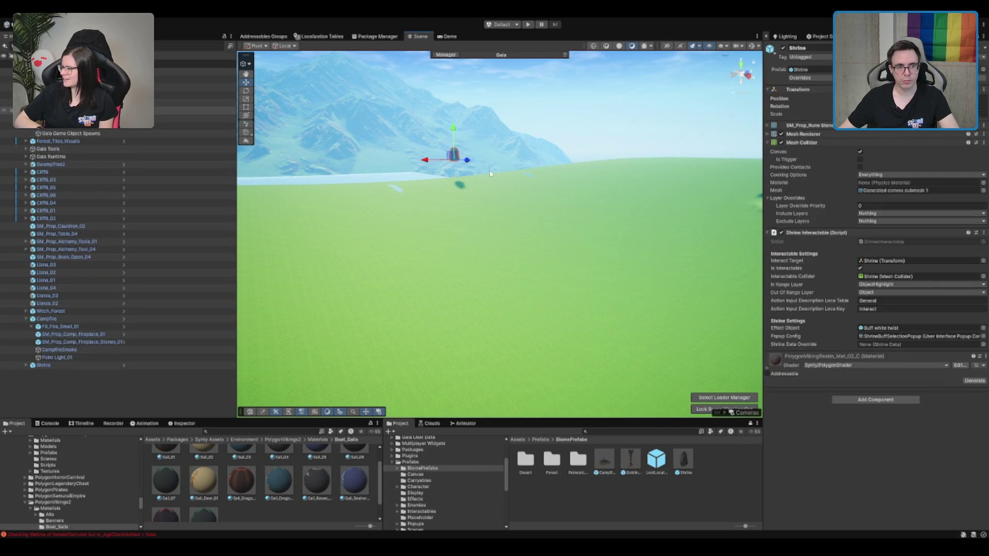
click(463, 216)
scroll(491, 218, up, 3)
scroll(491, 218, down, 5)
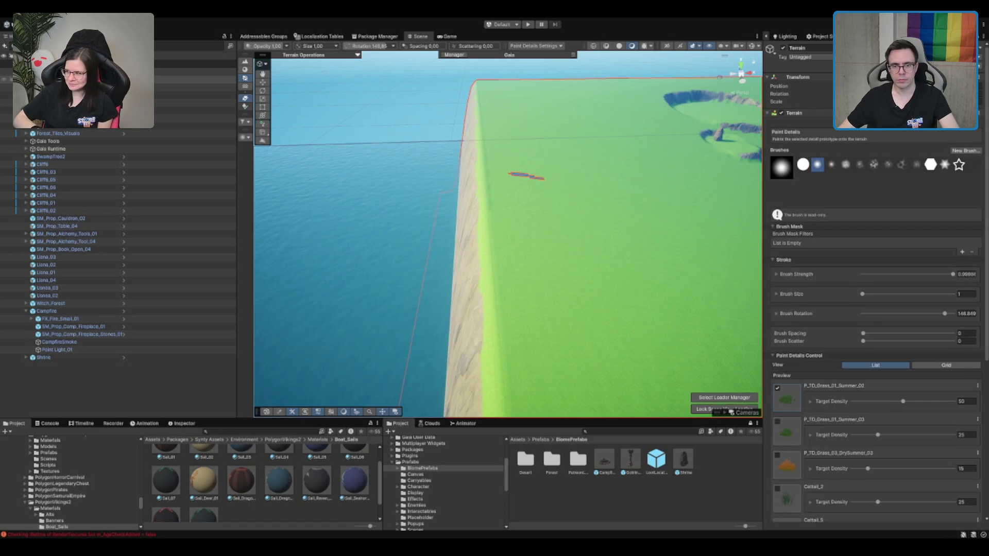
Step: Switch the Terrain to Paint Holes (strength 0.99, size 1) and test-paint then erase patches
click(870, 131)
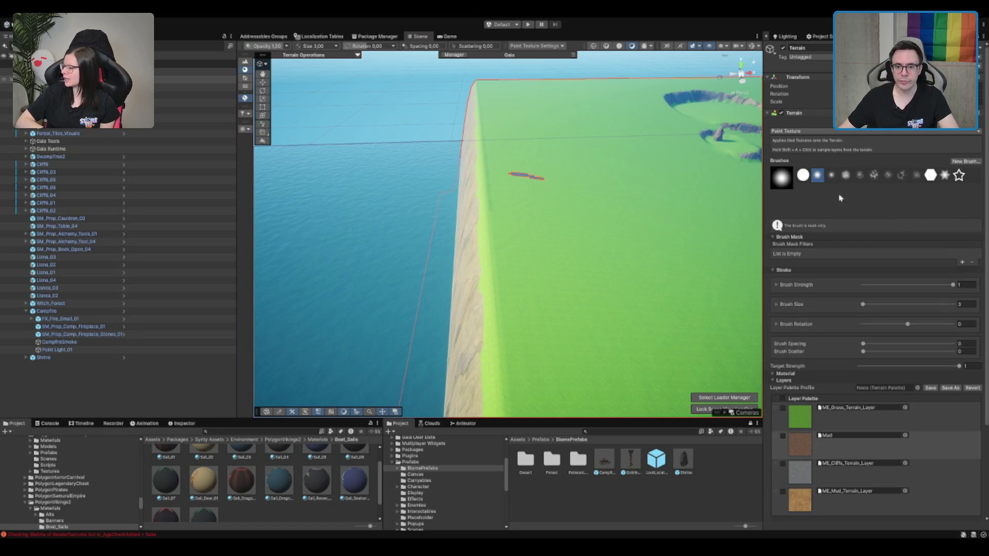
click(809, 200)
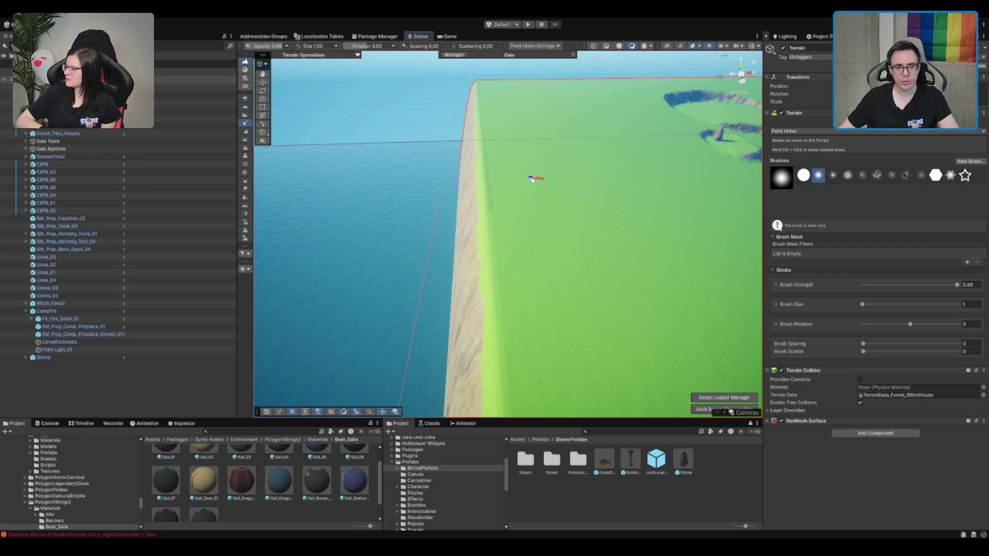
mouse_move(557, 224)
mouse_down()
mouse_move(473, 392)
mouse_move(481, 375)
mouse_up()
mouse_move(600, 346)
mouse_down()
mouse_move(587, 365)
mouse_move(554, 338)
mouse_up()
scroll(612, 204, up, 3)
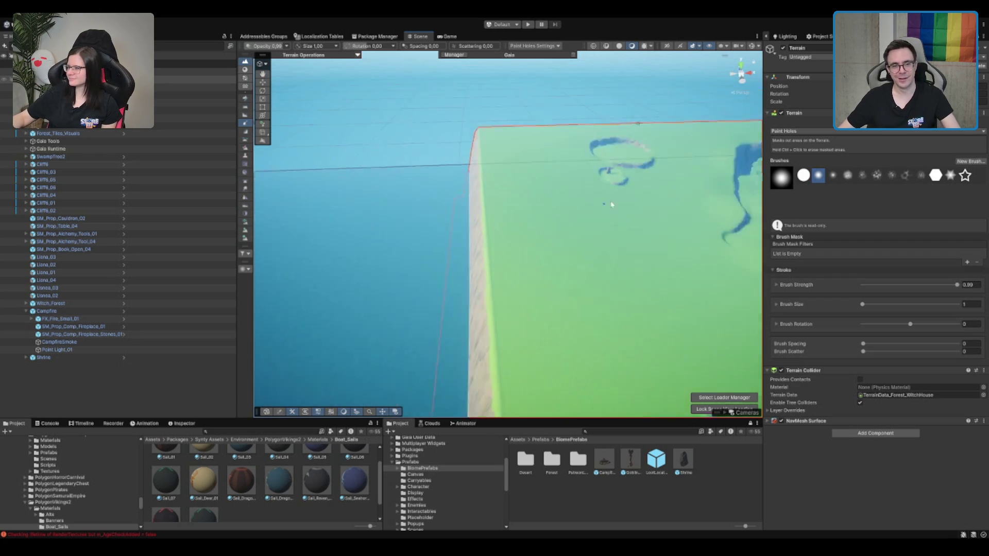
scroll(463, 203, down, 5)
scroll(469, 217, up, 3)
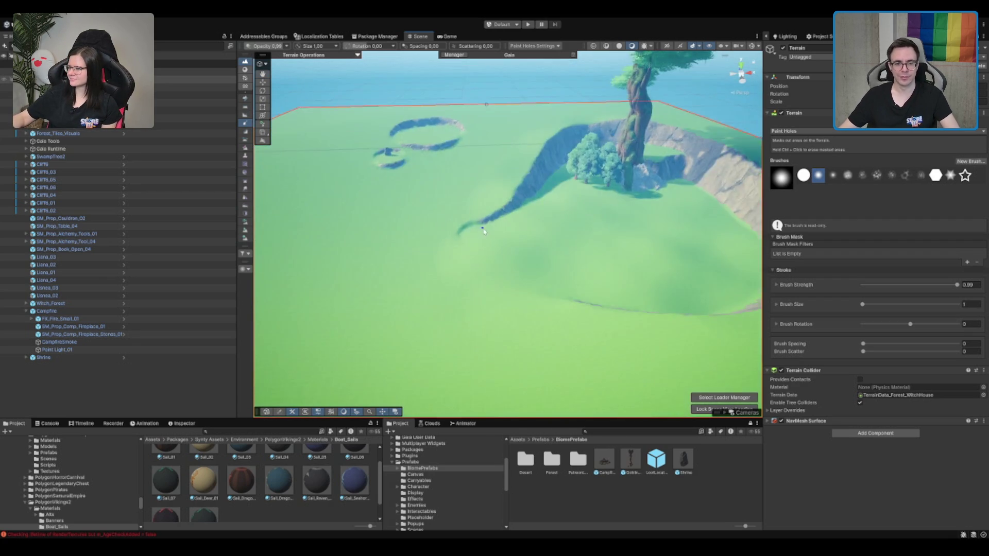
scroll(472, 201, down, 2)
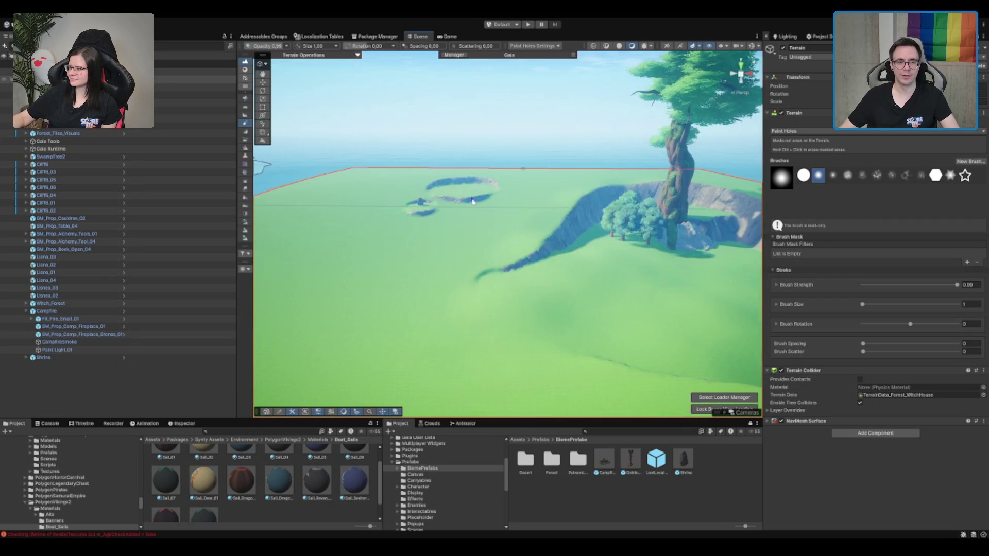
Step: Reselect the Terrain and swing the view round to the trees and cliff wall
mouse_move(472, 201)
mouse_down()
mouse_move(512, 350)
mouse_move(541, 230)
mouse_move(490, 215)
mouse_move(561, 223)
mouse_move(393, 212)
mouse_up()
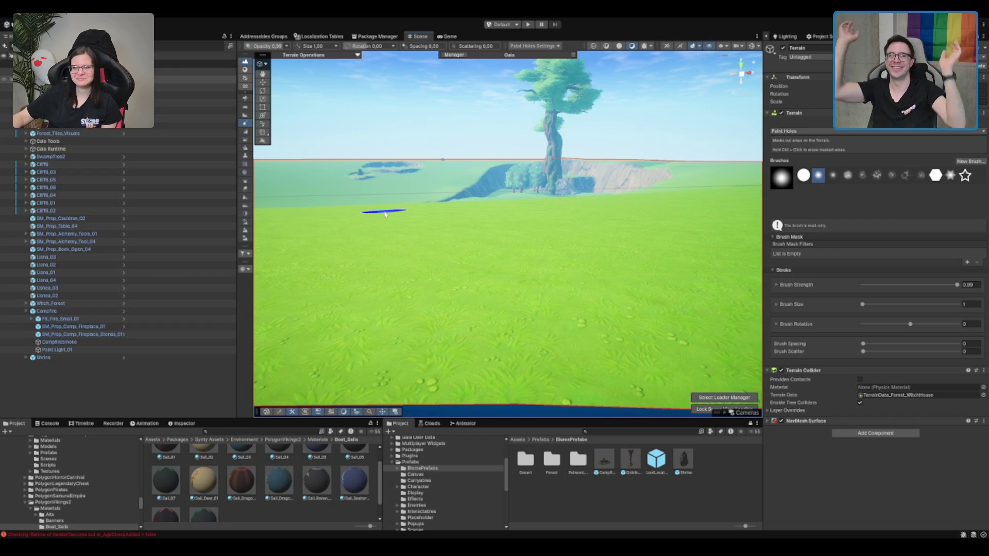
mouse_move(386, 239)
mouse_down()
mouse_move(534, 179)
mouse_move(532, 307)
mouse_up()
key(w)
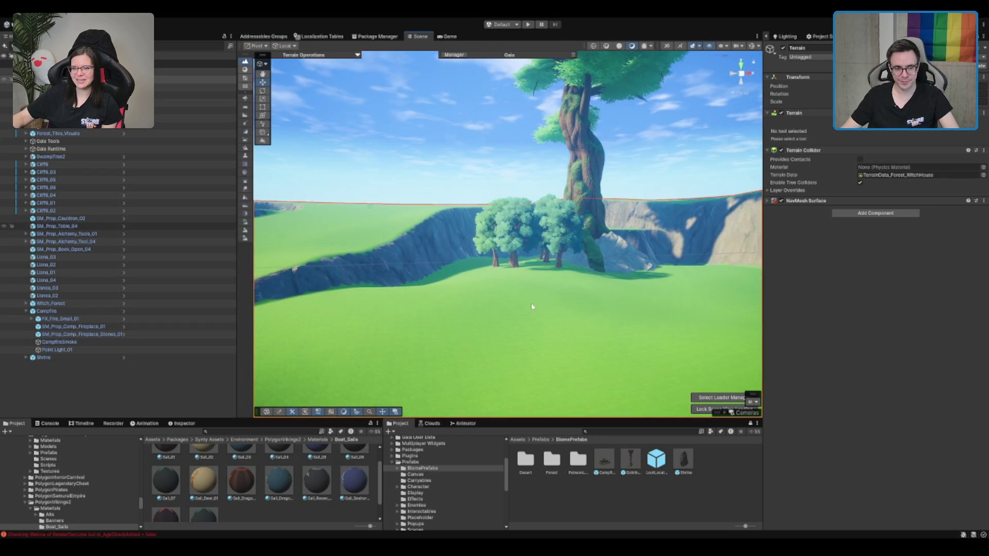
click(532, 306)
click(510, 309)
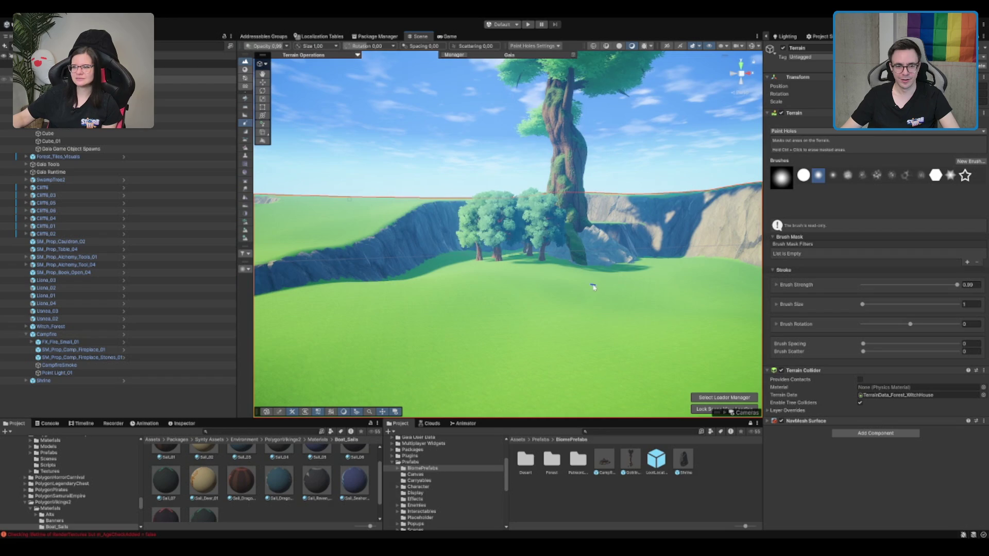
drag(578, 287, 810, 282)
mouse_move(575, 297)
mouse_down()
mouse_move(572, 371)
mouse_move(587, 406)
mouse_move(448, 331)
mouse_move(438, 371)
mouse_up()
scroll(421, 485, down, 3)
click(437, 439)
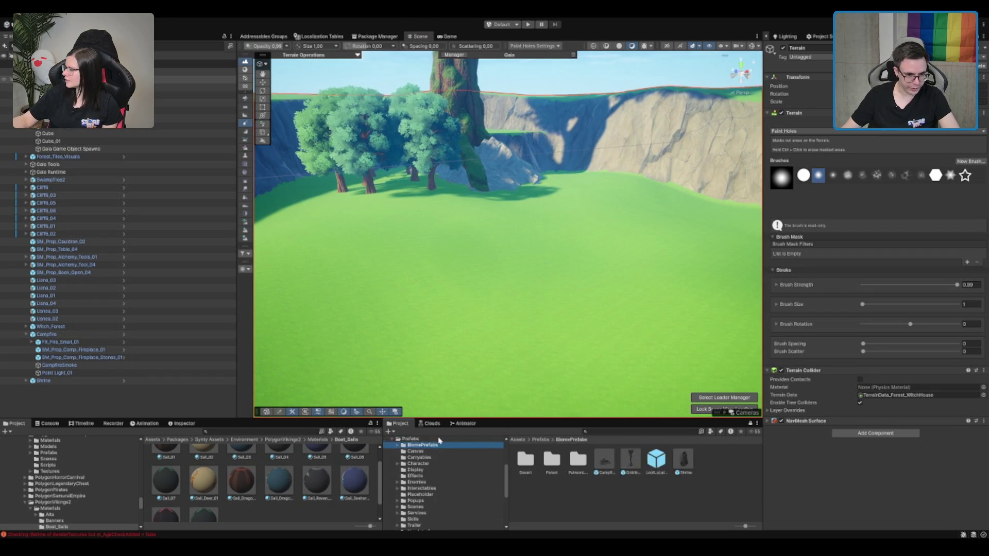
Step: Expand Packages and drill past the Meadow and Mountains packs into Pure Nature 2's BK folder
scroll(437, 464, up, 3)
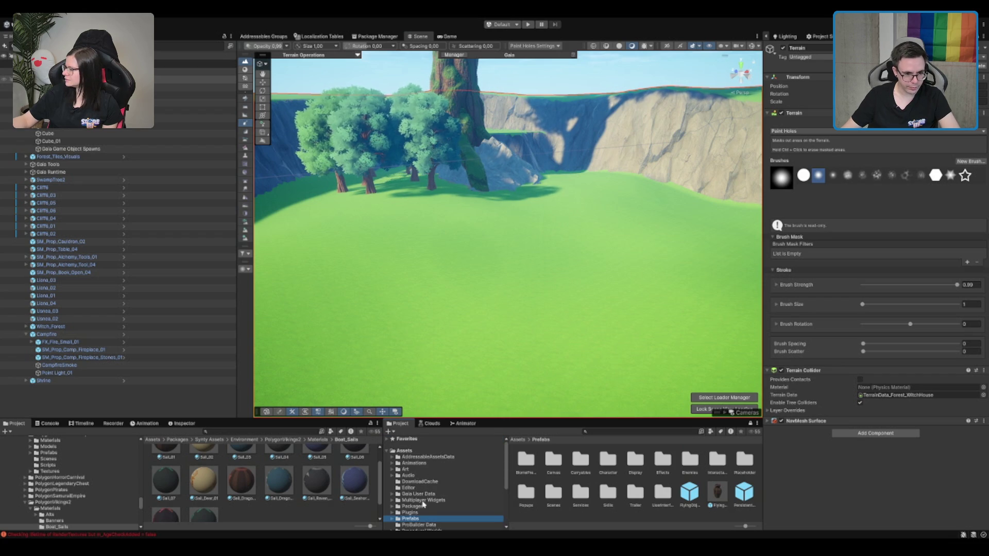
double_click(430, 505)
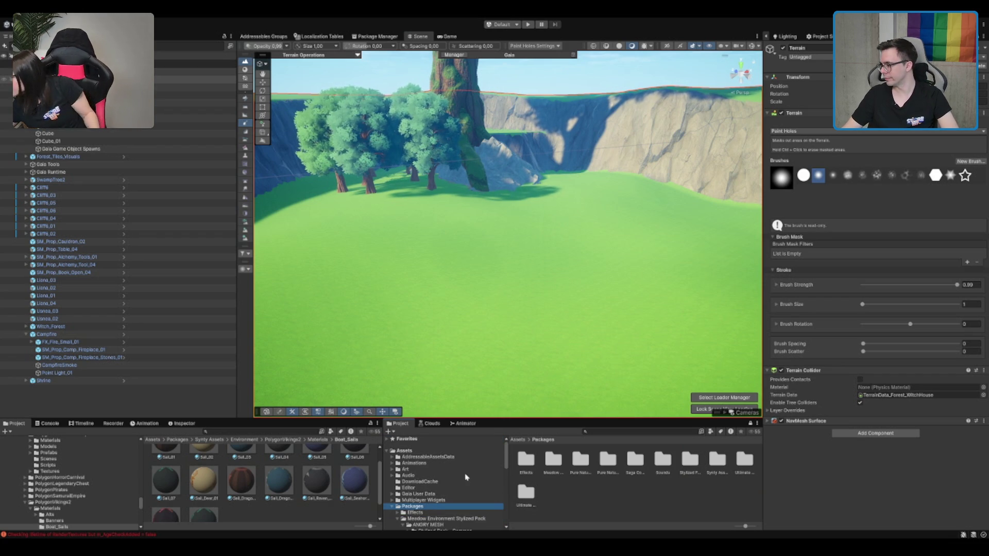
scroll(454, 477, down, 2)
scroll(417, 489, down, 2)
double_click(436, 473)
key(Down)
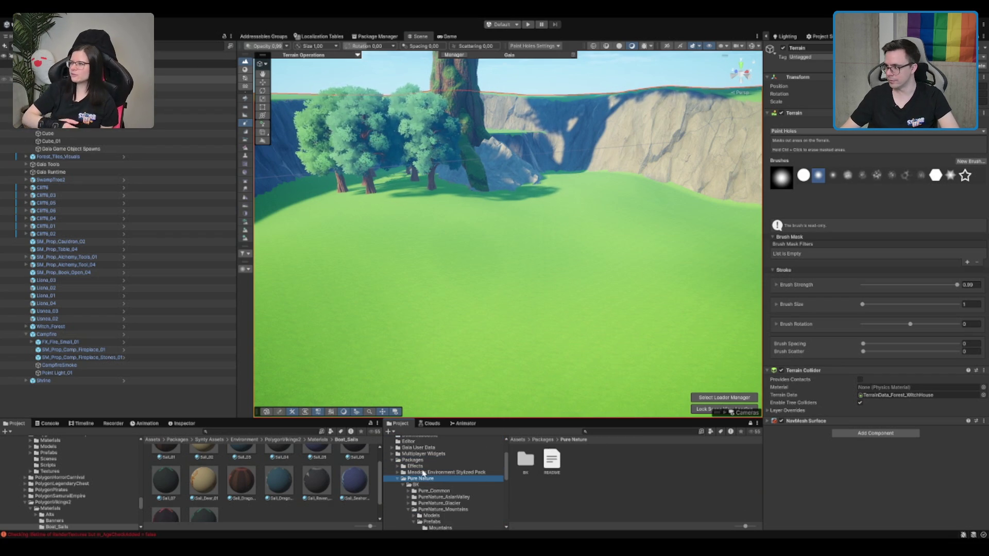
scroll(456, 492, down, 2)
click(453, 487)
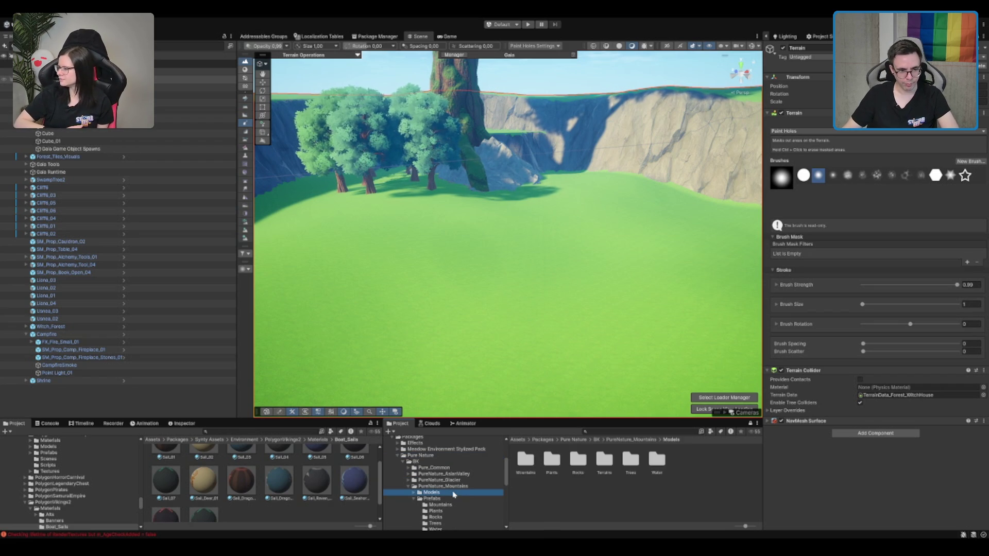
key(Left)
key(Down)
key(Down)
key(Right)
key(Down)
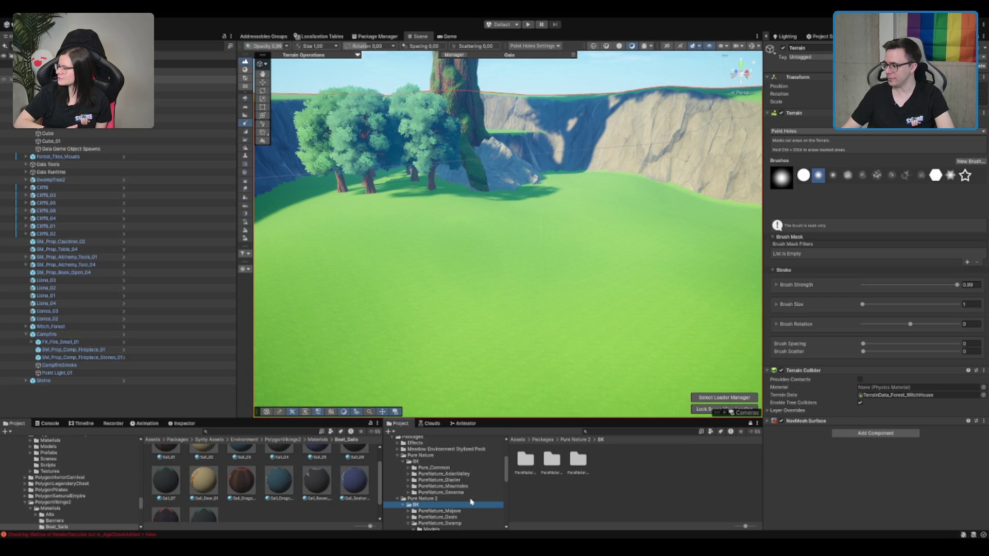
Step: Browse the PureNature_Swamp Models, Mushrooms, Rocks and Trees folders, settling on Plants
scroll(469, 492, down, 2)
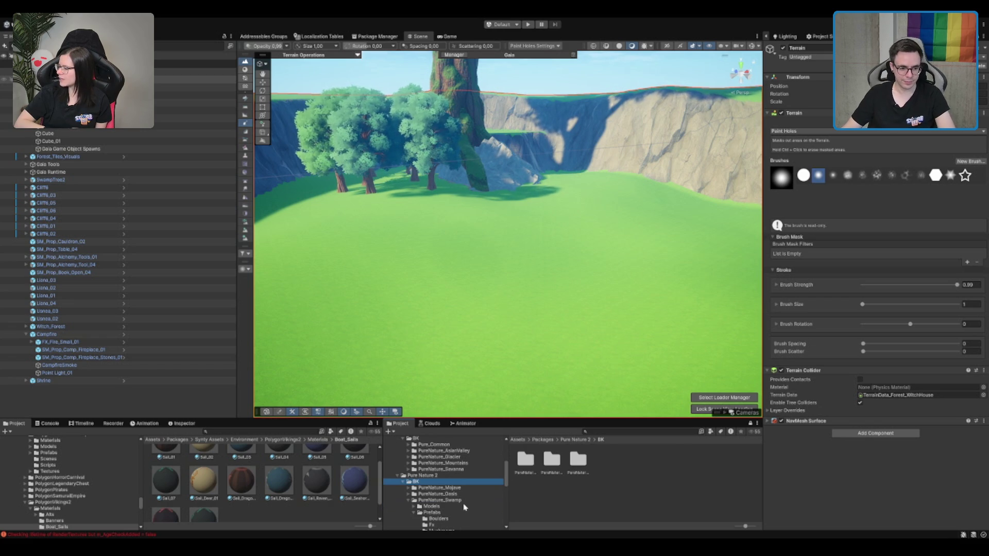
click(465, 507)
scroll(465, 507, down, 2)
key(Down)
key(Down)
key(Down)
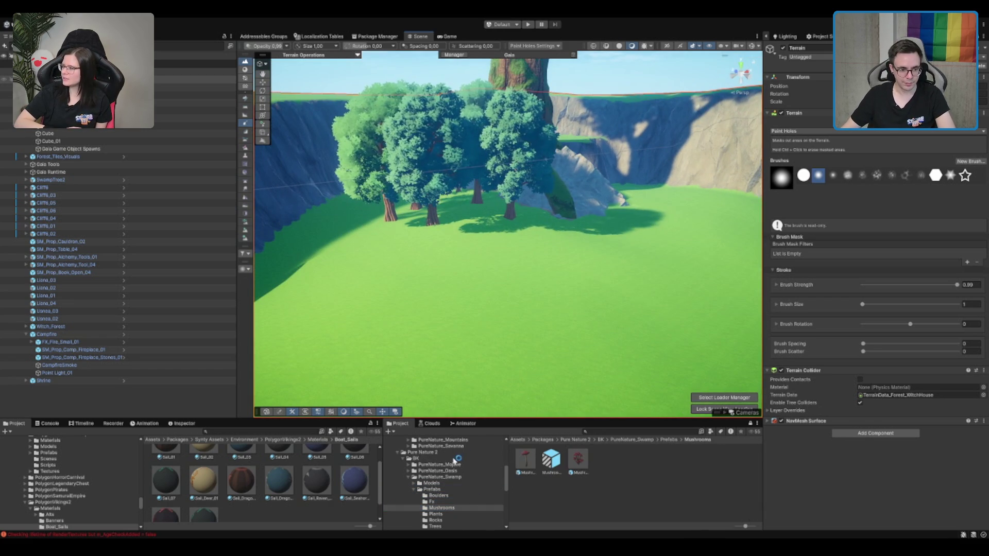
click(465, 514)
scroll(464, 509, down, 2)
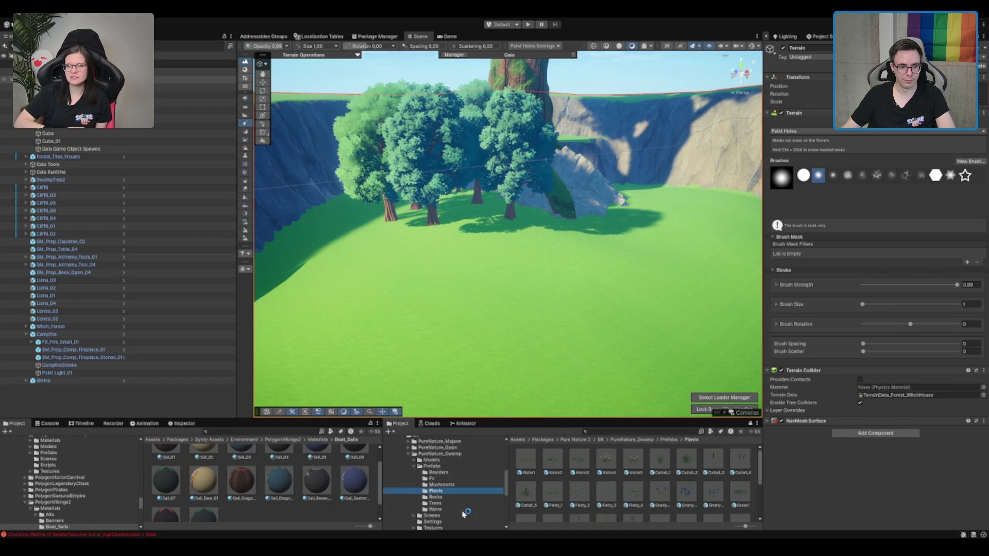
scroll(450, 498, down, 3)
click(465, 451)
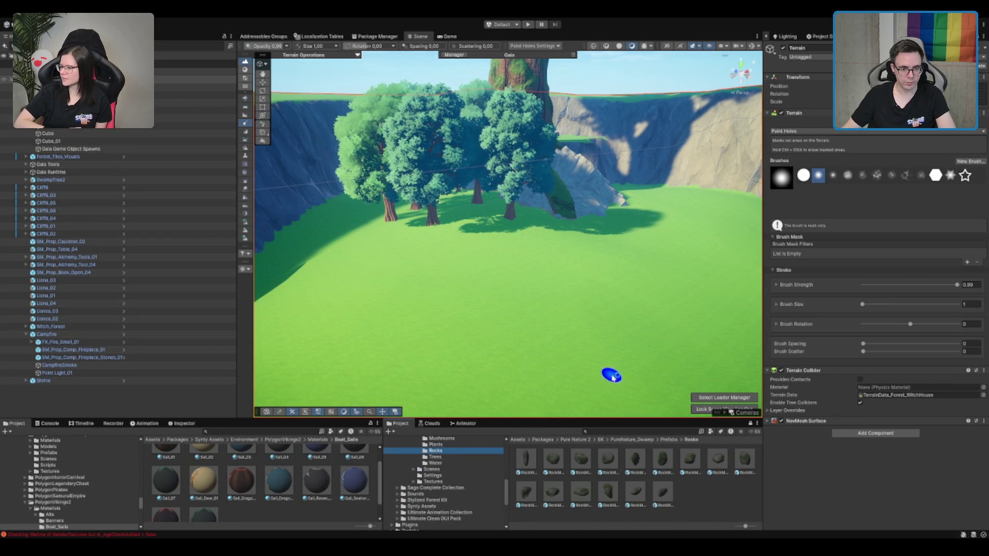
key(Down)
key(Down)
key(Up)
key(Up)
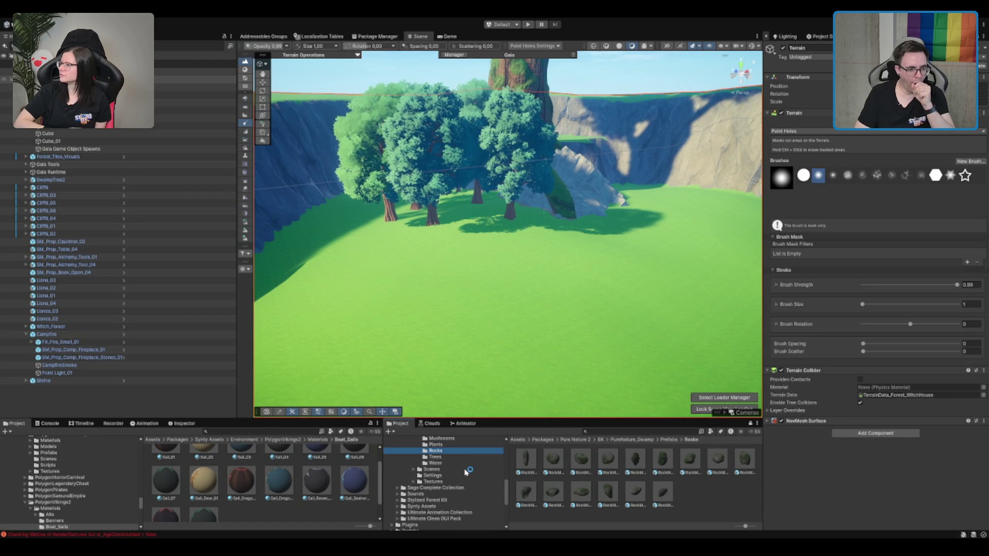
key(Down)
key(Down)
key(Up)
key(Up)
key(Up)
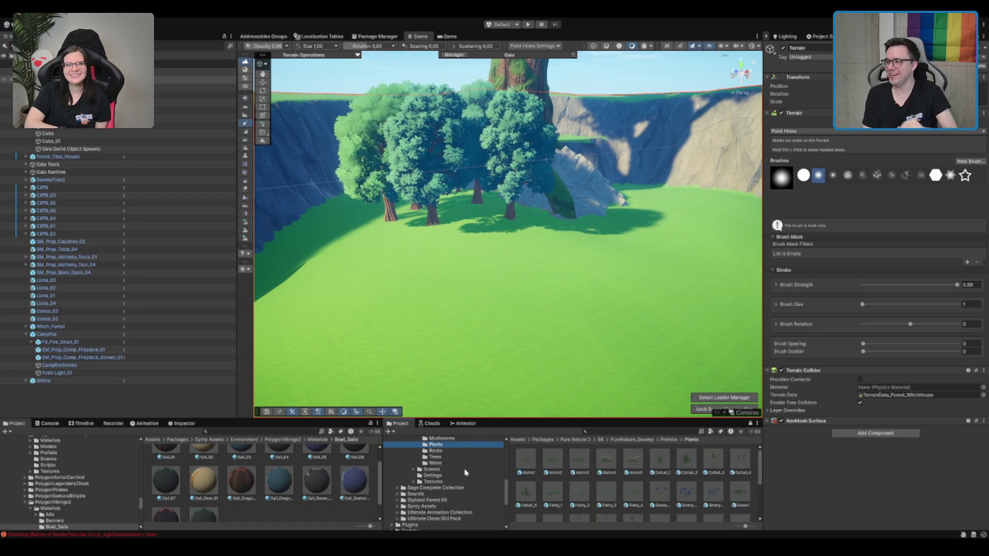
scroll(508, 242, up, 5)
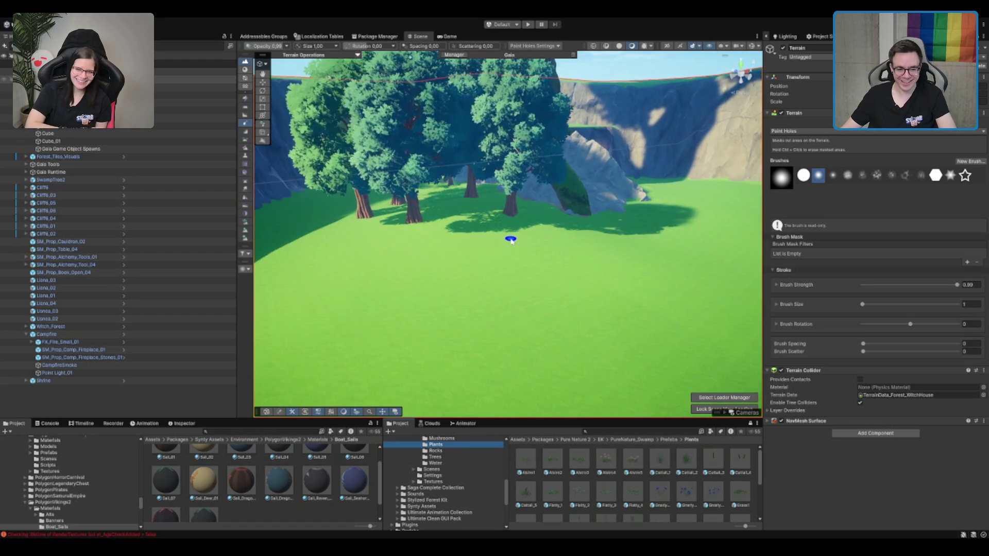
scroll(580, 491, down, 3)
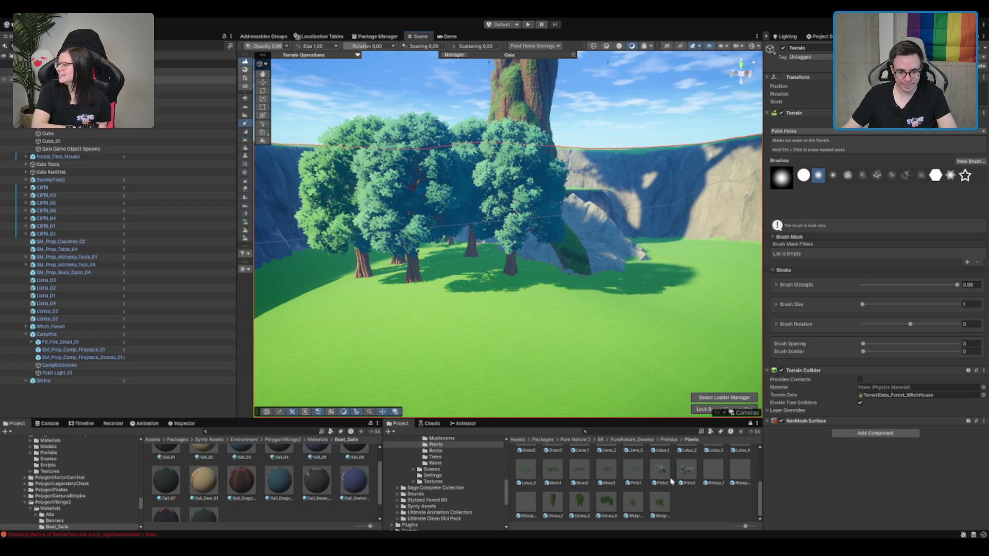
Step: Inspect the Philo3 and Gnarlys_2 plant prefabs, then show the swamp Fx prefabs
click(686, 469)
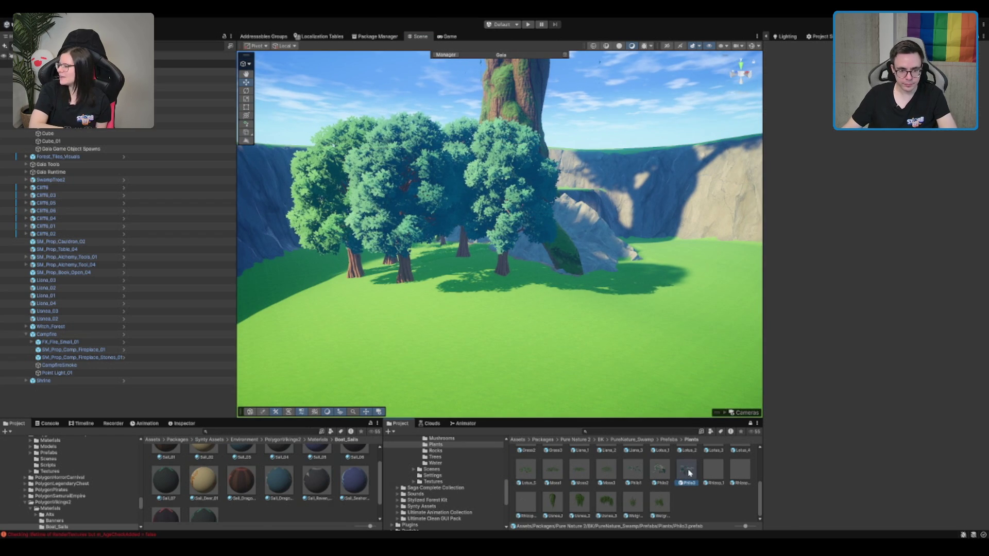
scroll(690, 479, up, 2)
click(688, 483)
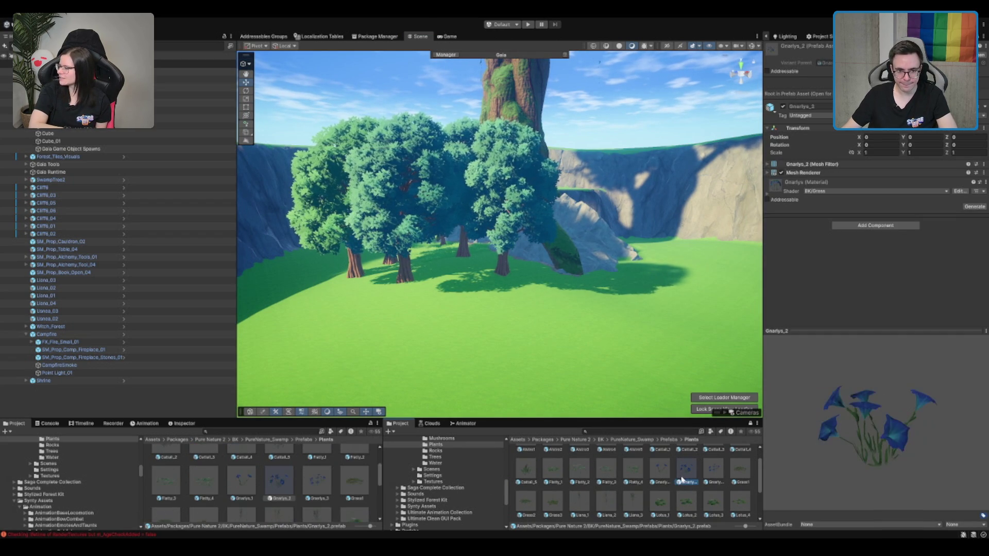
scroll(489, 494, up, 2)
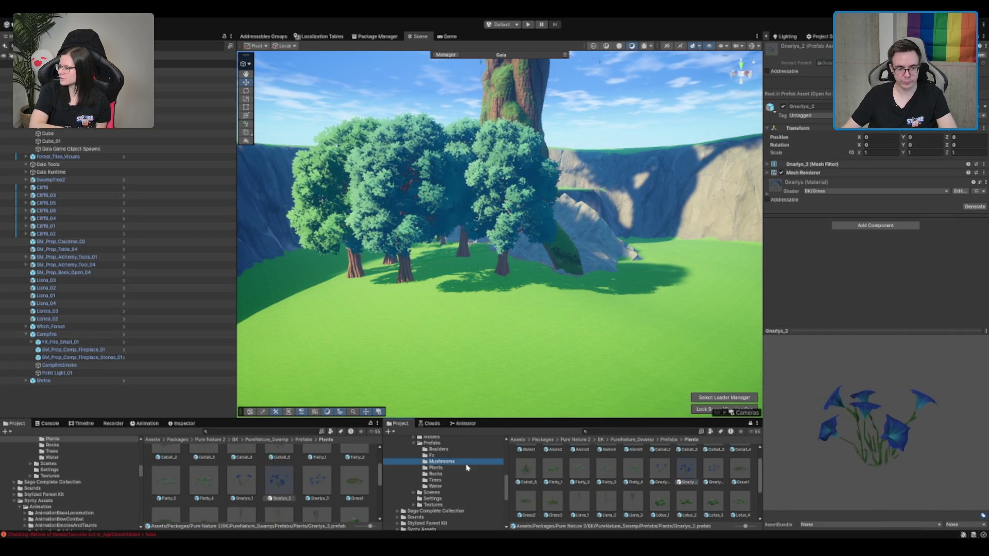
click(466, 456)
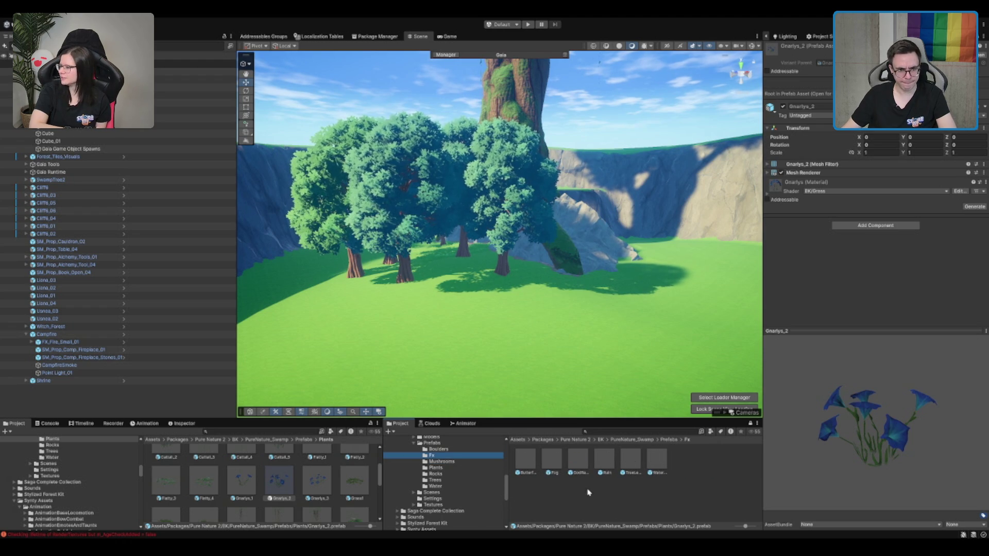
Step: Preview the Fog effect in front of the trees, replay it, then delete it
drag(550, 461, 498, 303)
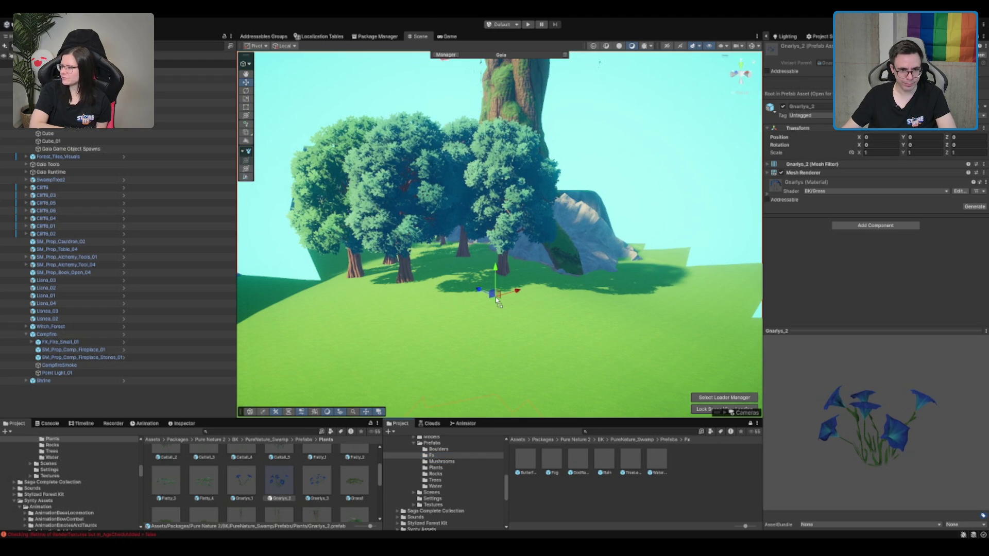
scroll(506, 288, down, 5)
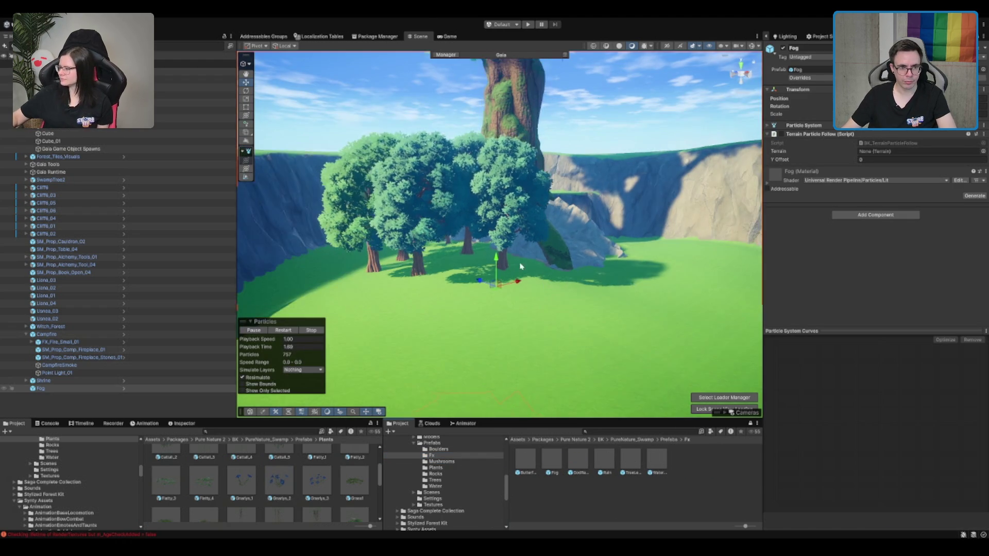
scroll(505, 288, down, 5)
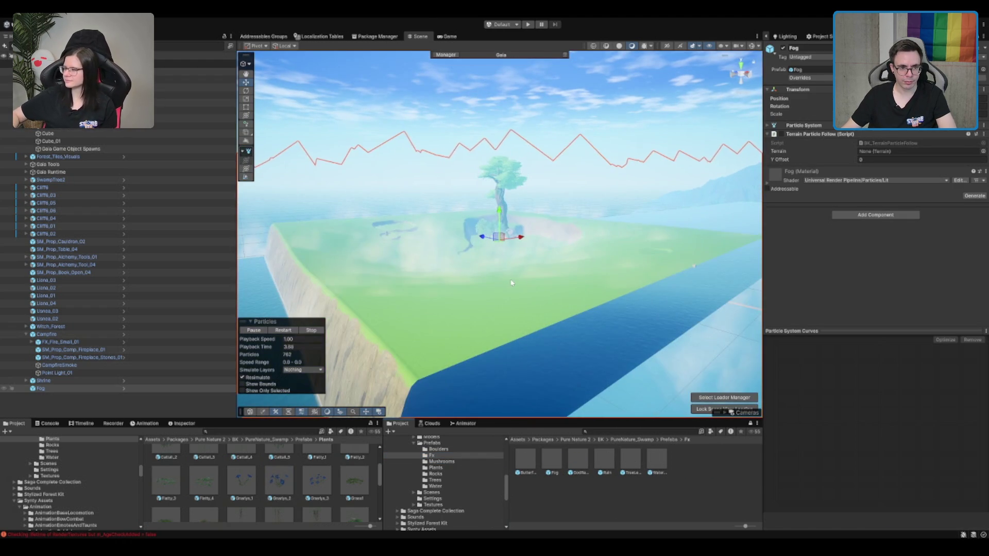
scroll(507, 278, up, 6)
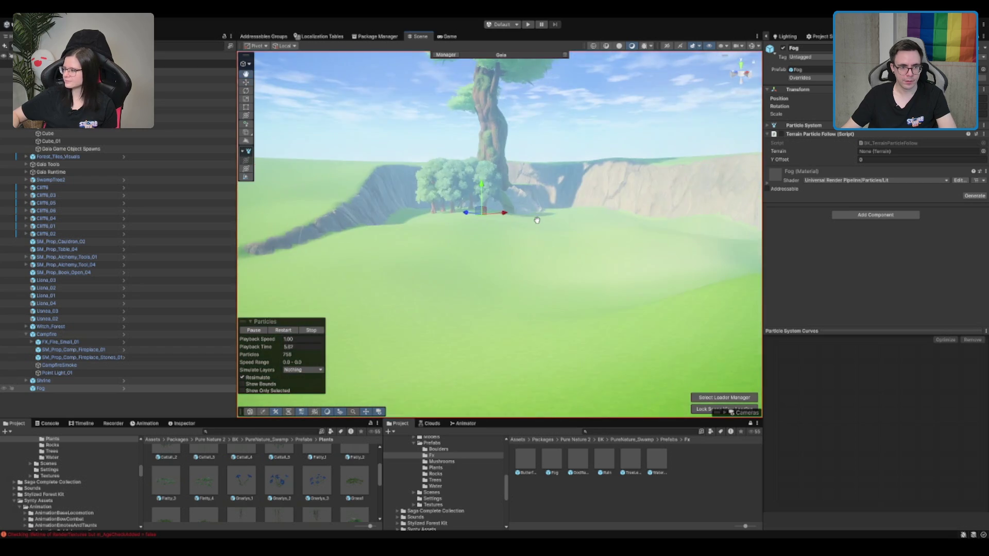
drag(585, 241, 530, 232)
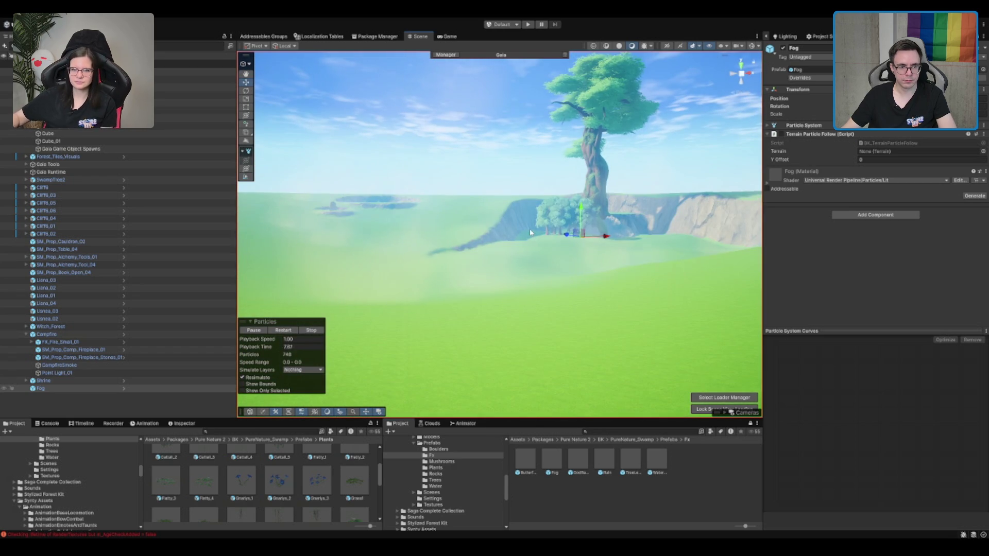
click(283, 330)
scroll(516, 224, up, 3)
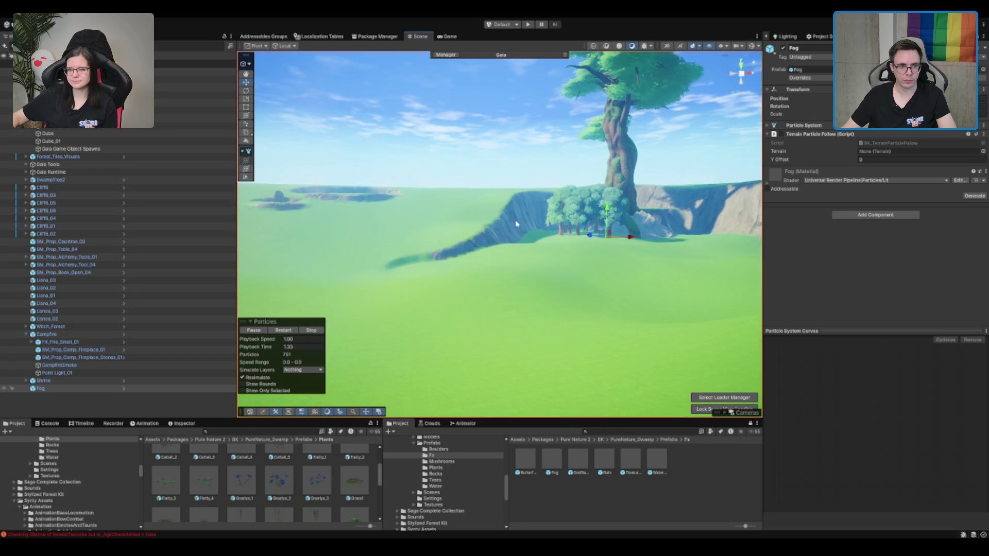
scroll(515, 226, down, 5)
scroll(513, 235, up, 4)
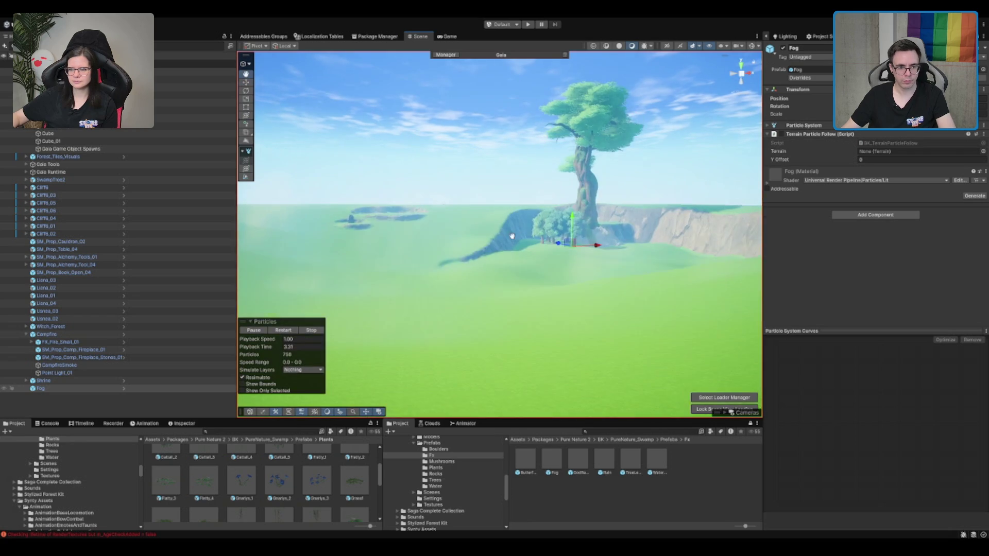
key(Delete)
Step: Preview the TreeLeaves effect on the meadow, then delete it and reselect the terrain
scroll(515, 234, up, 5)
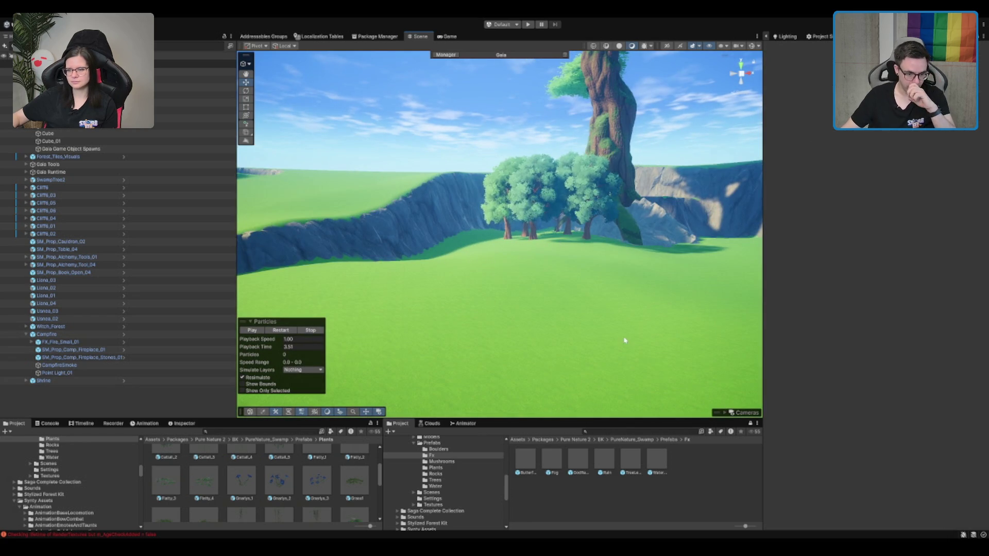
click(631, 459)
click(661, 463)
click(637, 464)
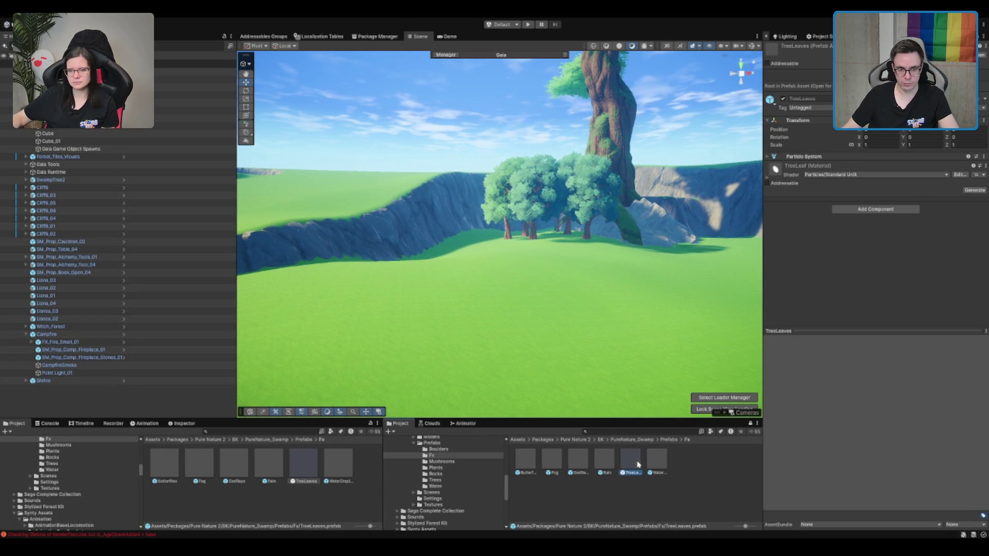
mouse_move(631, 468)
mouse_down()
mouse_move(534, 281)
mouse_move(490, 265)
mouse_up()
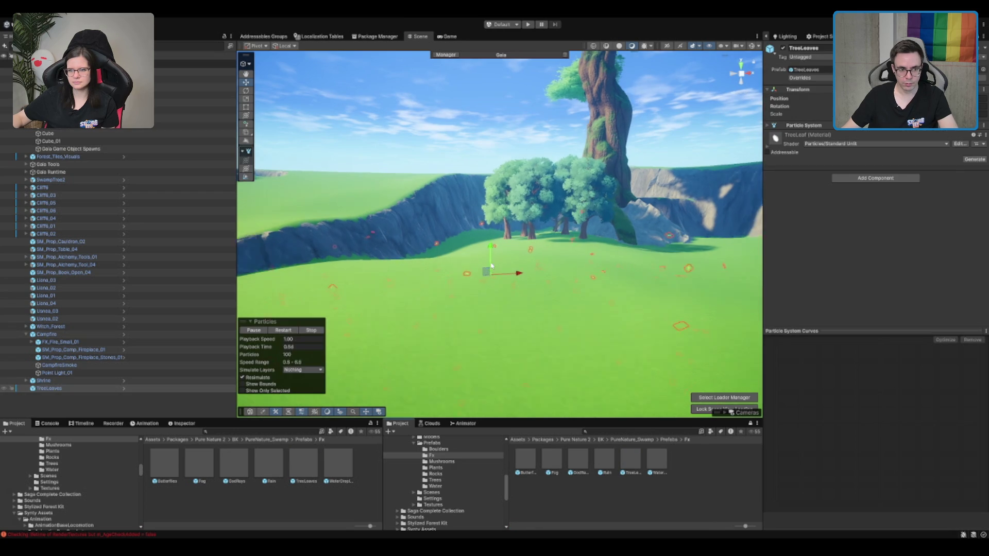
scroll(490, 265, down, 5)
key(Delete)
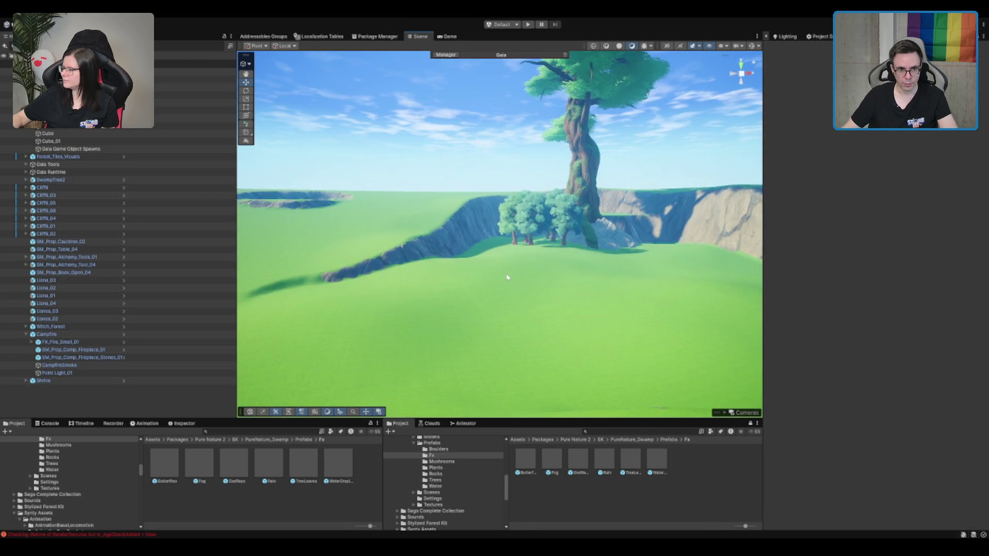
click(522, 282)
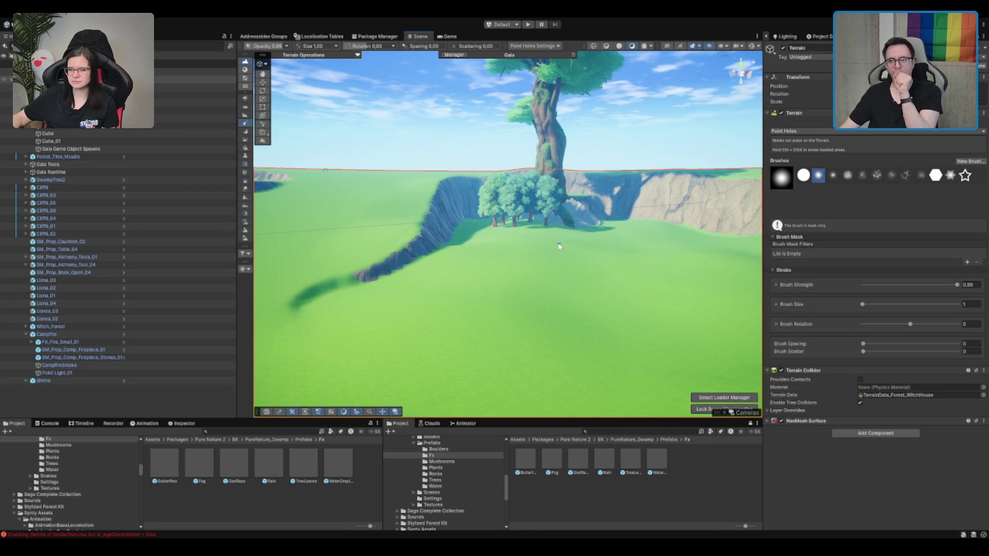
Step: Bring up the terrain's Raise or Lower Terrain tool
scroll(559, 246, up, 5)
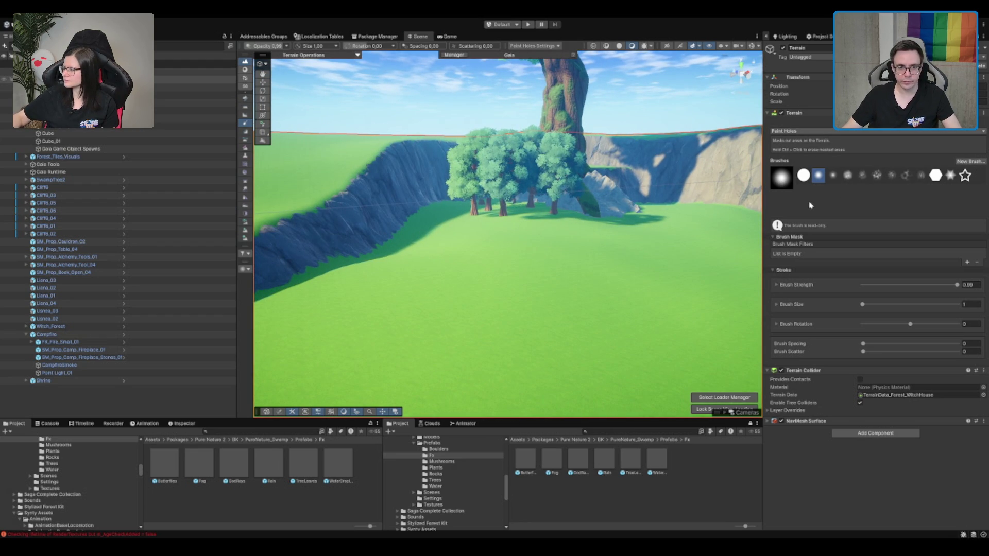
key(F1)
scroll(587, 243, up, 3)
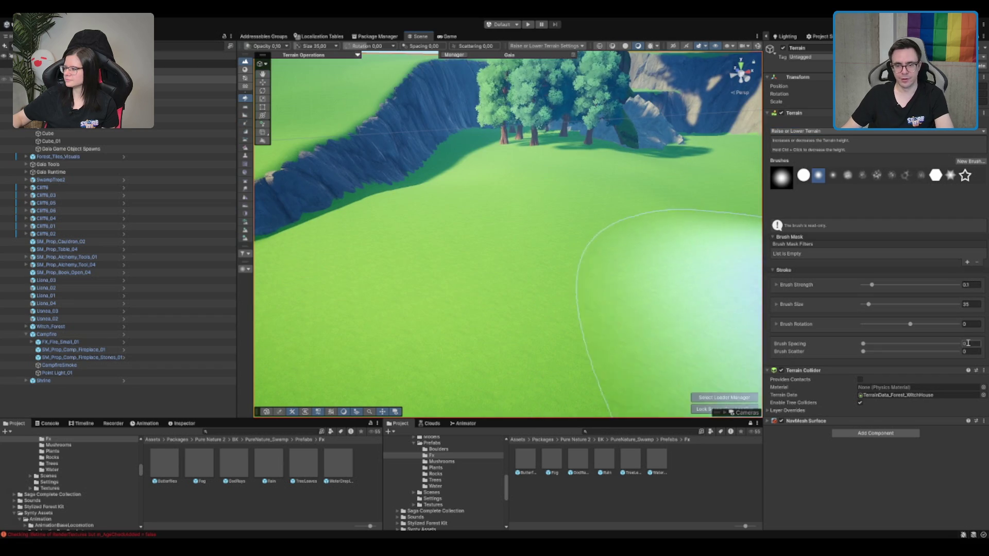
text(5)
scroll(506, 225, down, 3)
scroll(506, 225, down, 3)
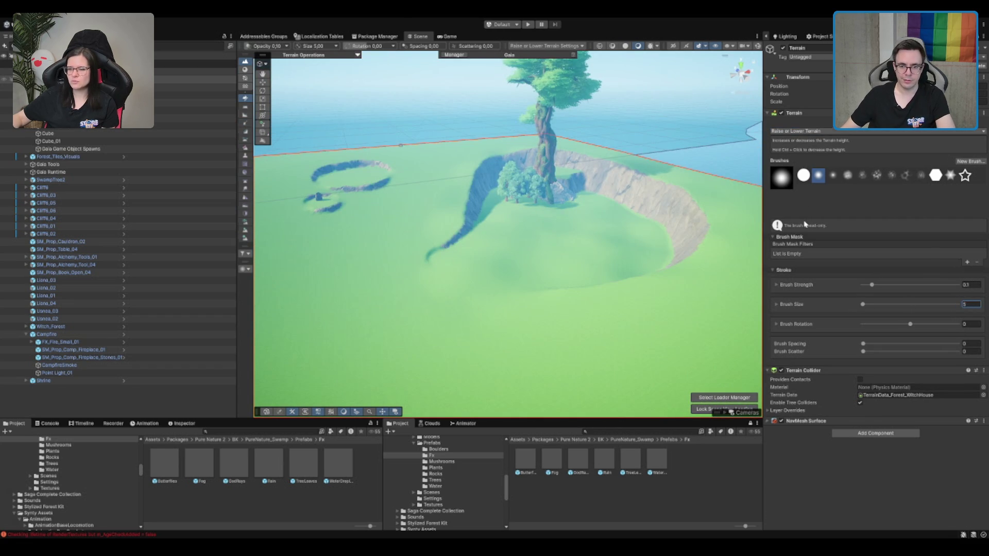
Step: Switch to Paint Texture and choose the ME_Mud_Terrain_Layer
key(F2)
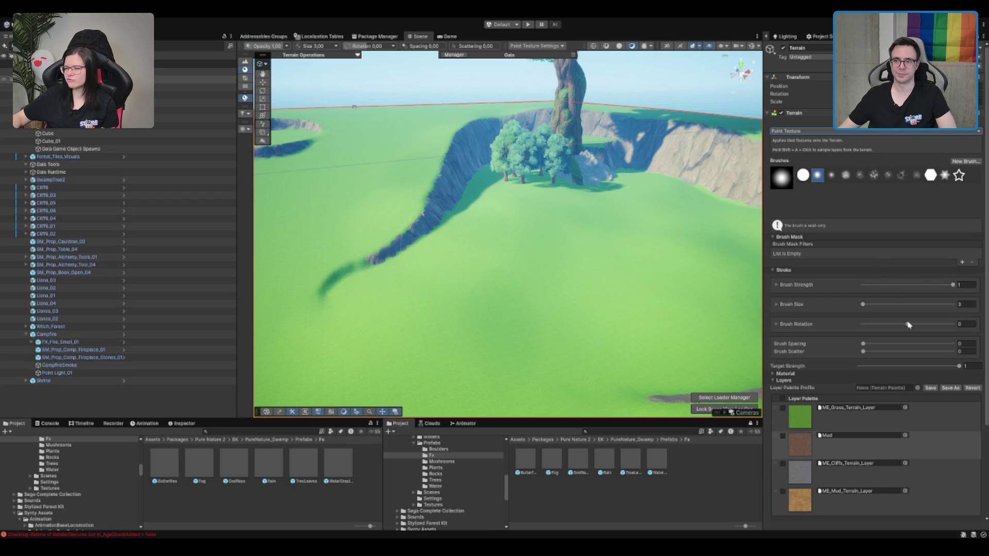
scroll(556, 201, up, 5)
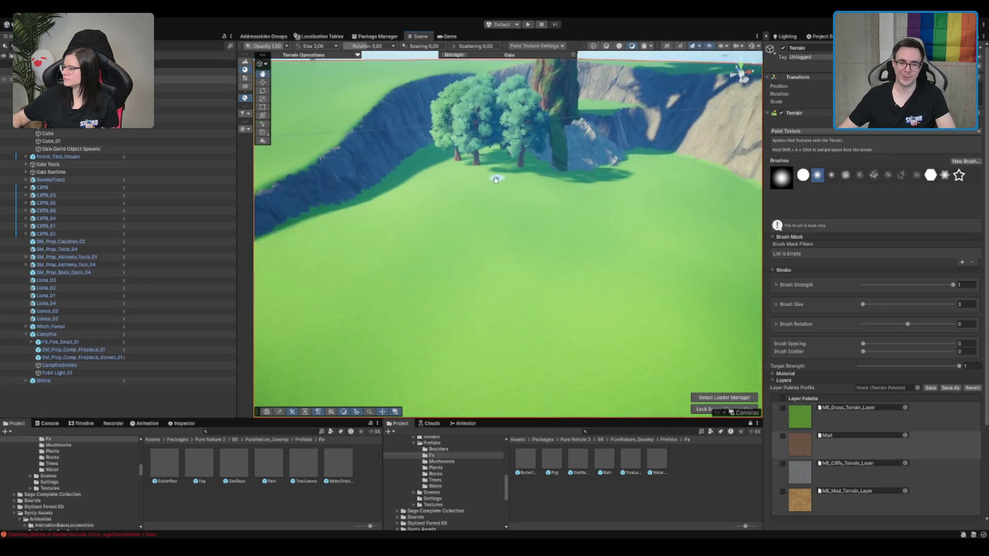
scroll(500, 173, down, 5)
click(863, 514)
scroll(502, 215, up, 1)
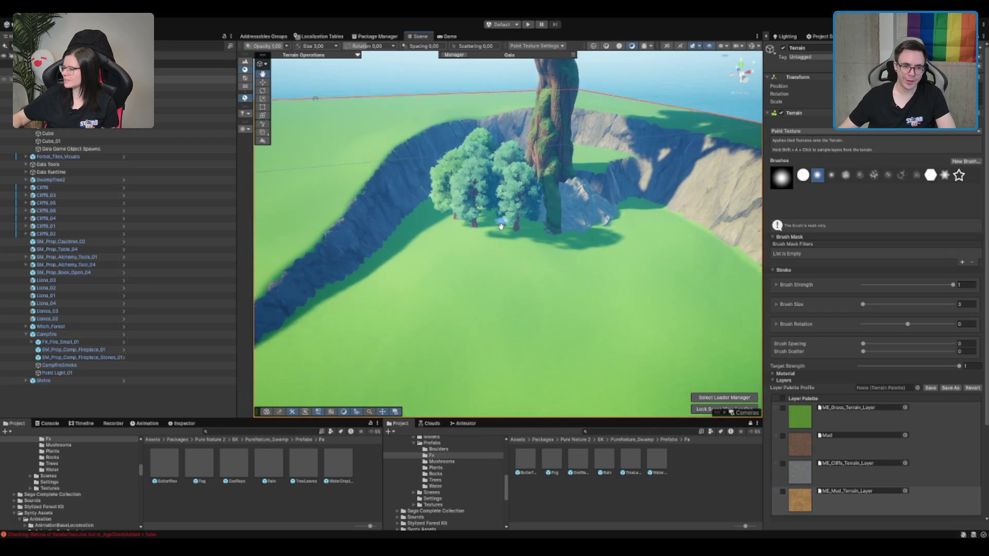
scroll(503, 215, up, 3)
scroll(537, 245, down, 3)
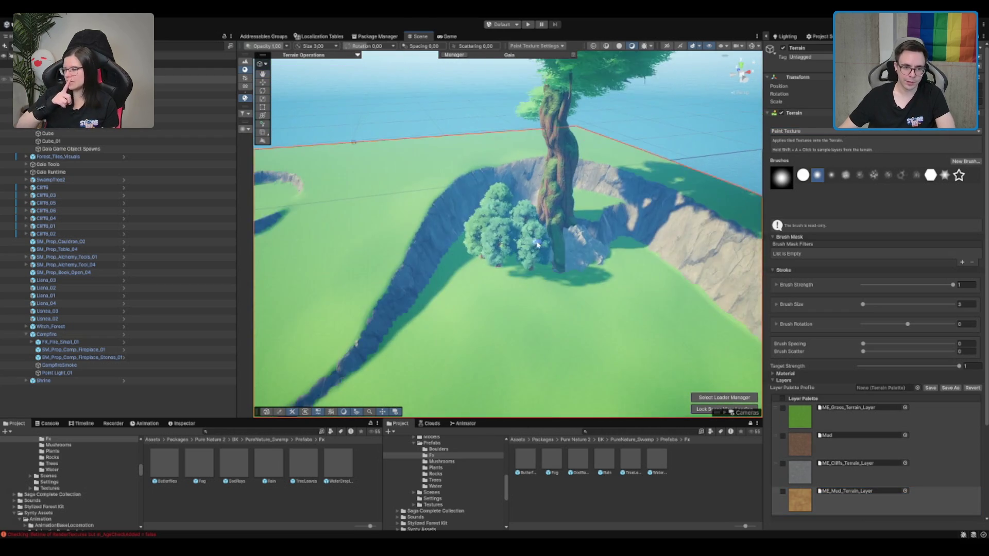
scroll(537, 245, down, 2)
Step: Paint a mud stroke from the tree base and a long mud path down the terrain
mouse_move(508, 252)
mouse_down()
mouse_move(485, 326)
mouse_move(415, 366)
mouse_move(351, 377)
mouse_up()
drag(432, 271, 529, 145)
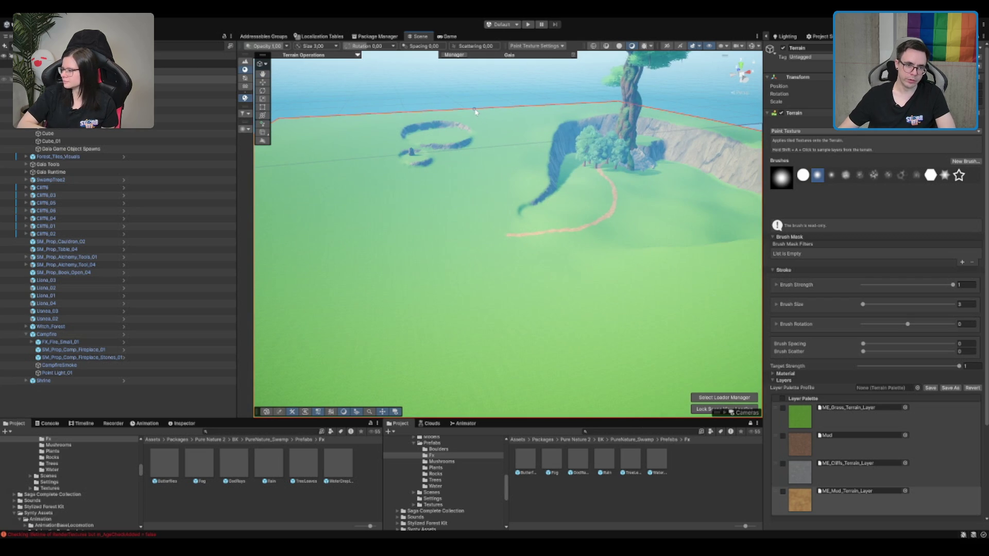
mouse_move(475, 111)
mouse_down()
mouse_move(582, 153)
mouse_move(544, 301)
mouse_move(474, 389)
mouse_up()
scroll(473, 390, up, 5)
scroll(551, 160, down, 3)
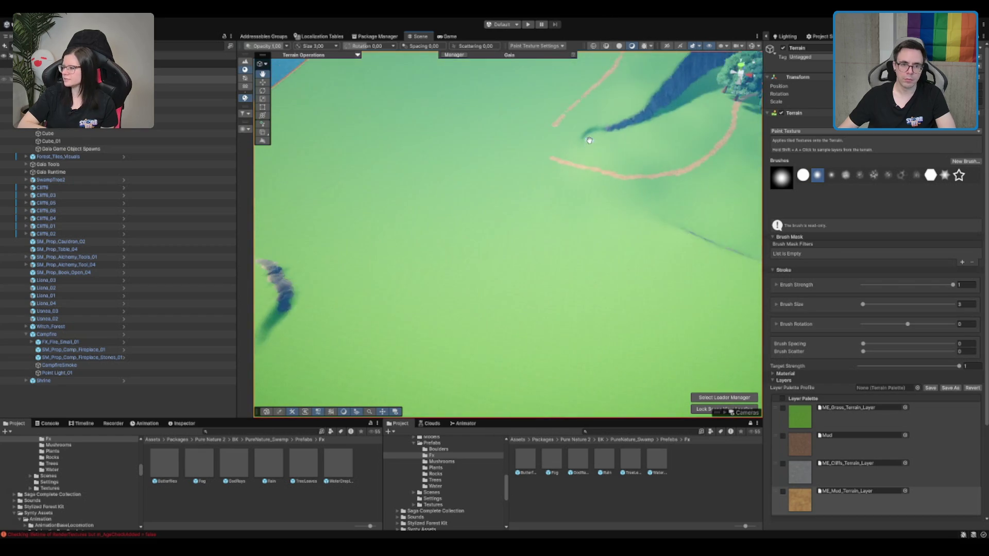
scroll(550, 159, down, 5)
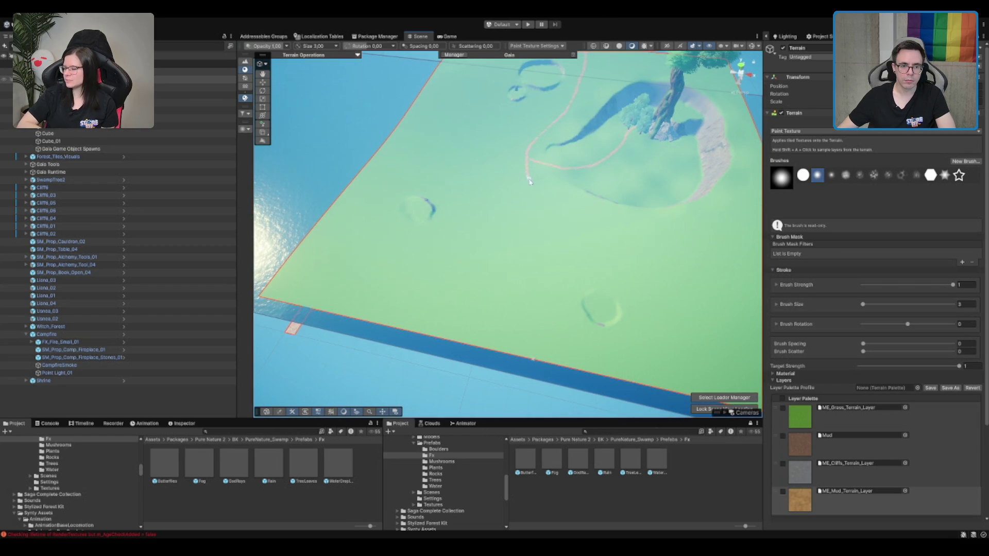
drag(540, 221, 539, 352)
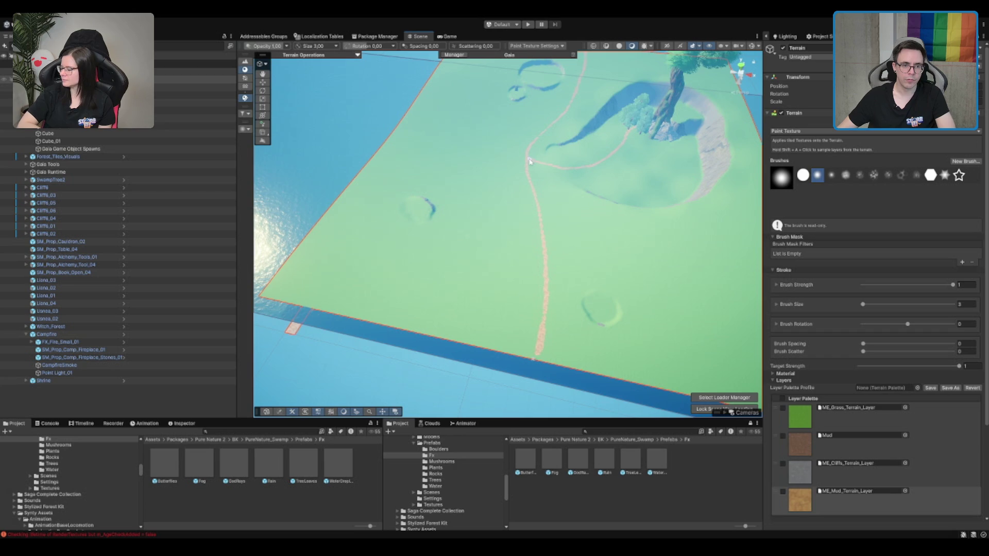
mouse_move(539, 155)
mouse_down()
mouse_move(596, 127)
mouse_move(514, 255)
mouse_move(606, 206)
mouse_move(599, 186)
mouse_up()
key(q)
key(w)
scroll(641, 217, up, 2)
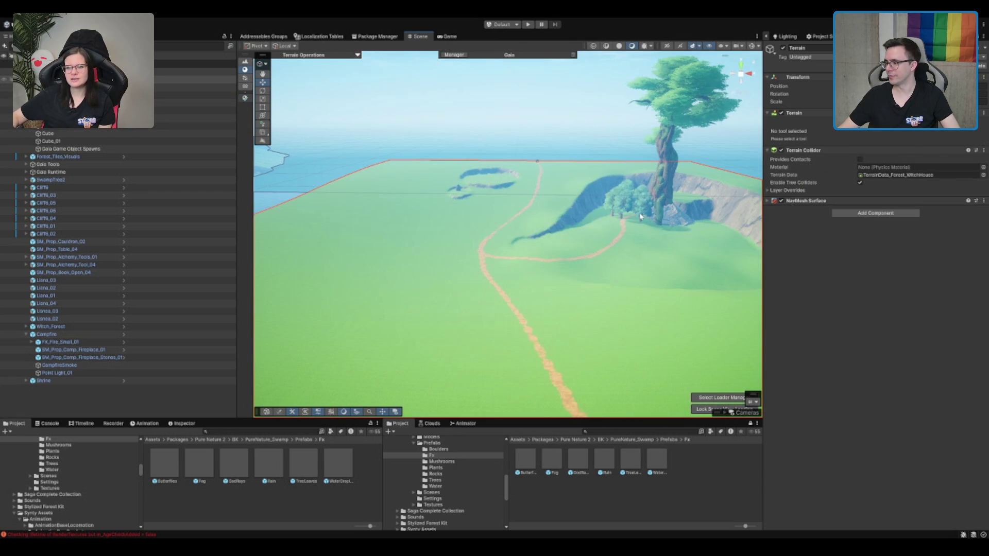
Step: Orbit around the terrain and select the Gaia Runtime object
scroll(644, 221, up, 3)
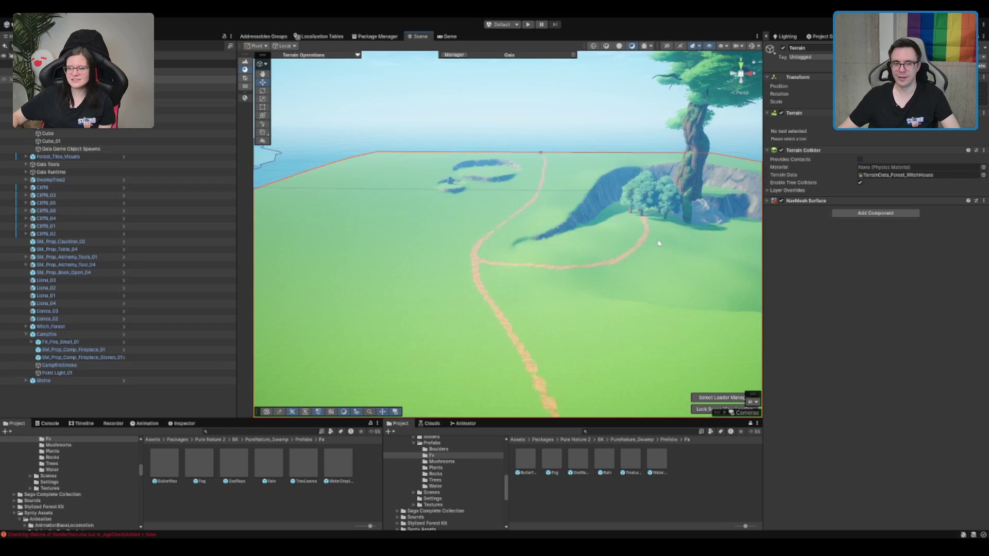
drag(650, 229, 335, 172)
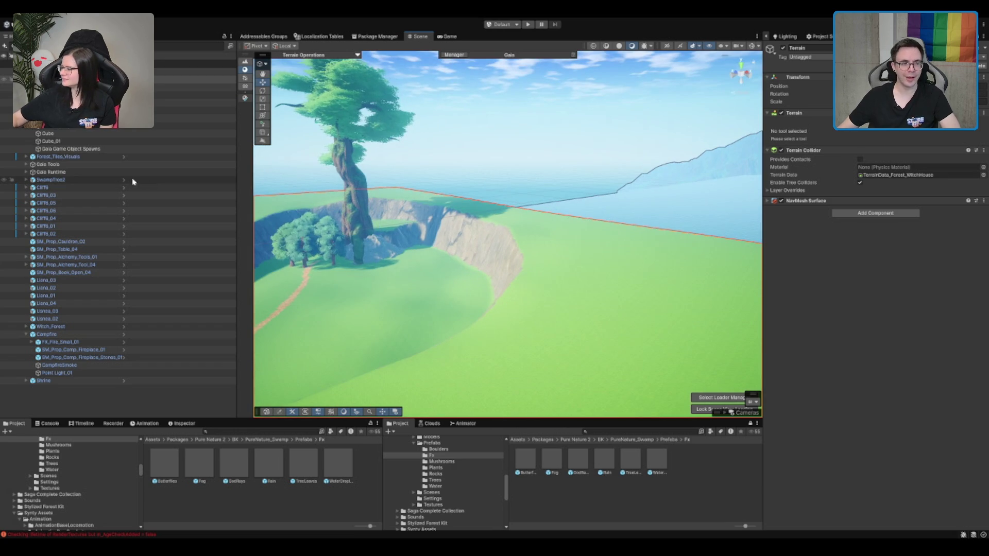
click(51, 172)
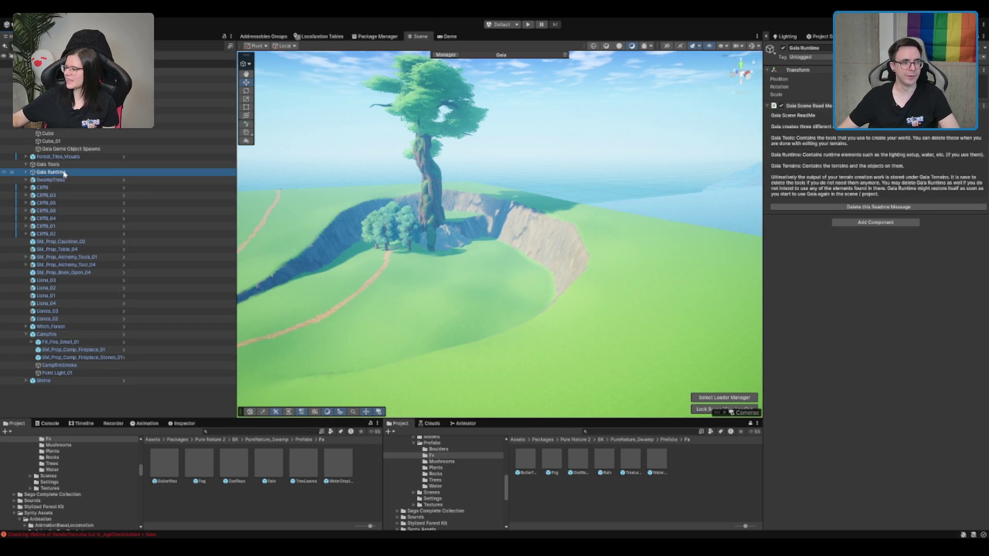
drag(466, 183, 482, 177)
scroll(481, 176, down, 5)
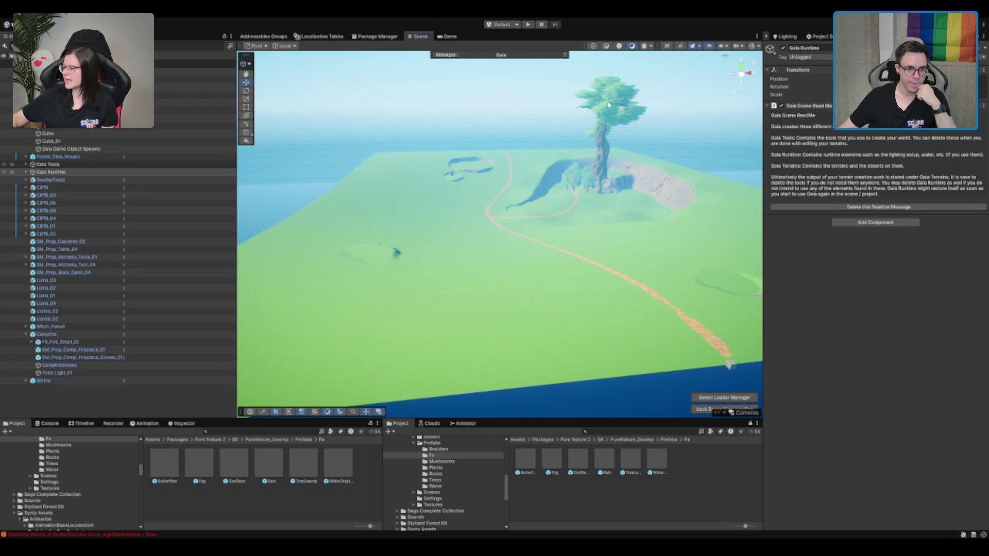
scroll(623, 159, up, 3)
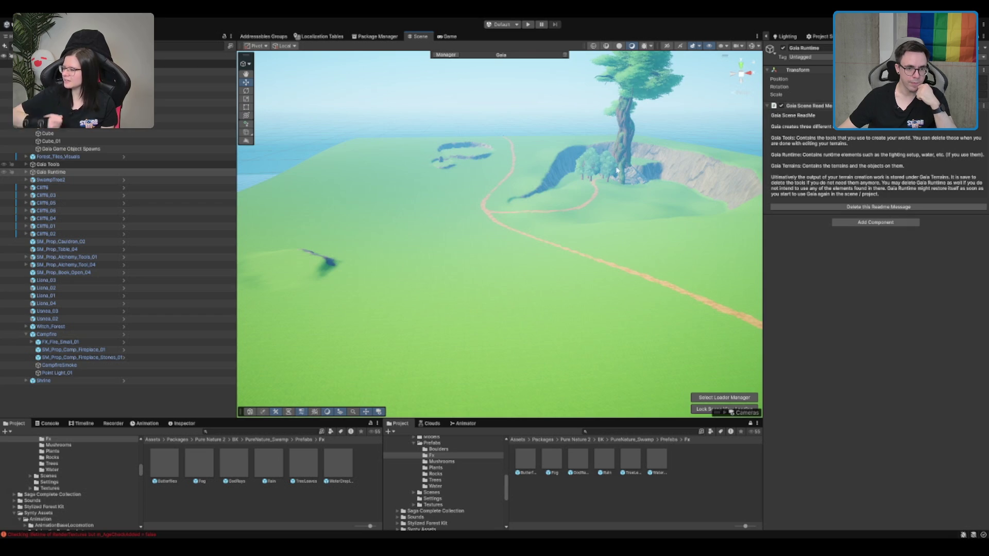
drag(617, 170, 613, 154)
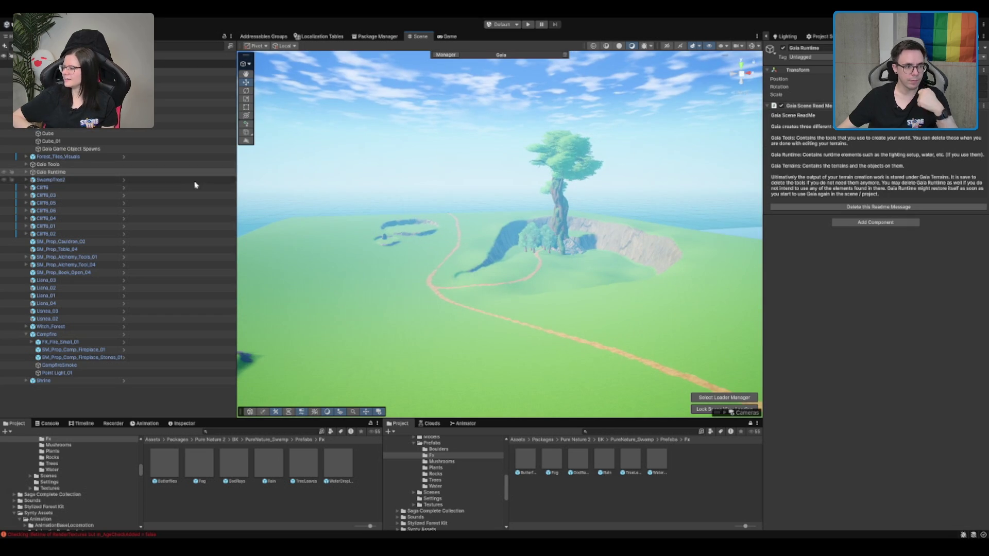
Step: Expand Gaia Tools and select Forest_Biome to show its Biome Controller spawners
click(71, 164)
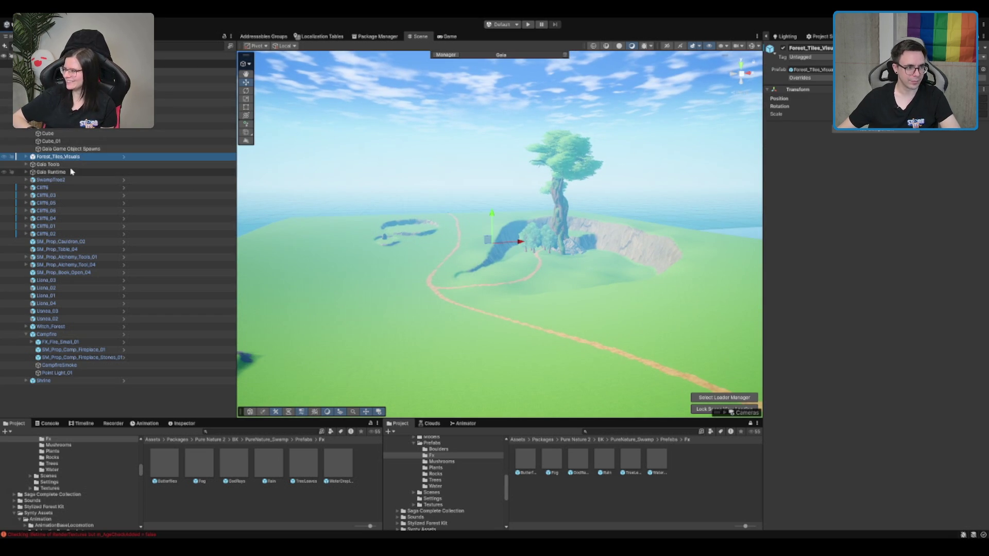
click(75, 171)
click(26, 164)
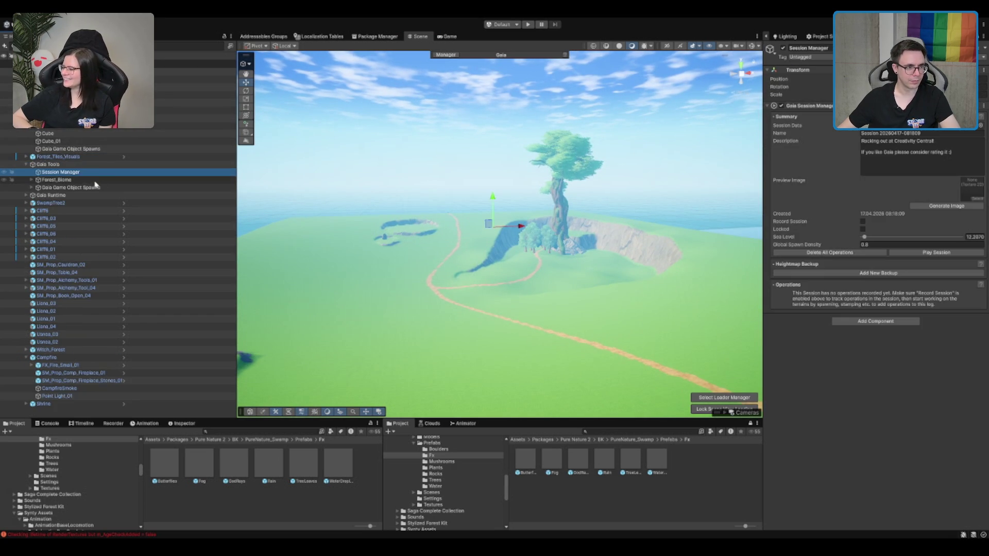
click(123, 180)
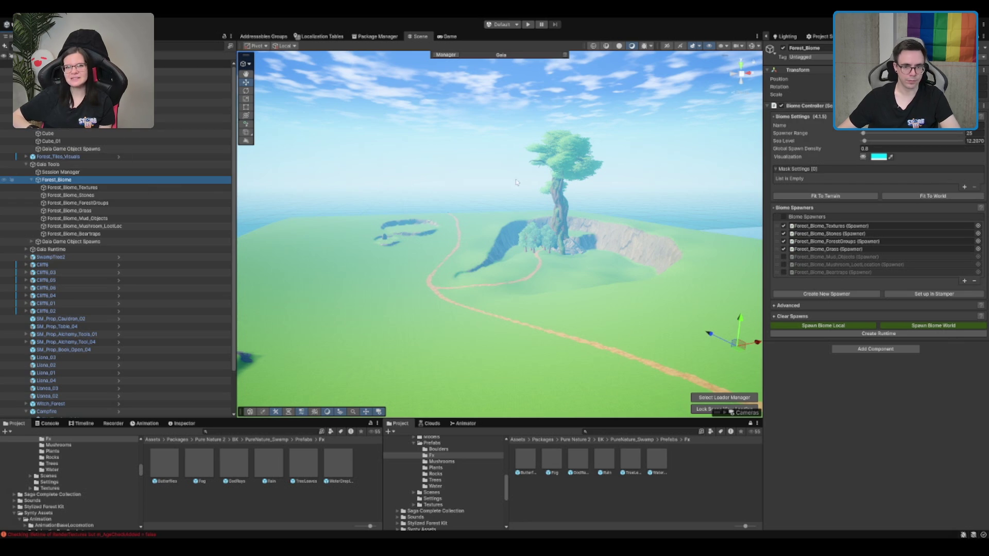
click(923, 276)
key(ctrl+z)
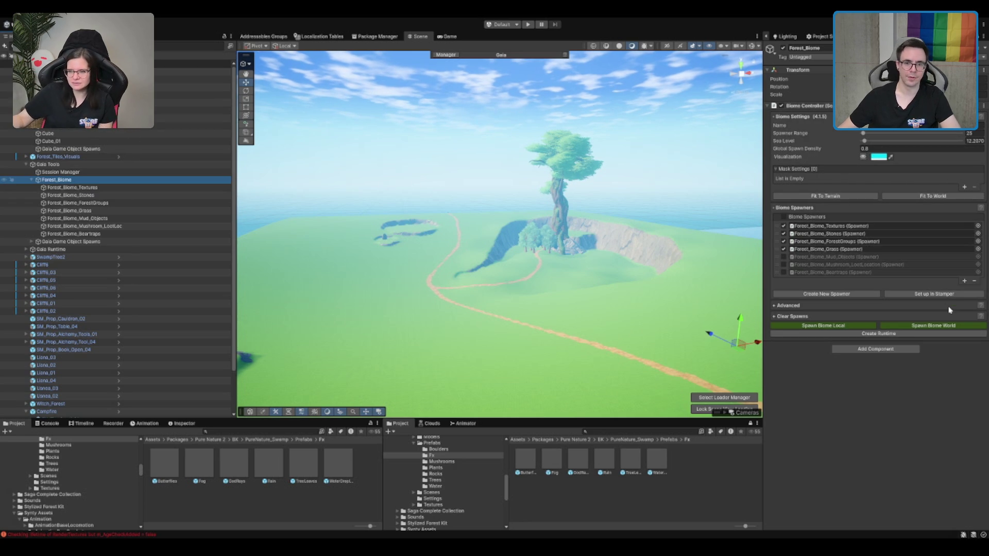
click(937, 326)
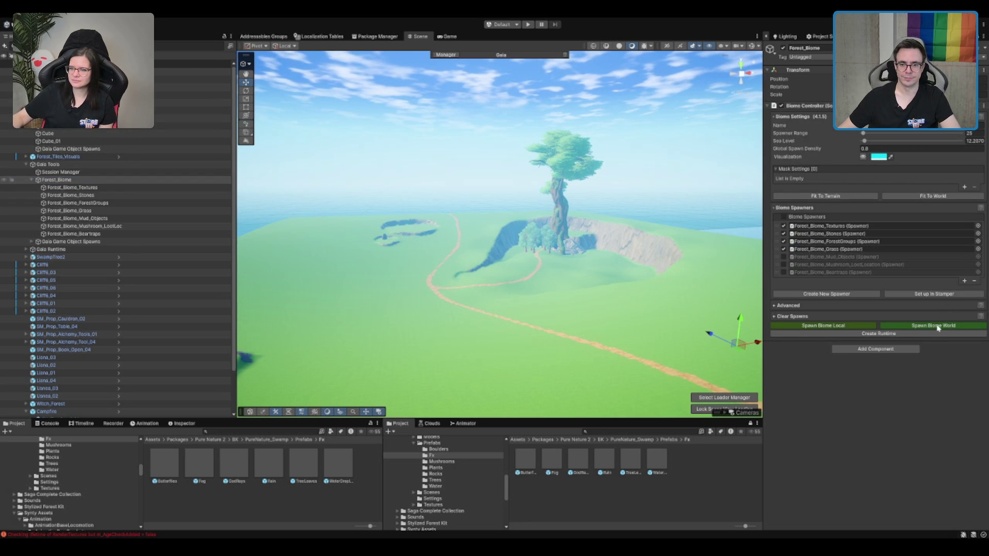
Step: Spawn Biome World for Forest_Biome, then view the forested mossy cliff and ocean edge
click(934, 326)
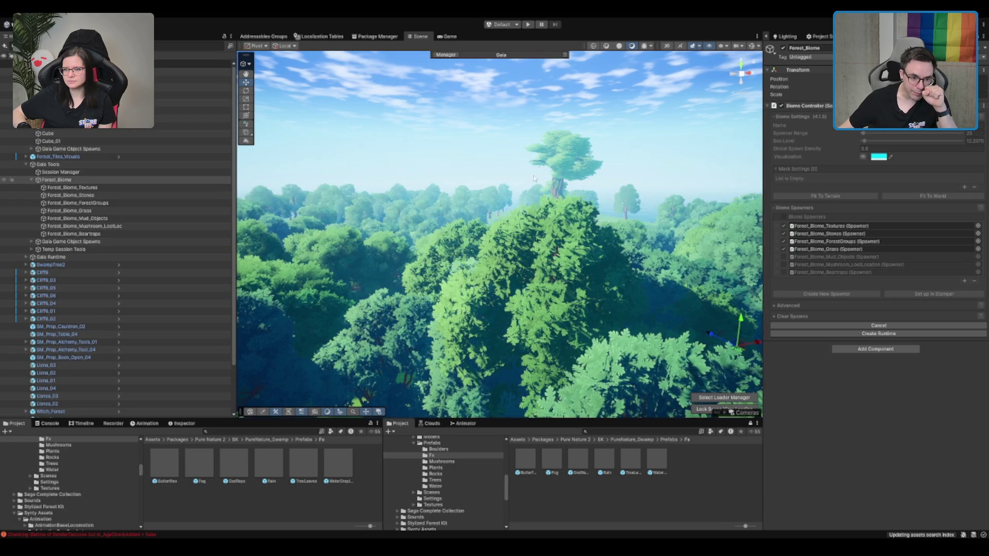
scroll(622, 253, up, 10)
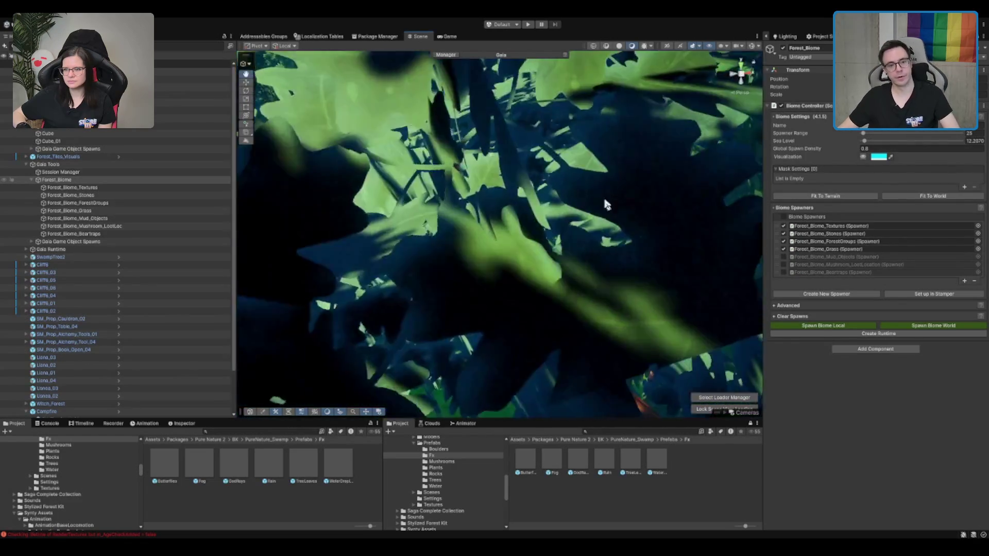
scroll(608, 206, up, 10)
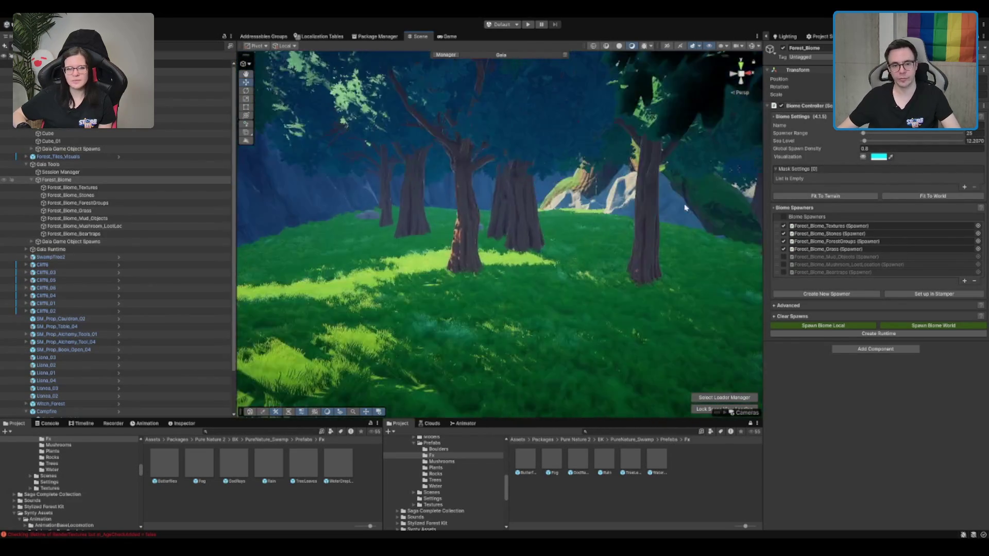
scroll(611, 255, up, 10)
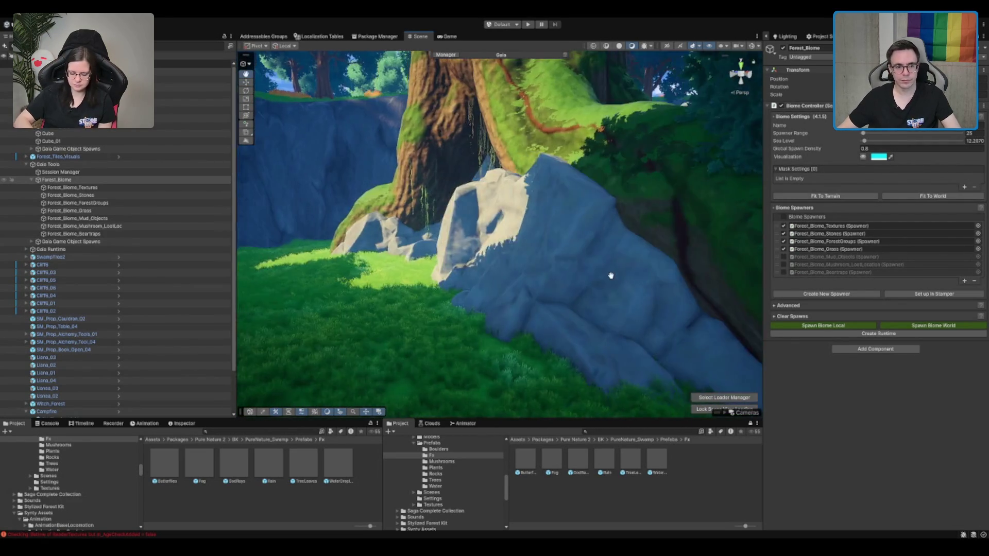
mouse_move(722, 261)
mouse_down()
mouse_move(603, 273)
mouse_move(719, 303)
mouse_move(618, 257)
mouse_move(593, 288)
mouse_move(541, 278)
mouse_move(589, 271)
mouse_move(582, 279)
mouse_up()
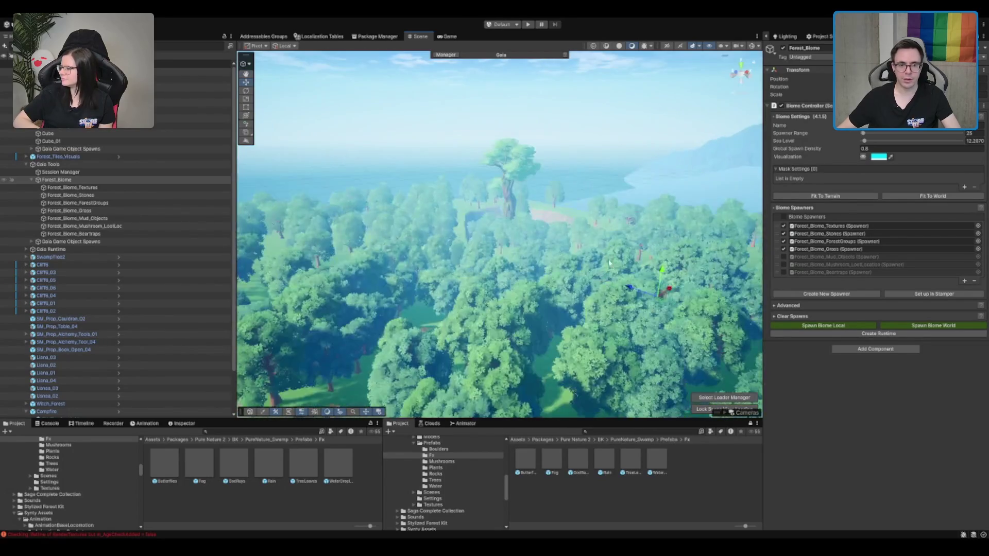
drag(609, 263, 649, 218)
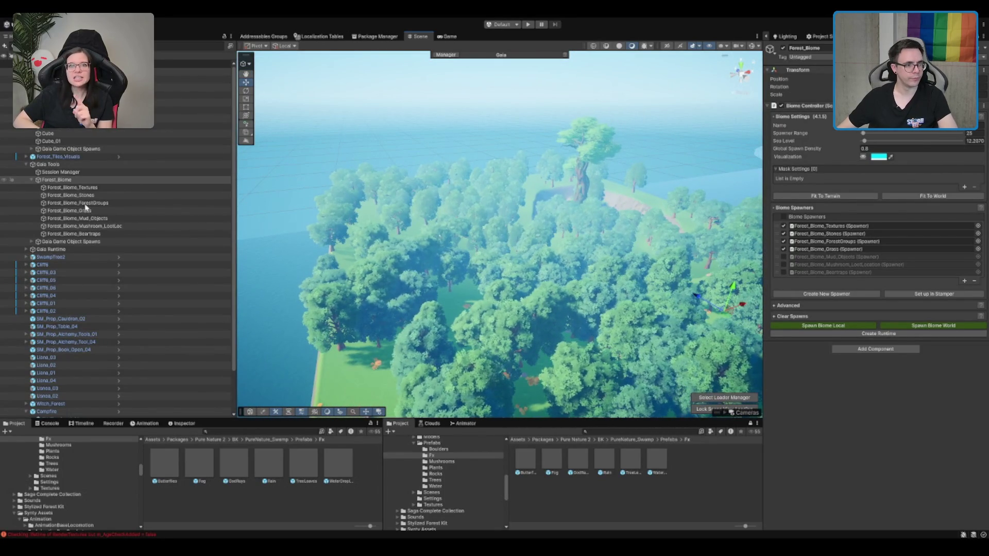
click(109, 204)
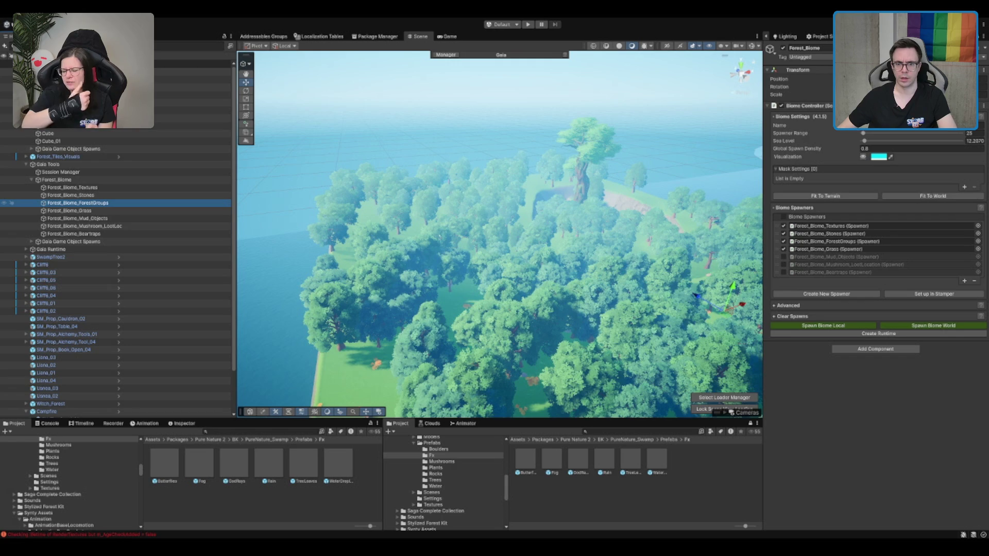
Step: Set the ForestGroups spawner's Global Spawn Density to 0.6
click(872, 149)
text(0.6)
key(Return)
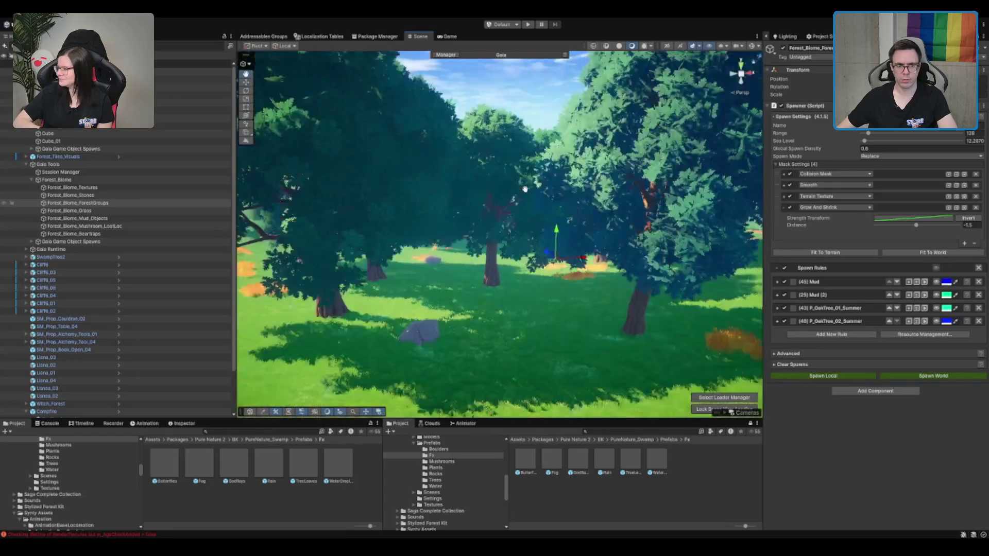
scroll(429, 260, up, 15)
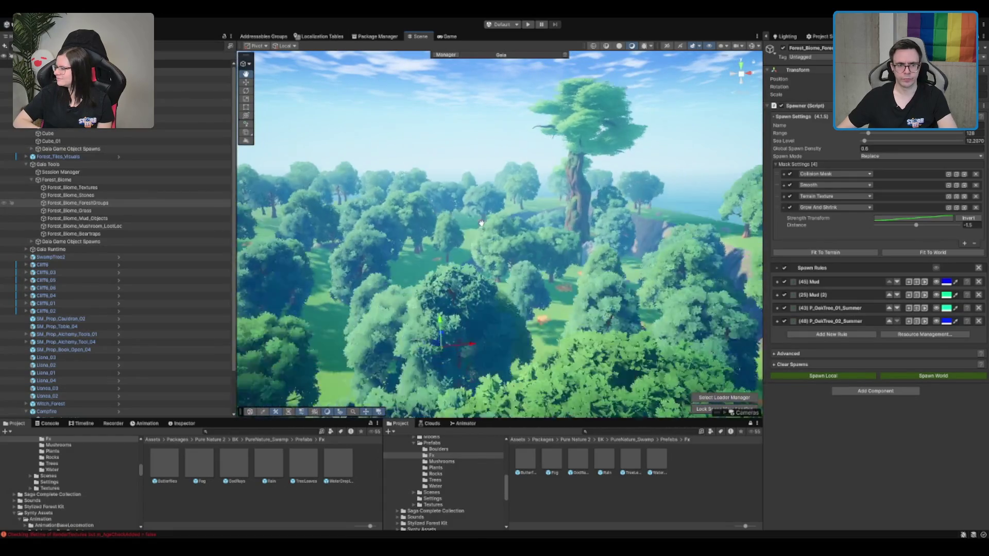
scroll(564, 178, up, 3)
scroll(569, 170, down, 5)
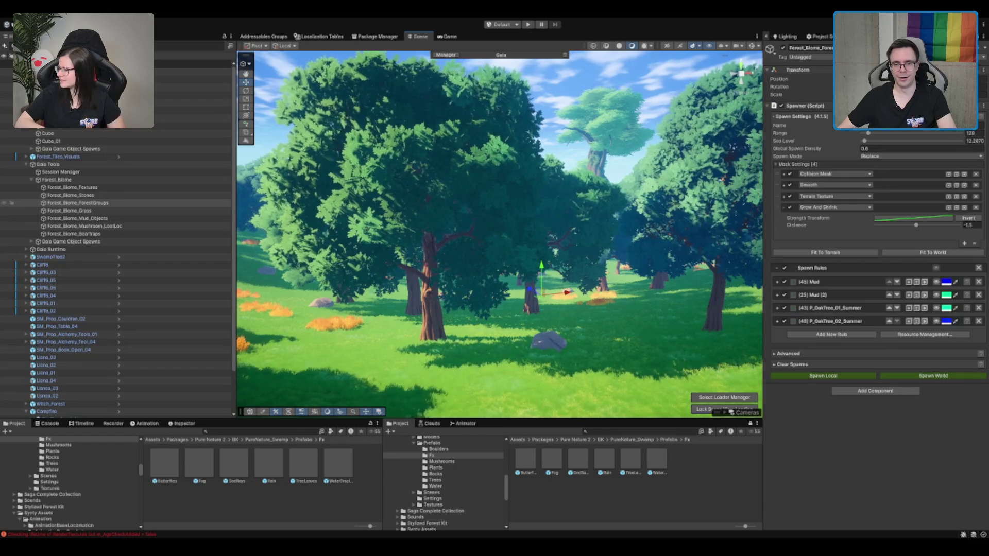
Step: Change Global Spawn Density to 0.3, respawn the world and survey the sparser meadow
click(949, 377)
text(0.3)
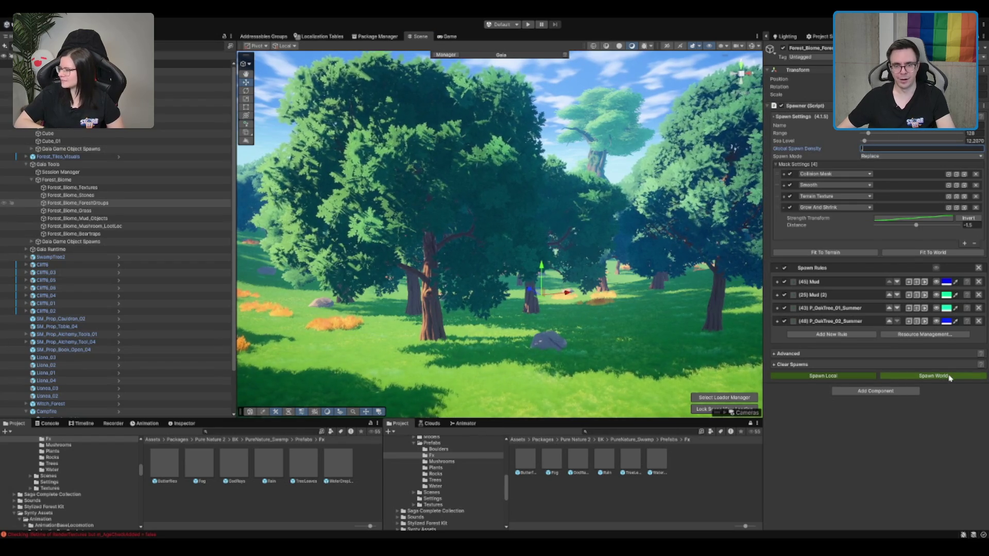
click(949, 376)
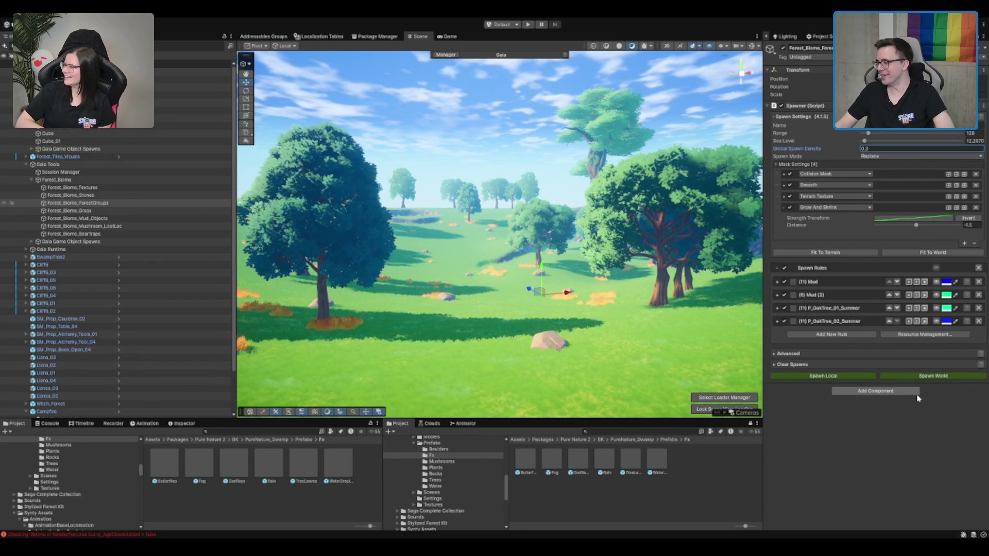
scroll(576, 194, up, 5)
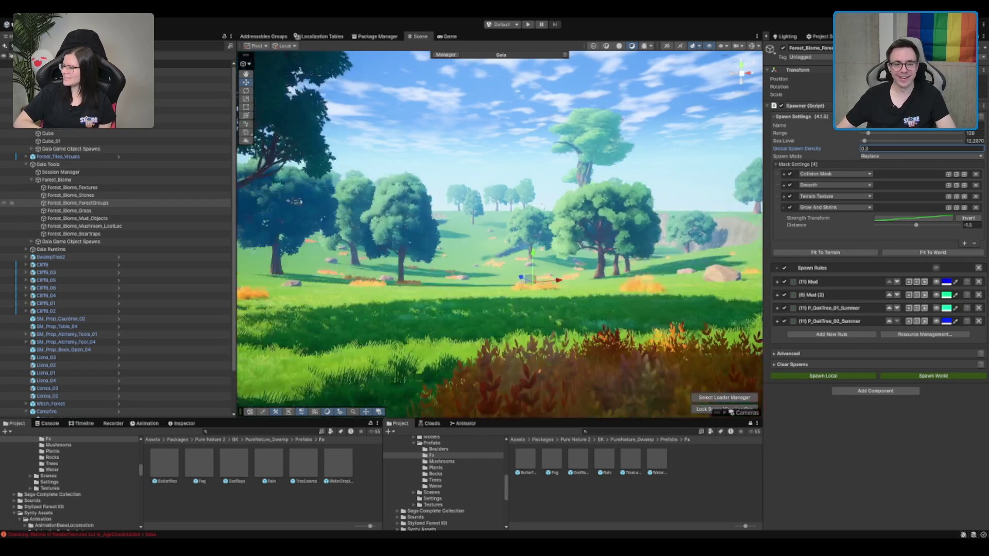
mouse_move(576, 194)
mouse_down()
mouse_move(607, 219)
mouse_move(622, 220)
mouse_move(618, 201)
mouse_up()
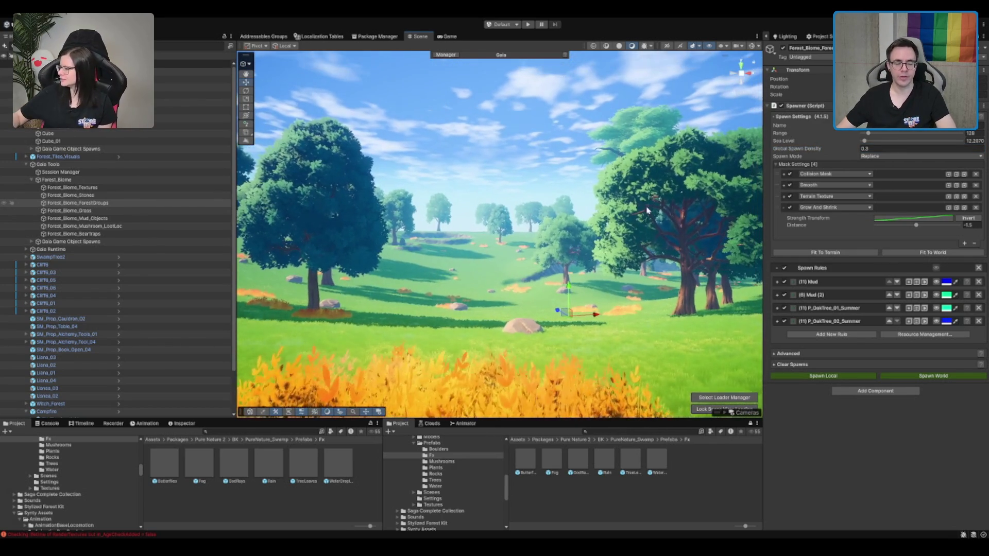
scroll(569, 173, up, 5)
scroll(570, 175, down, 5)
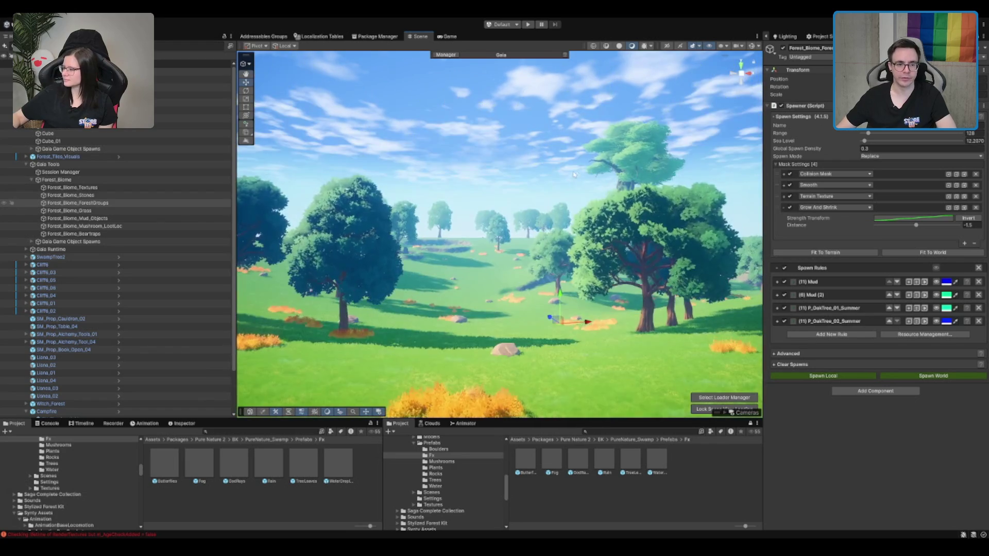
mouse_move(592, 197)
mouse_down()
mouse_move(484, 196)
mouse_move(587, 202)
mouse_up()
mouse_move(581, 269)
mouse_down()
mouse_move(554, 268)
mouse_move(558, 253)
mouse_move(618, 247)
mouse_up()
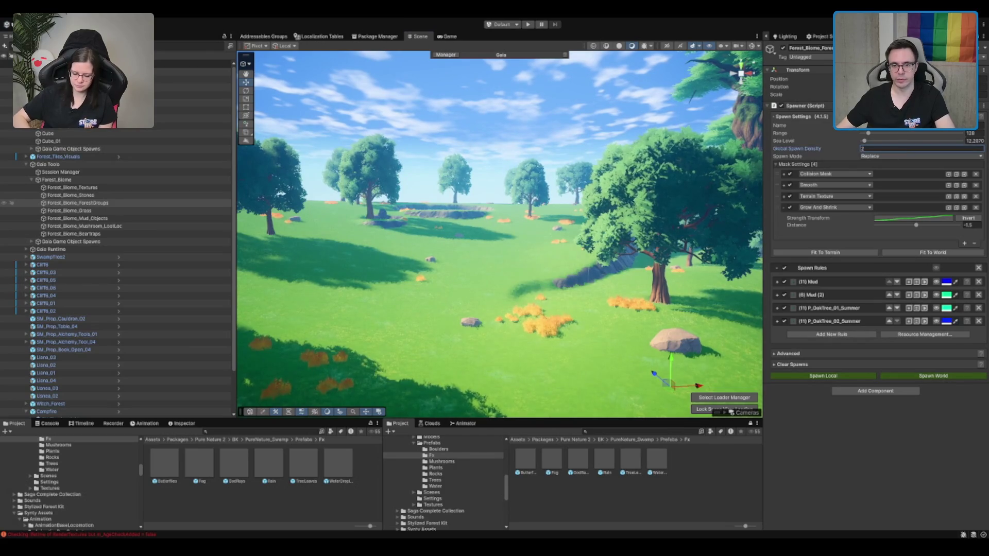
click(922, 375)
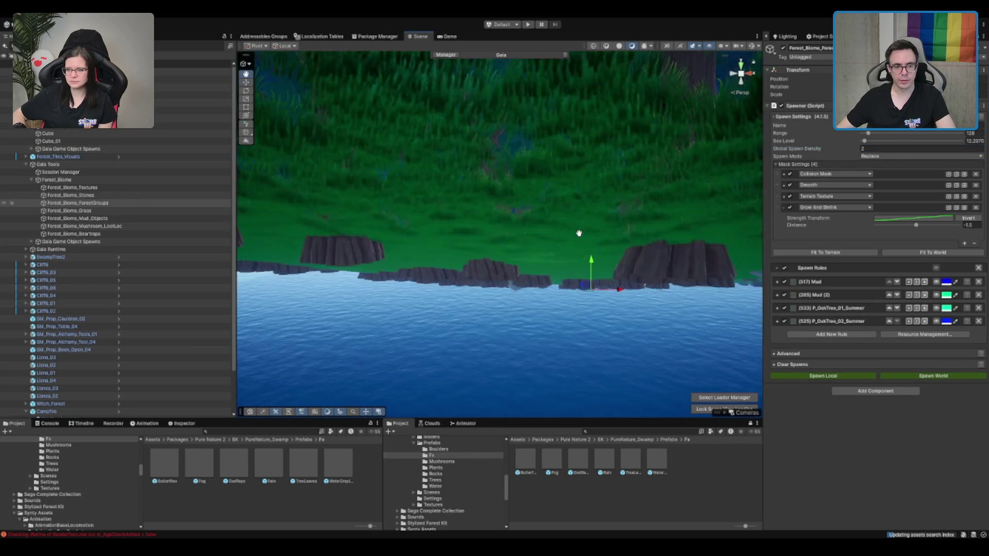
Step: Set Global Spawn Density to 0.8 and orbit to inspect the oaks, cliff and foreground rock
mouse_move(578, 236)
mouse_down()
mouse_move(579, 247)
mouse_move(481, 274)
mouse_move(548, 248)
mouse_move(370, 245)
mouse_move(577, 256)
mouse_up()
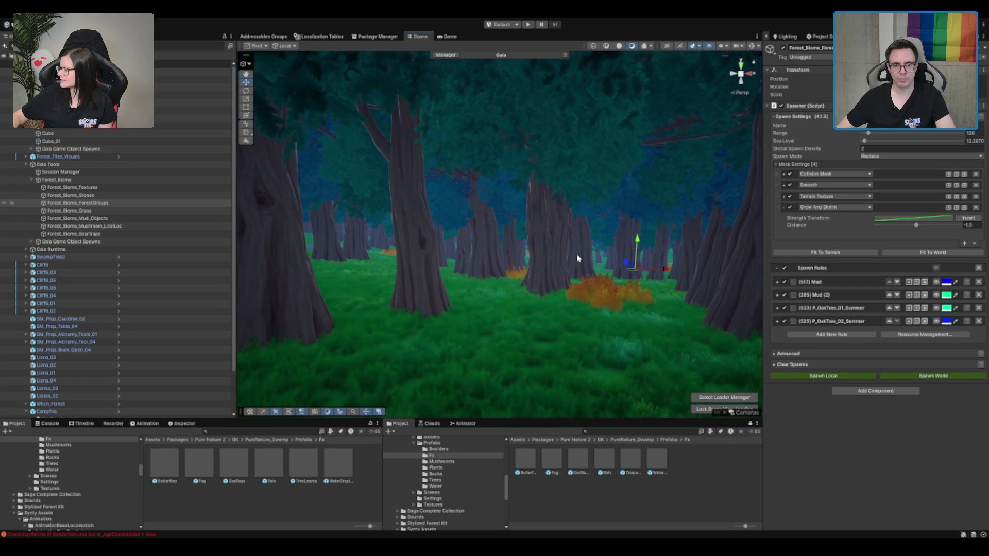
click(884, 148)
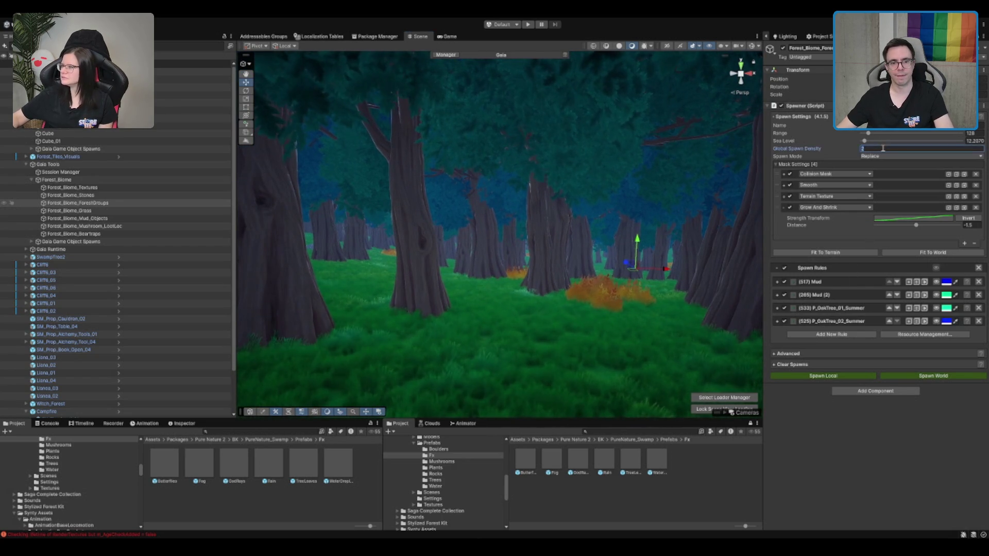
text(0.8)
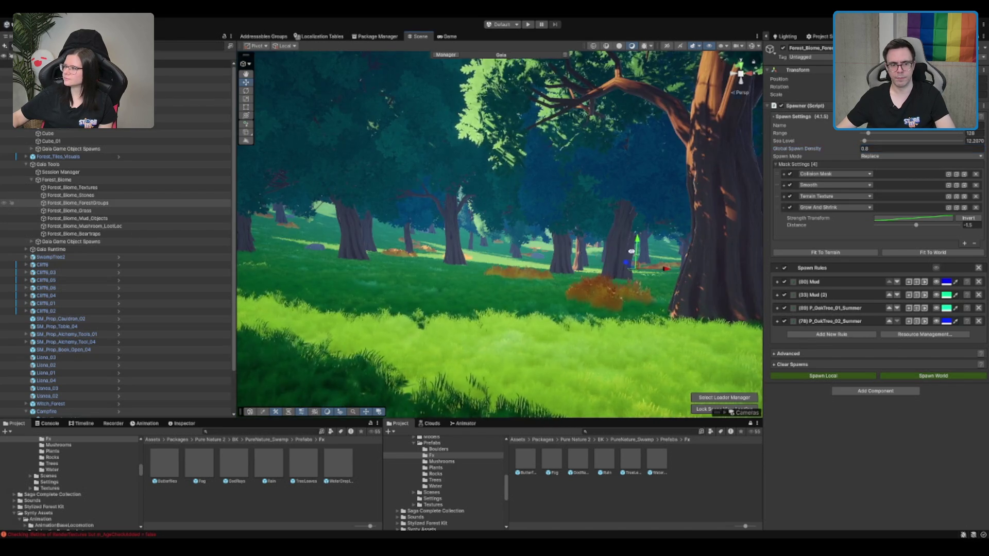
mouse_move(637, 236)
mouse_down()
mouse_move(626, 247)
mouse_move(569, 212)
mouse_up()
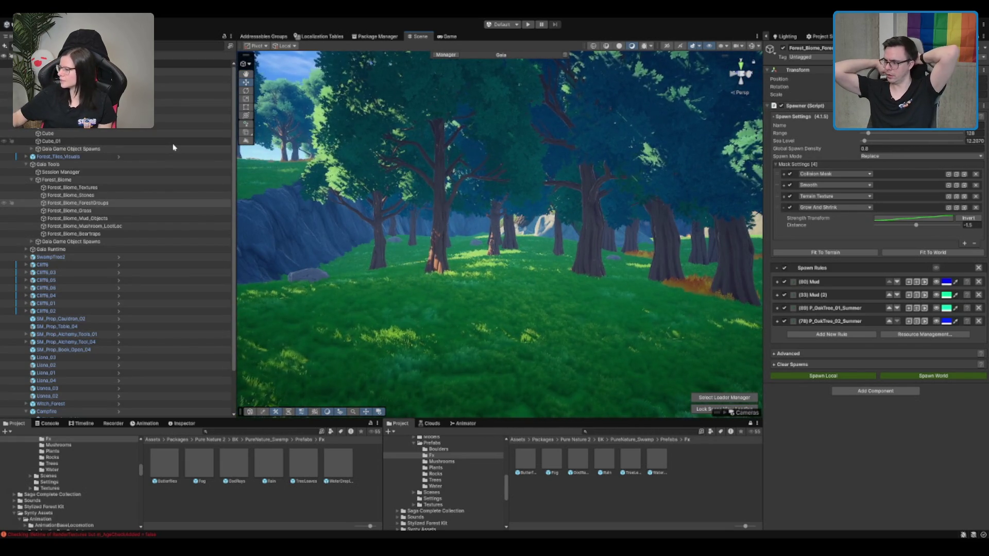
scroll(517, 193, down, 2)
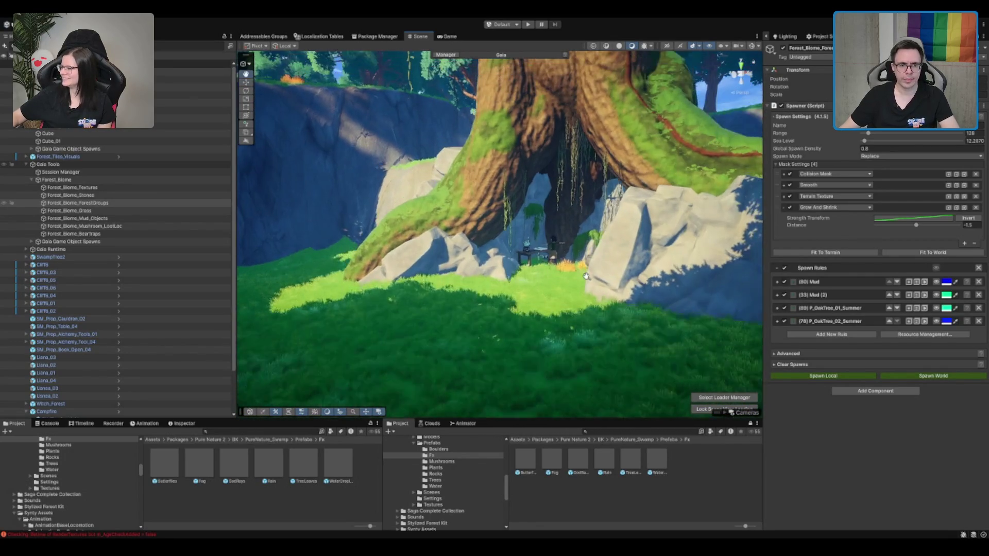
drag(482, 278, 536, 224)
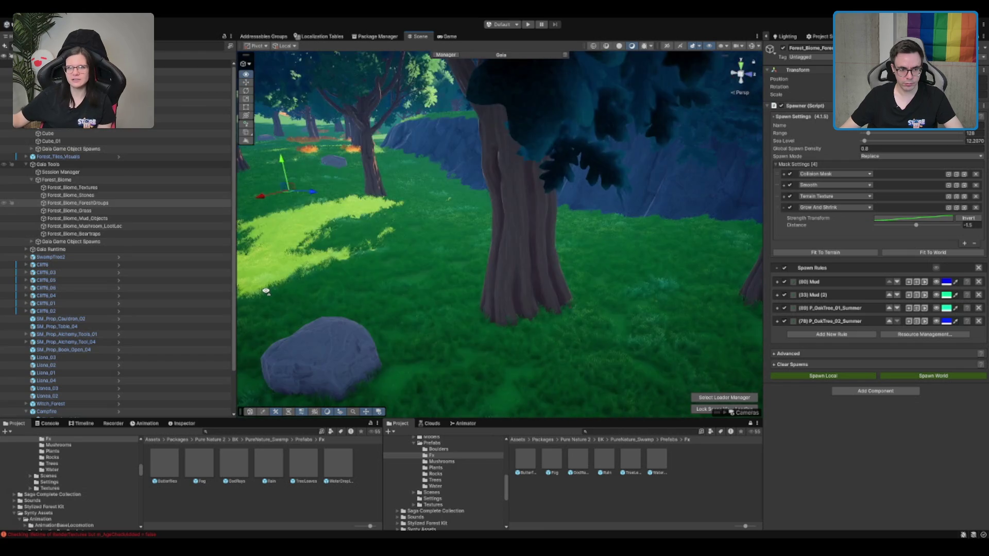
click(338, 358)
Step: Duplicate the selected rock, then delete the duplicate
key(ctrl+d)
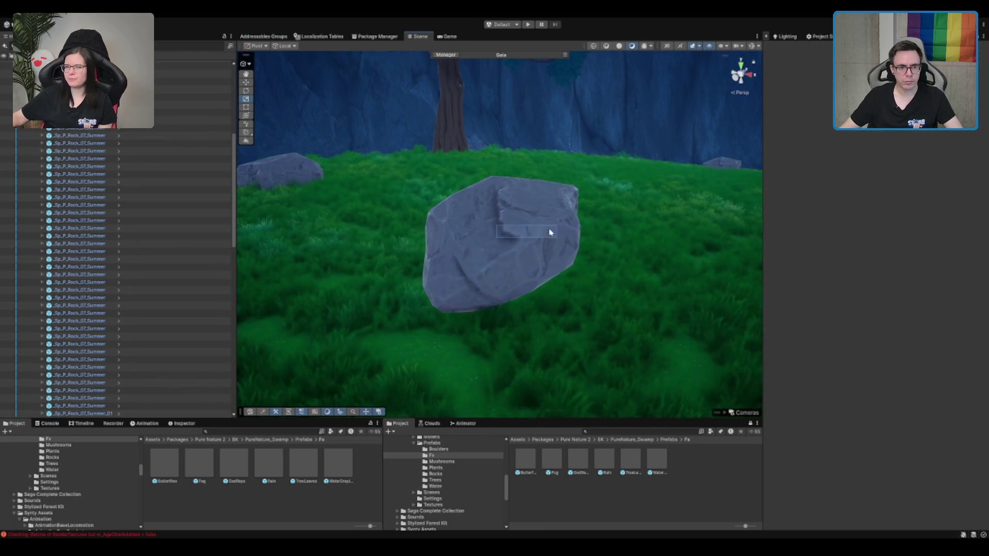
scroll(567, 230, down, 5)
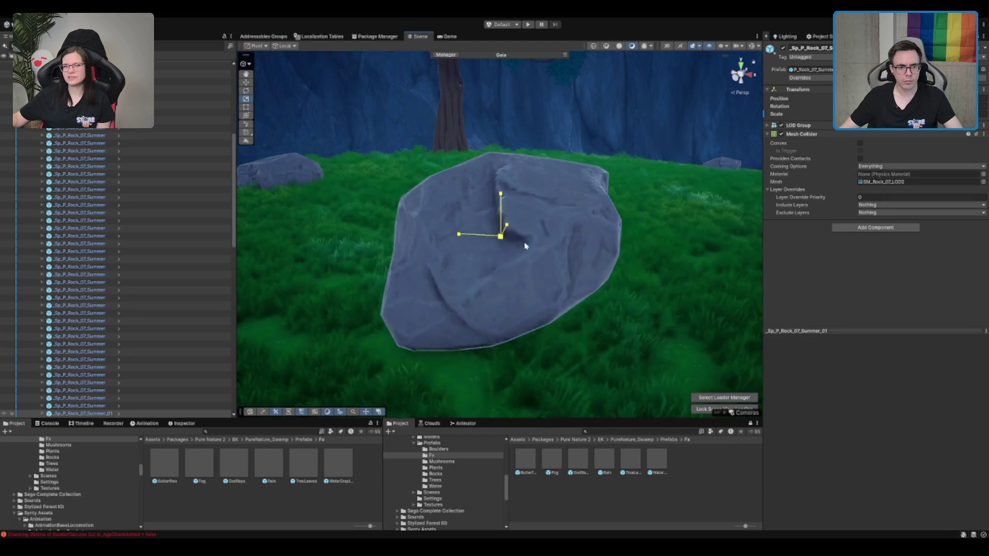
scroll(588, 234, up, 3)
scroll(644, 216, down, 3)
scroll(639, 253, down, 3)
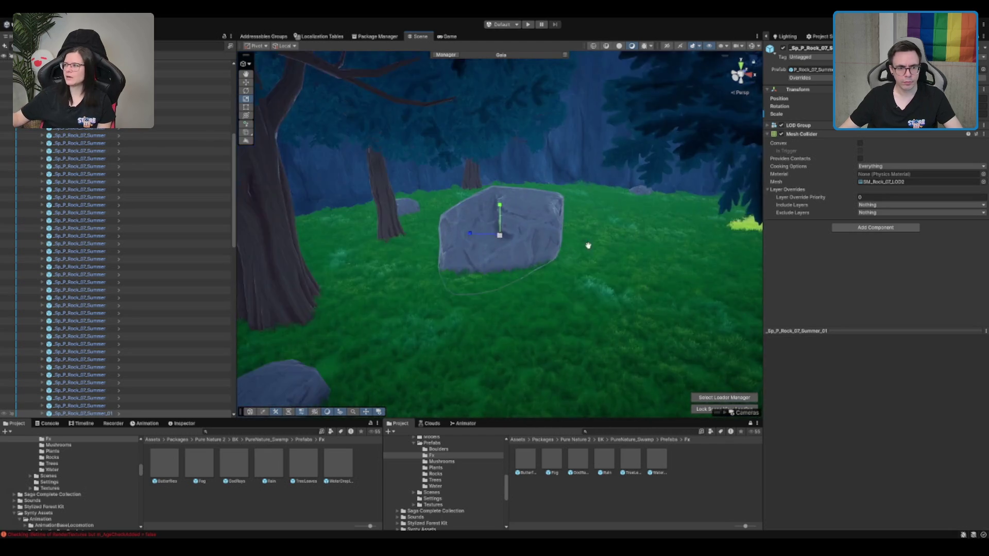
drag(639, 253, 473, 260)
scroll(349, 262, up, 3)
key(w)
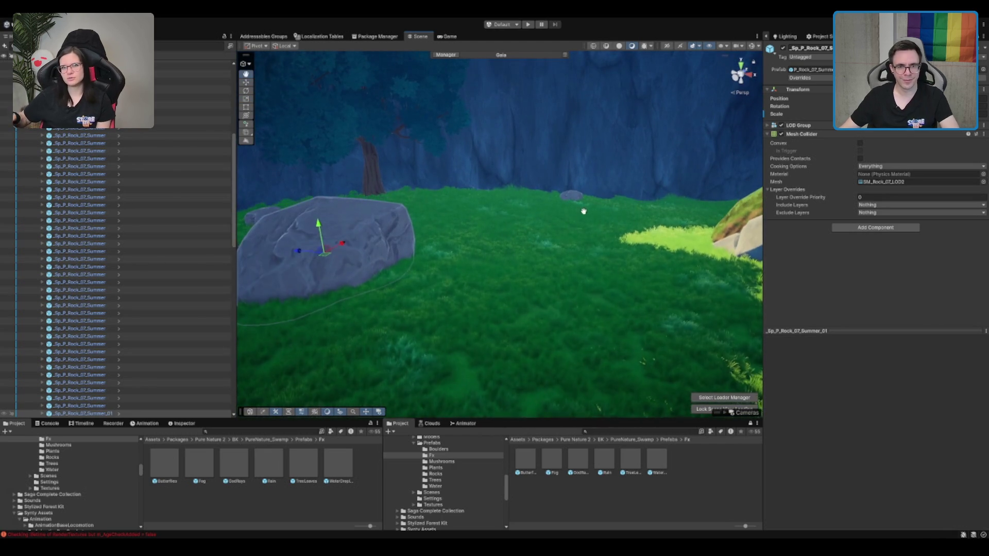
key(Delete)
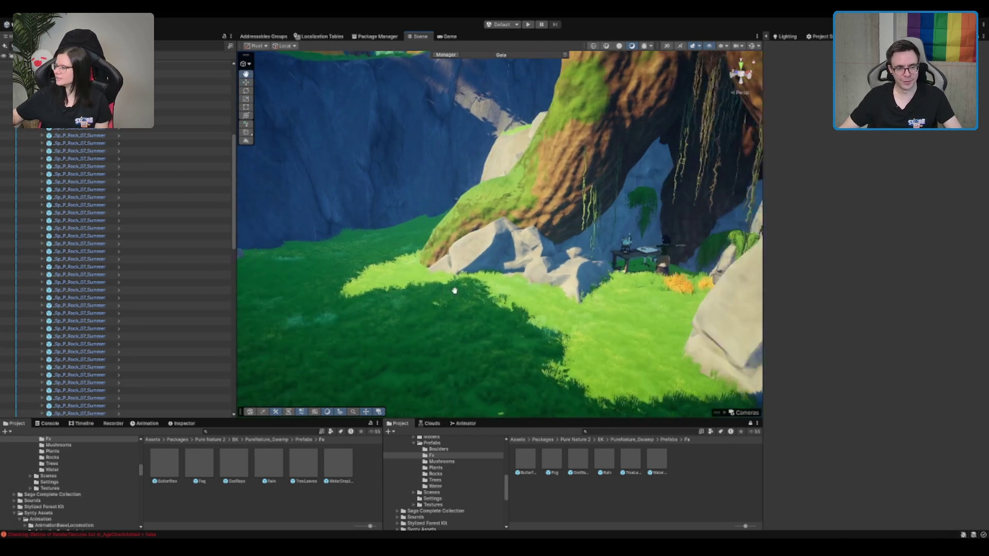
Step: Browse the Project window into Meadow Environment Stylized Pack > Prefabs
scroll(429, 499, up, 5)
click(455, 483)
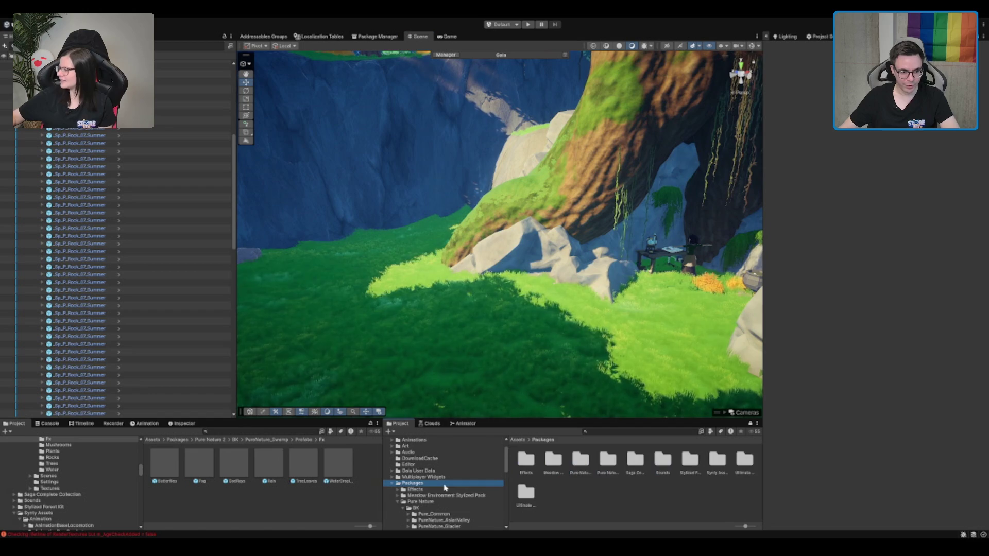
double_click(552, 458)
double_click(526, 458)
double_click(526, 458)
key(Down)
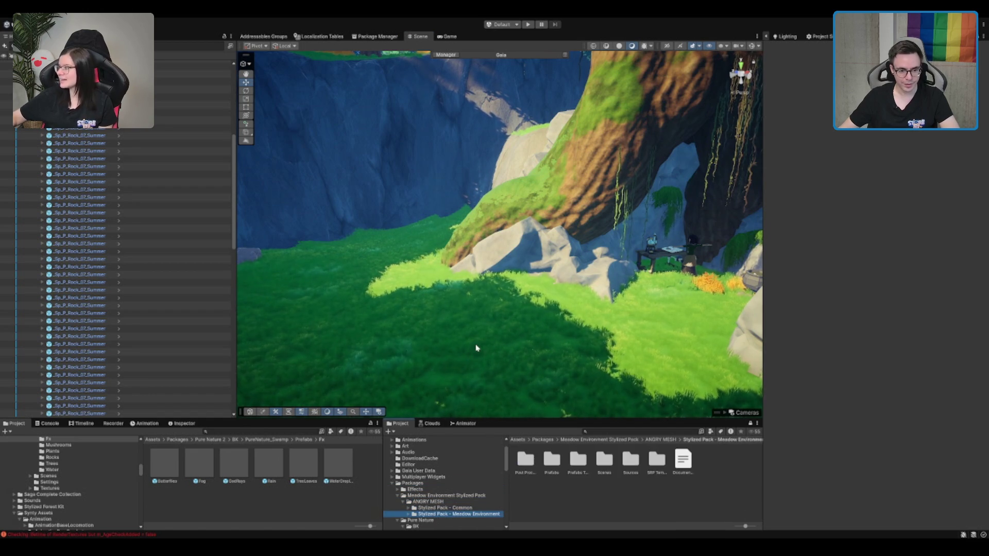
key(Right)
key(Down)
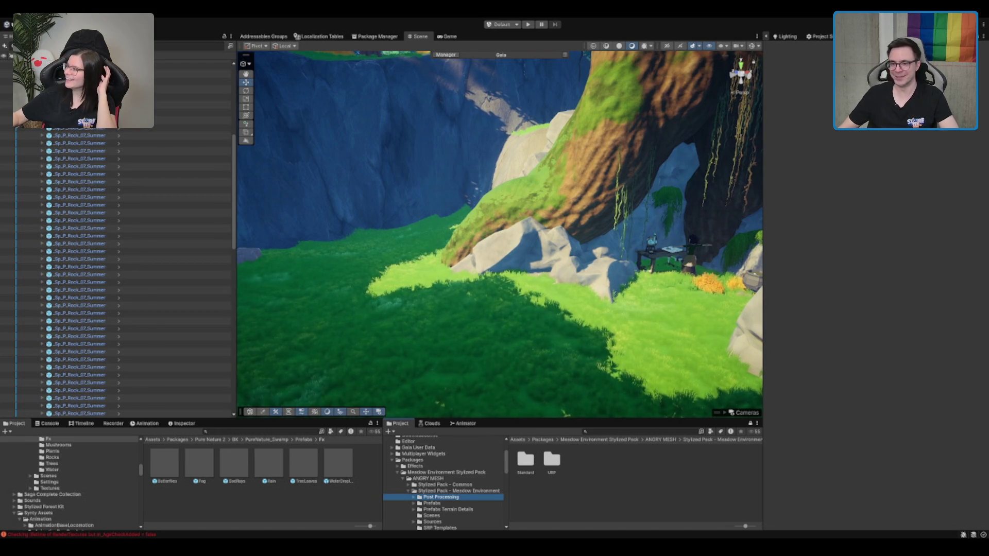
scroll(429, 501, down, 1)
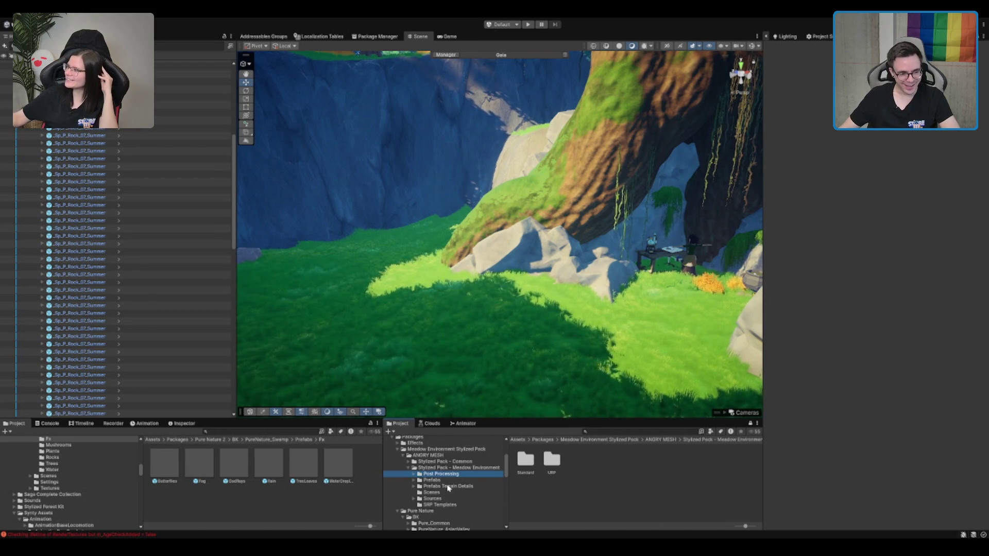
click(463, 480)
key(Right)
key(Down)
Step: From Props - Summer, drag the P_Log_01_Summer prefab into the meadow below the cliff
scroll(488, 471, down, 1)
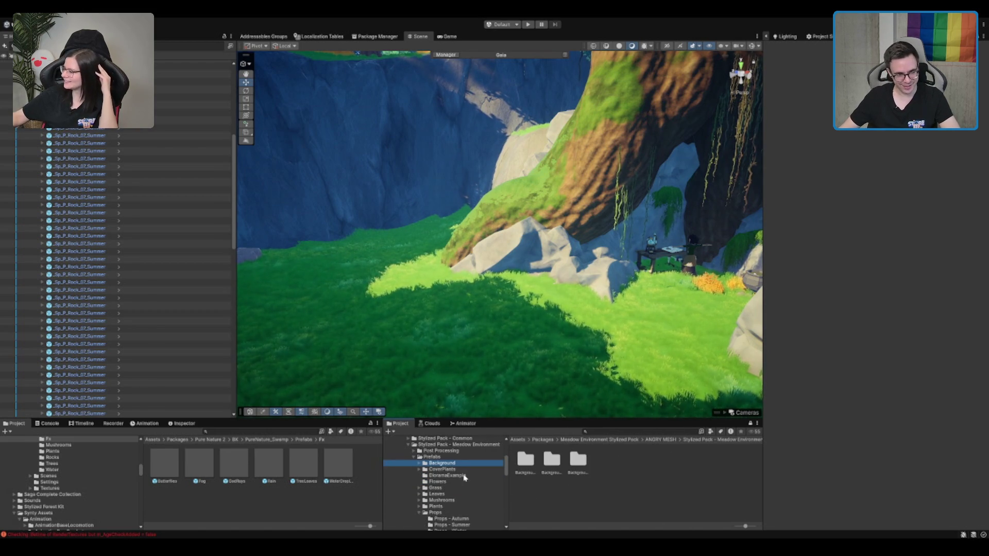
scroll(461, 482, down, 1)
click(462, 502)
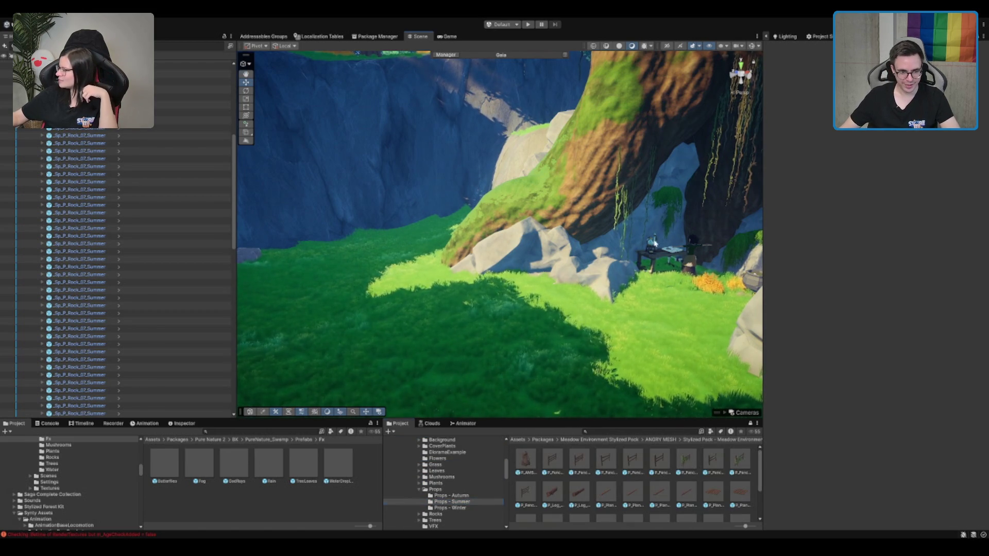
scroll(618, 495, down, 2)
scroll(457, 502, down, 1)
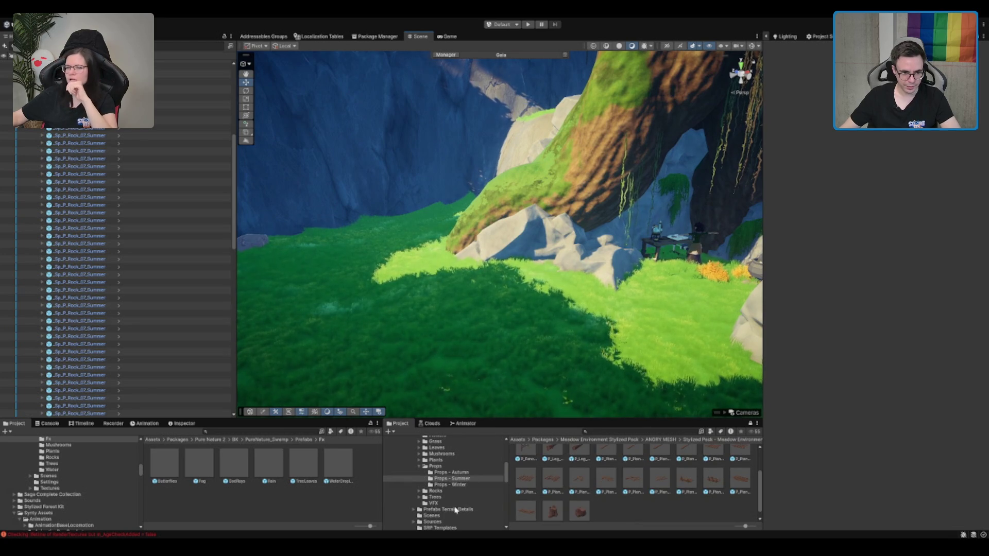
click(451, 491)
double_click(538, 471)
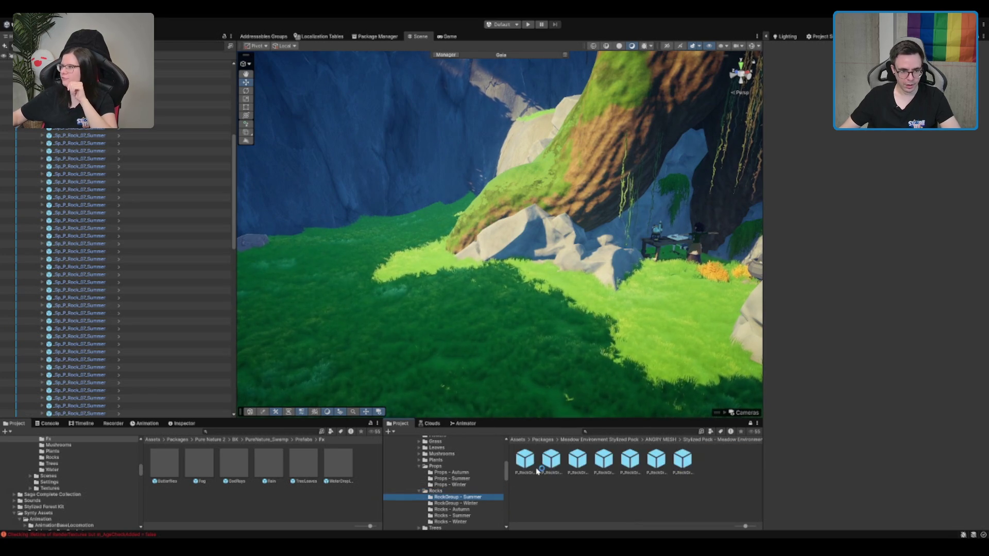
mouse_move(537, 470)
mouse_down()
mouse_move(604, 266)
mouse_move(581, 270)
mouse_move(578, 360)
mouse_up()
click(452, 479)
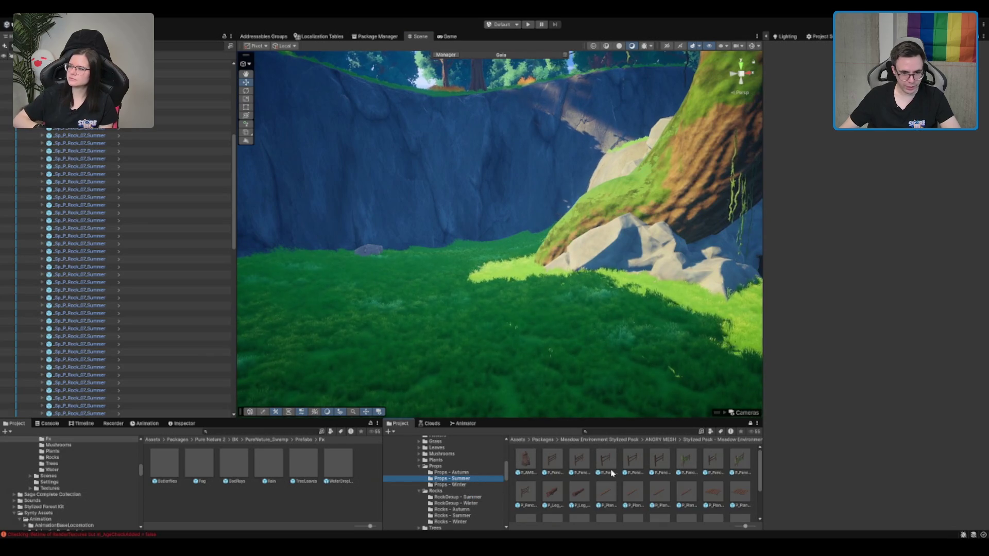
mouse_move(552, 492)
mouse_down()
mouse_move(463, 291)
mouse_move(342, 342)
mouse_move(340, 332)
mouse_up()
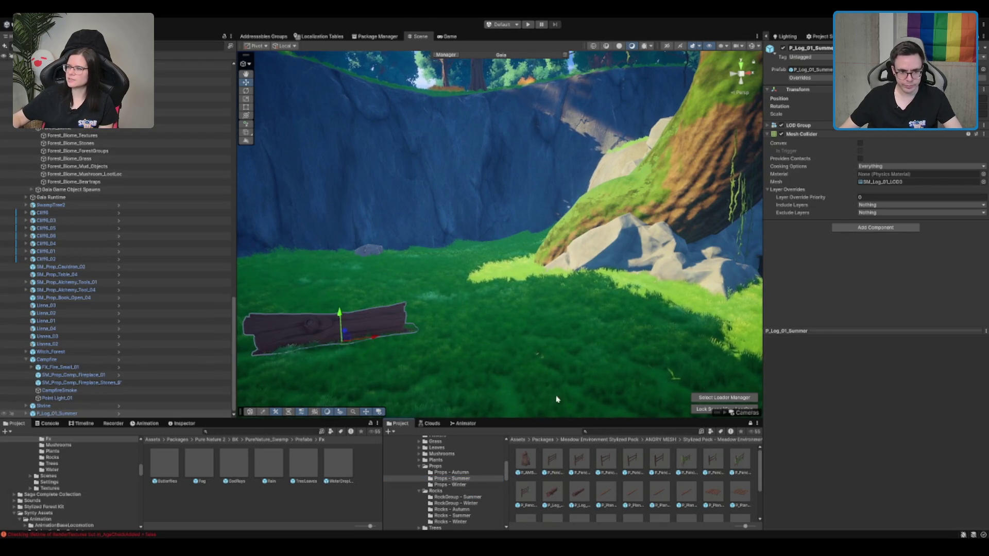
Step: Turn the log slightly around its vertical axis and scale it up noticeably
key(f)
key(e)
drag(481, 313, 491, 314)
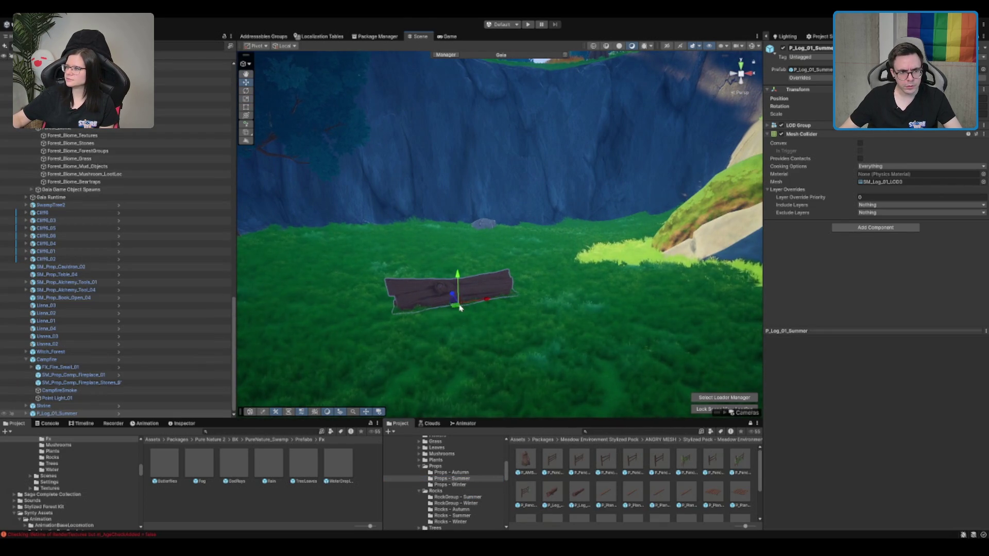
key(r)
drag(445, 297, 464, 298)
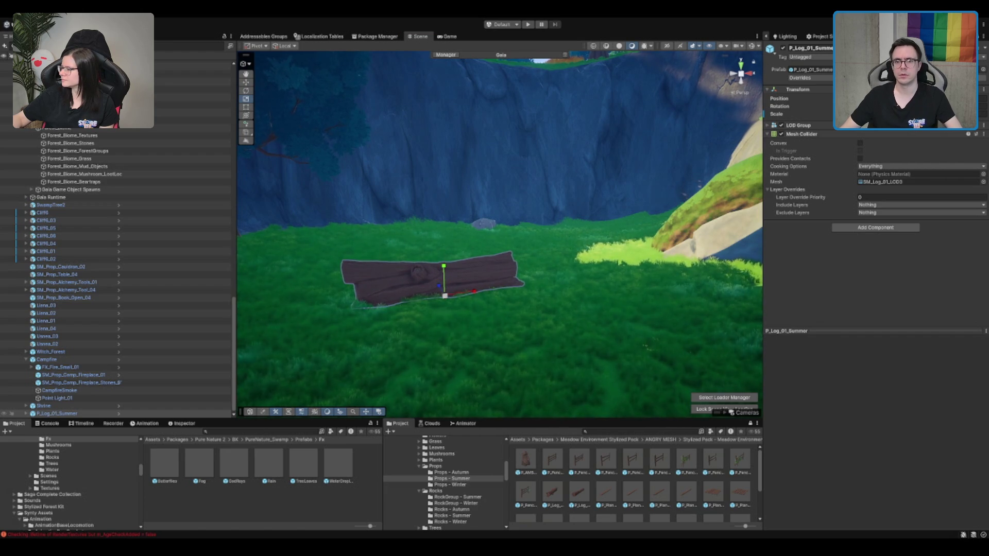
Step: Tilt the log to follow the ground, then deselect it by picking the terrain
key(w)
key(f)
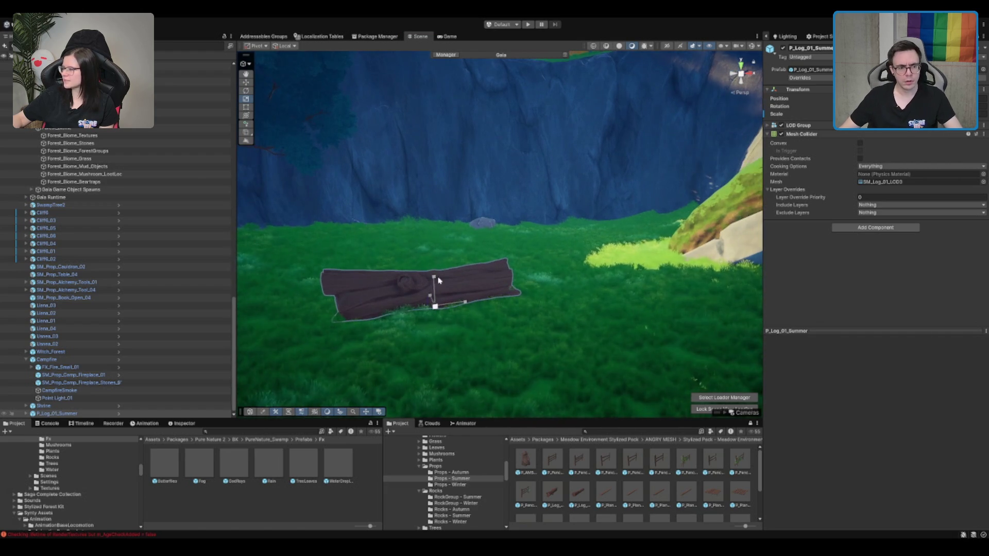
scroll(464, 252, up, 2)
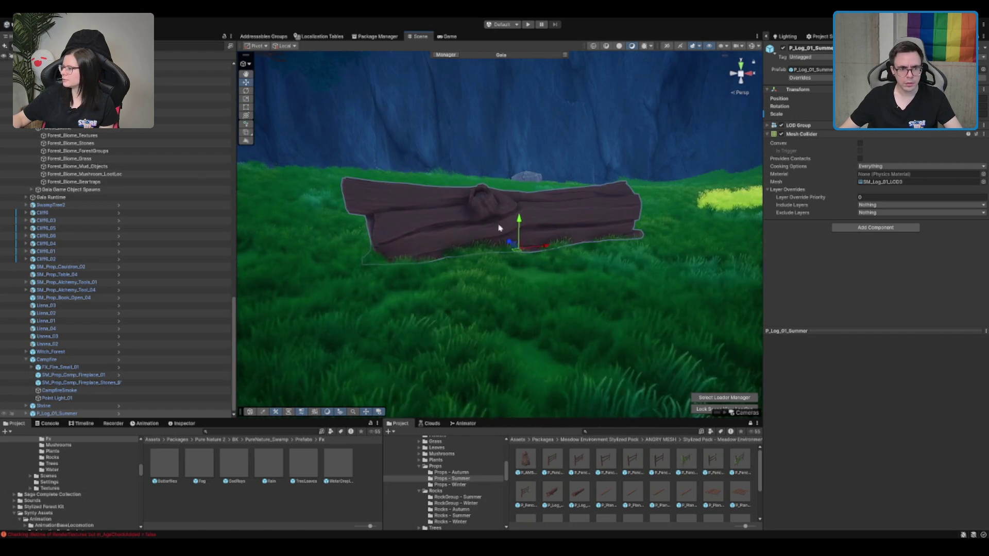
key(e)
mouse_move(510, 223)
mouse_down()
mouse_move(519, 236)
mouse_move(650, 259)
mouse_move(520, 257)
mouse_up()
key(w)
scroll(515, 234, down, 4)
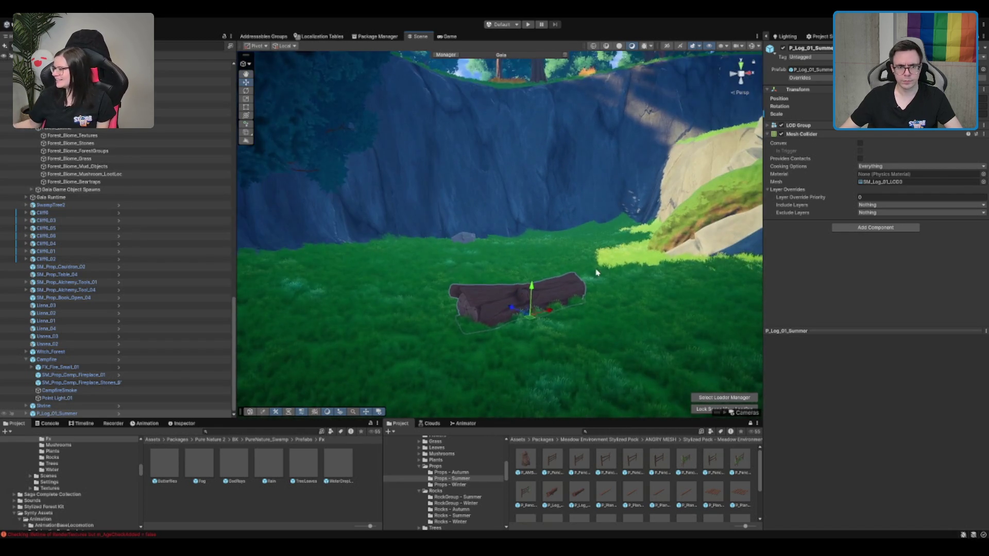
click(517, 257)
scroll(519, 502, down, 2)
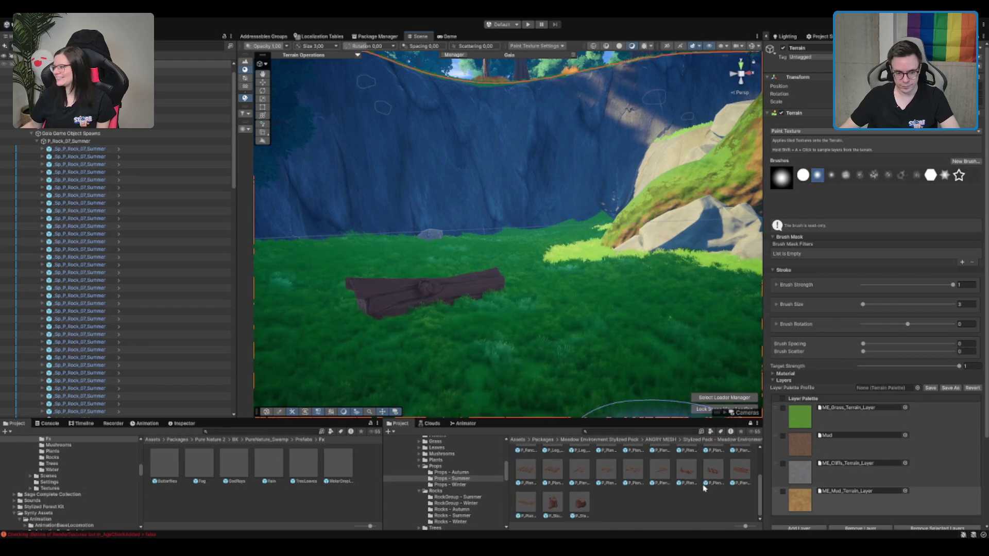
scroll(450, 479, down, 2)
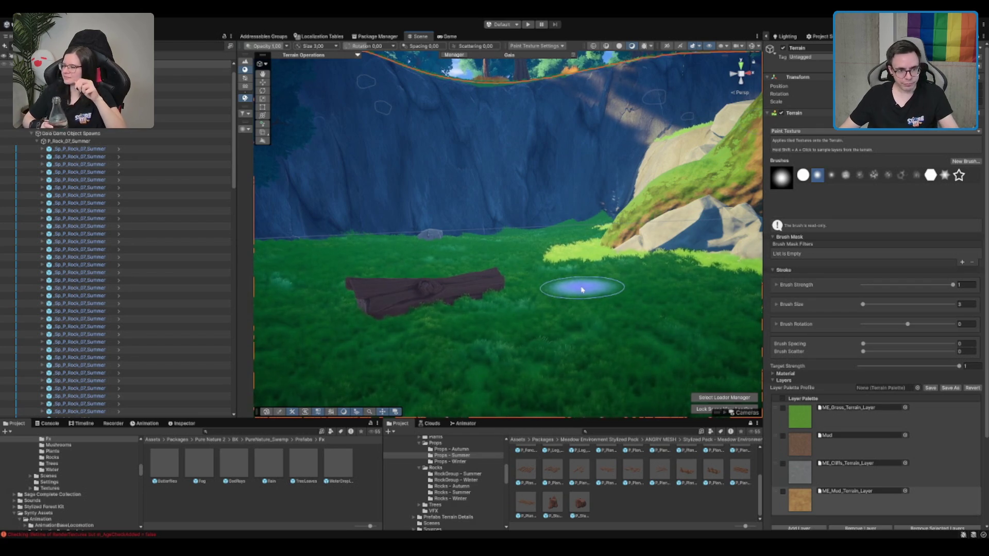
click(464, 480)
click(466, 486)
click(581, 492)
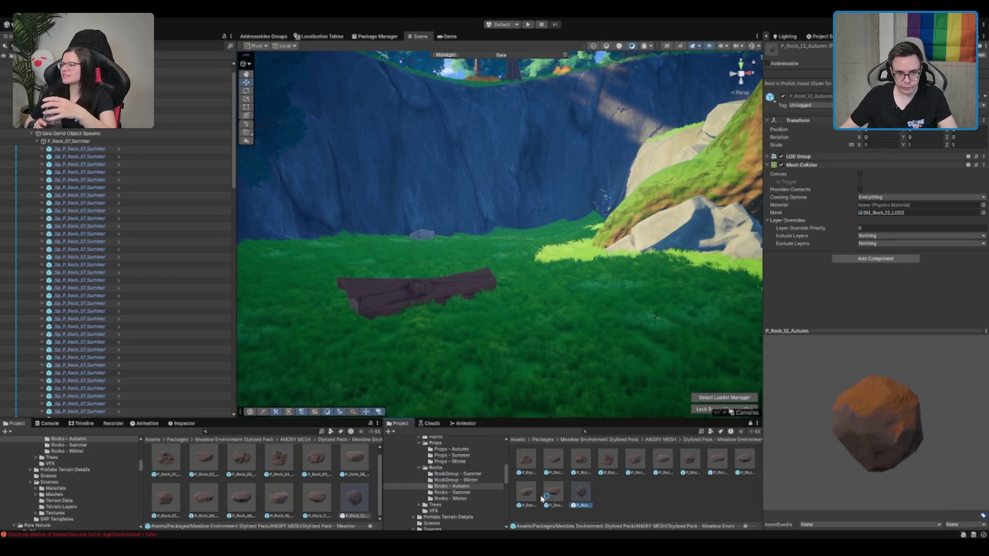
drag(608, 461, 528, 286)
key(Delete)
click(457, 492)
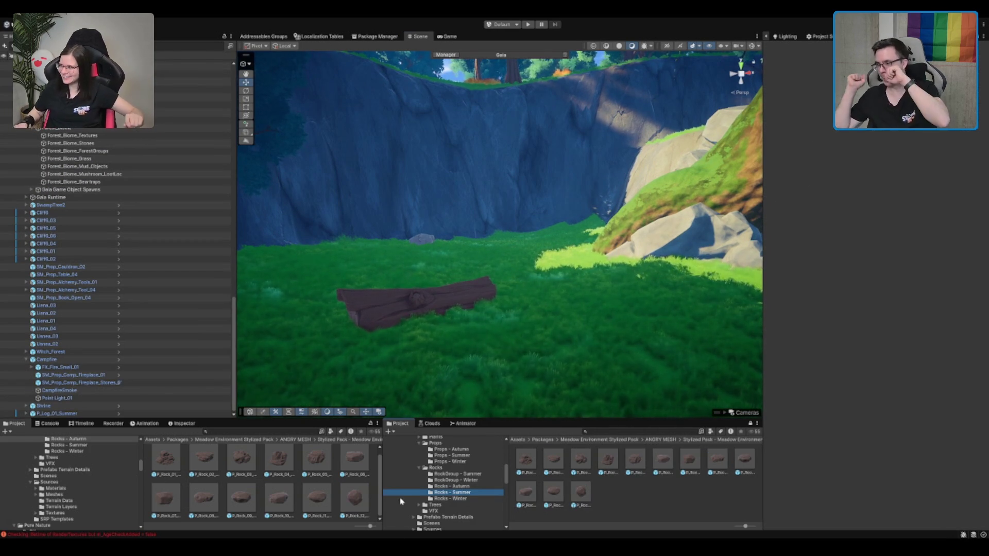
mouse_move(634, 276)
mouse_down()
mouse_move(503, 216)
mouse_move(536, 196)
mouse_move(497, 275)
mouse_up()
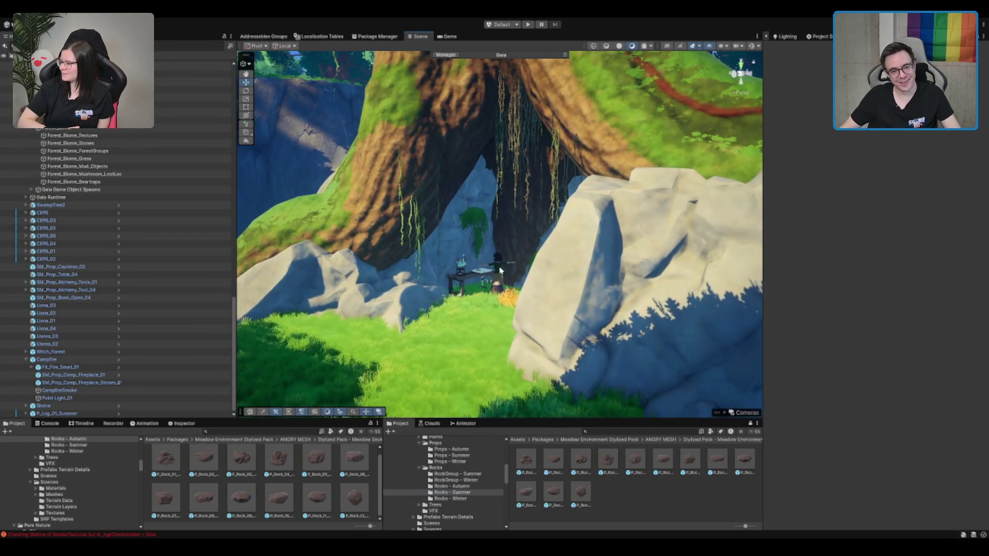
Step: Select Witch_Forest, expand her in the Hierarchy, and start adding components to her
click(497, 275)
scroll(497, 276, up, 5)
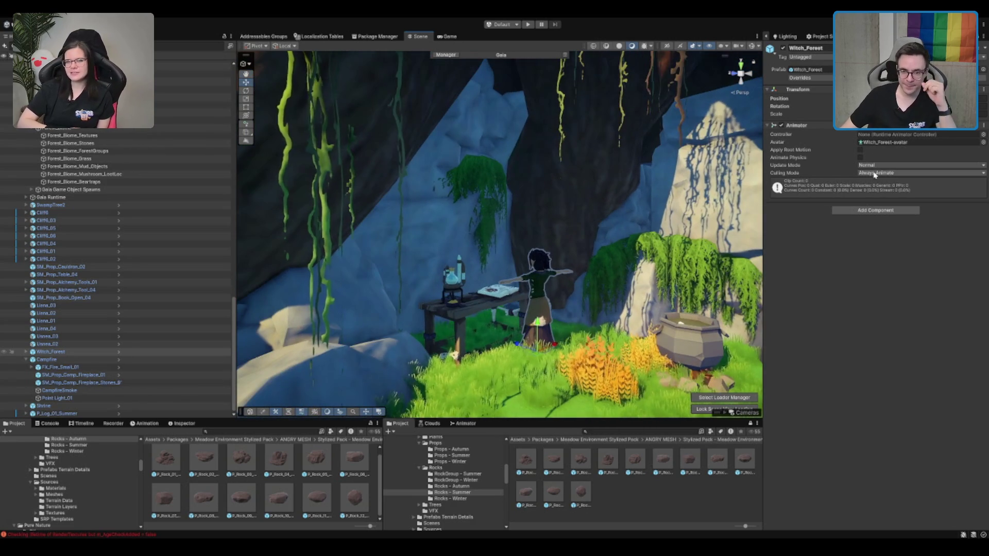
click(151, 354)
click(70, 353)
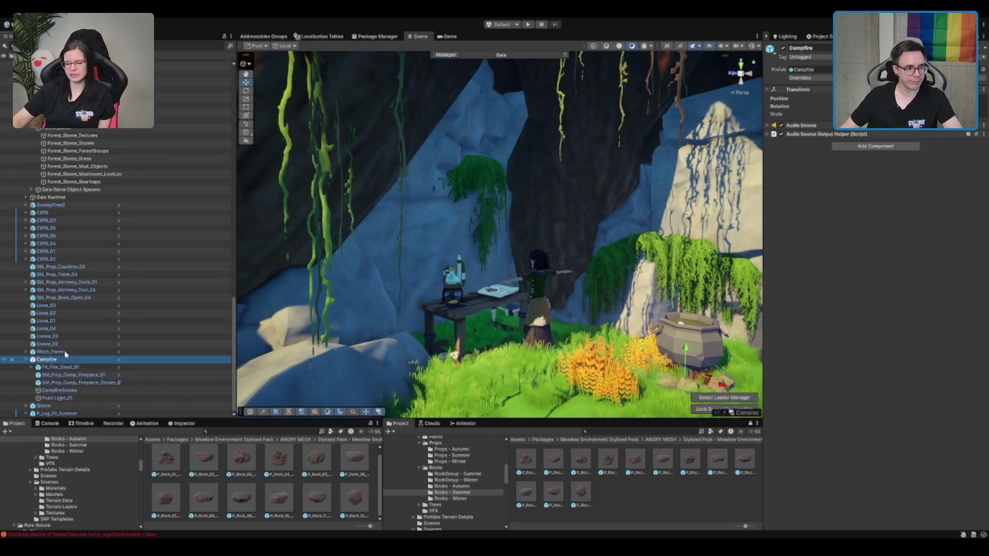
key(Right)
click(855, 215)
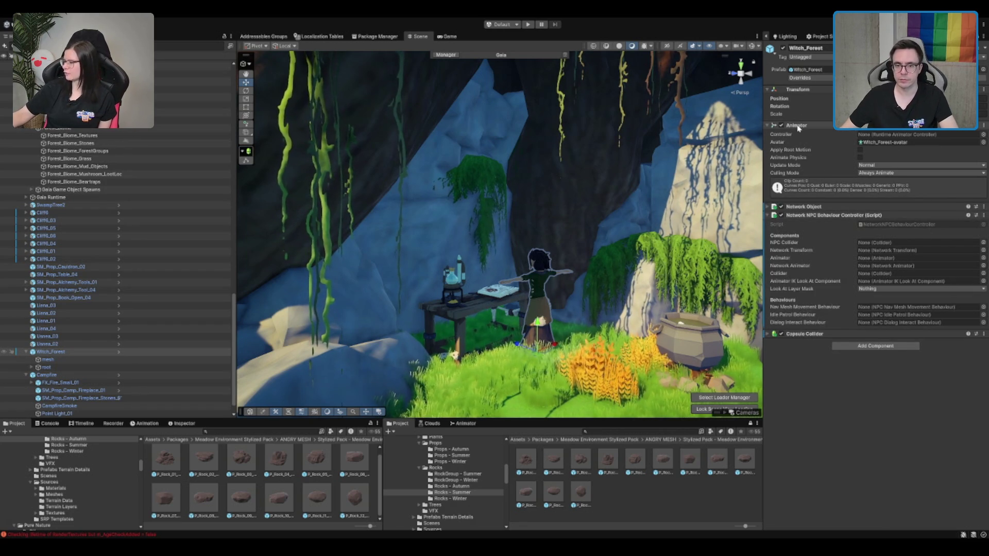
Step: Reorder the witch's components, moving Capsule Collider and Network Animator up beside the Animator
click(817, 126)
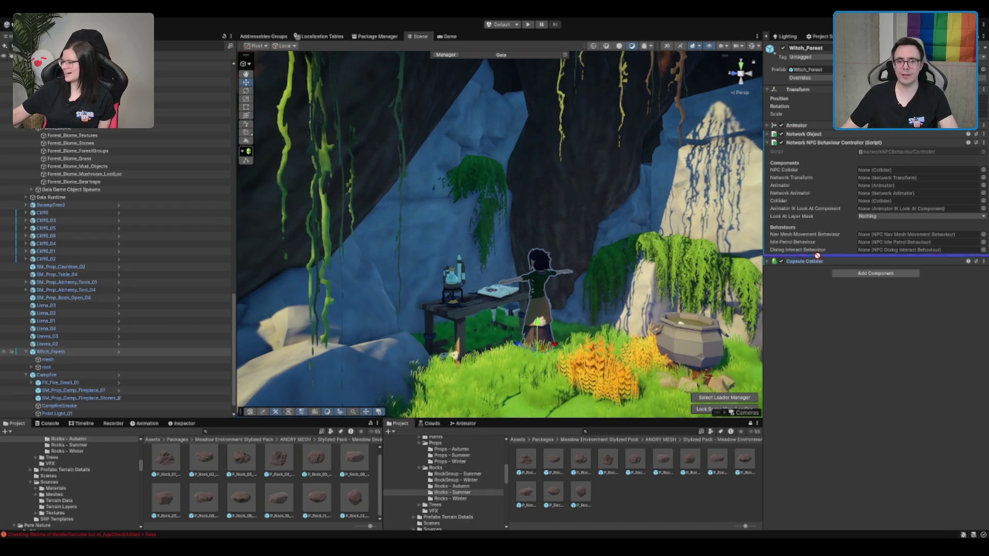
click(825, 132)
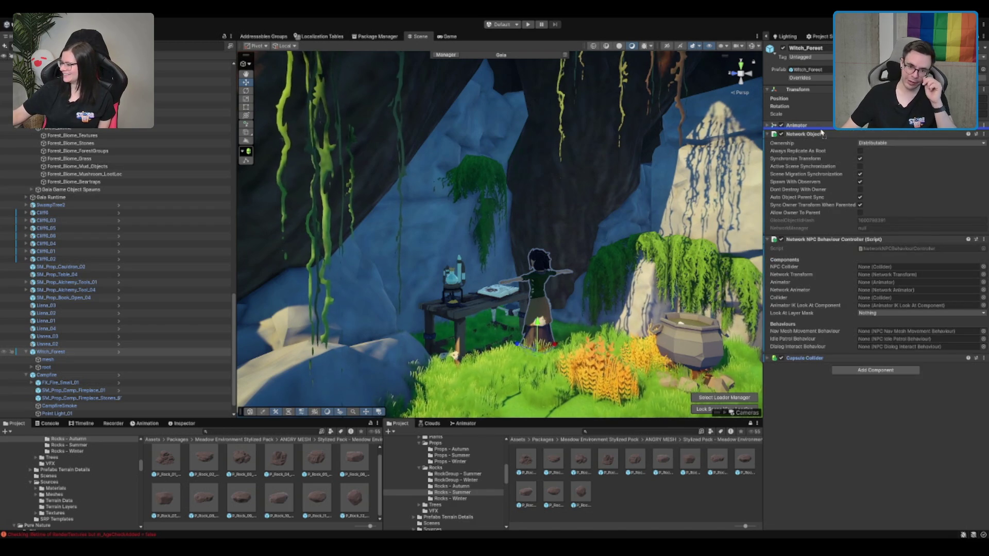
drag(822, 132, 821, 131)
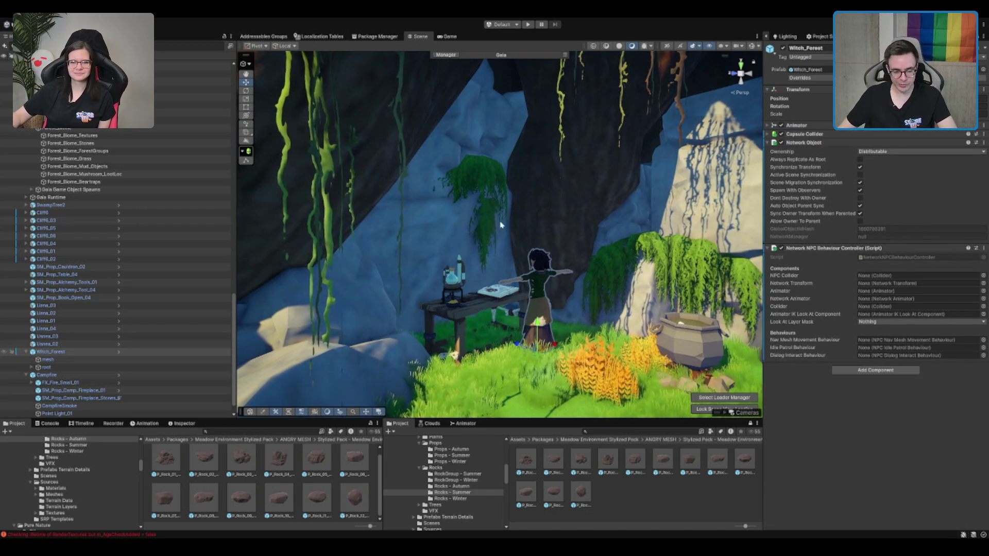
drag(672, 270, 710, 264)
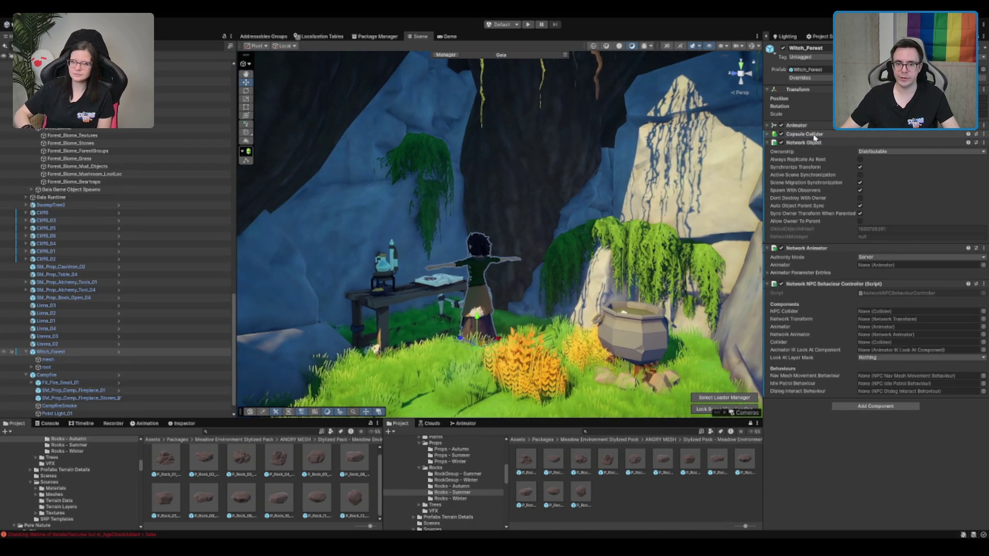
mouse_move(811, 253)
mouse_down()
mouse_move(812, 126)
mouse_move(826, 126)
mouse_up()
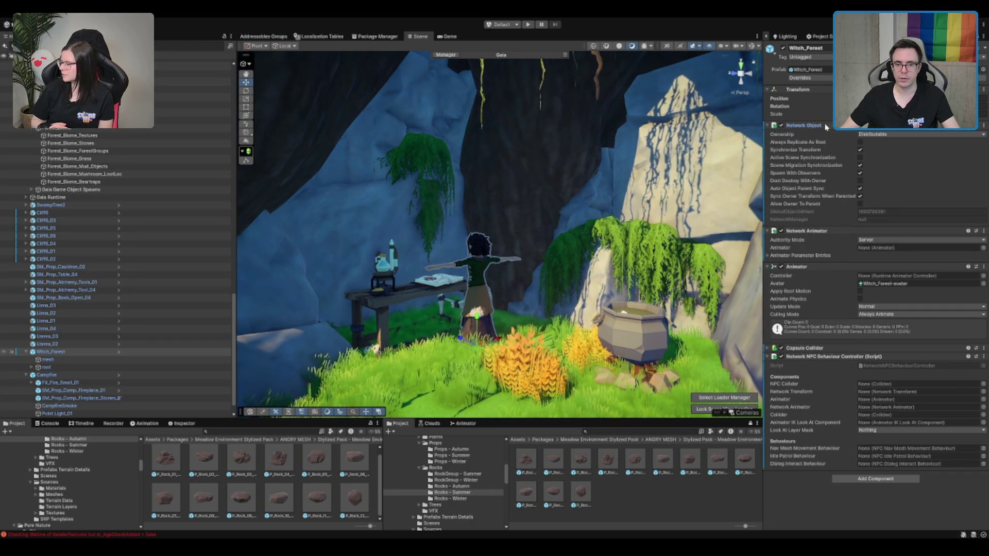
click(825, 126)
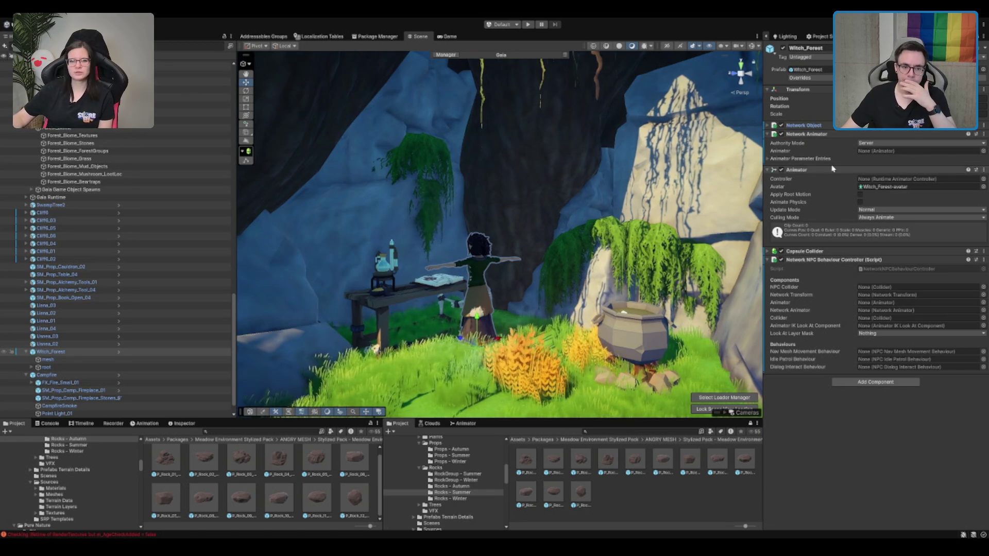
click(826, 173)
click(826, 173)
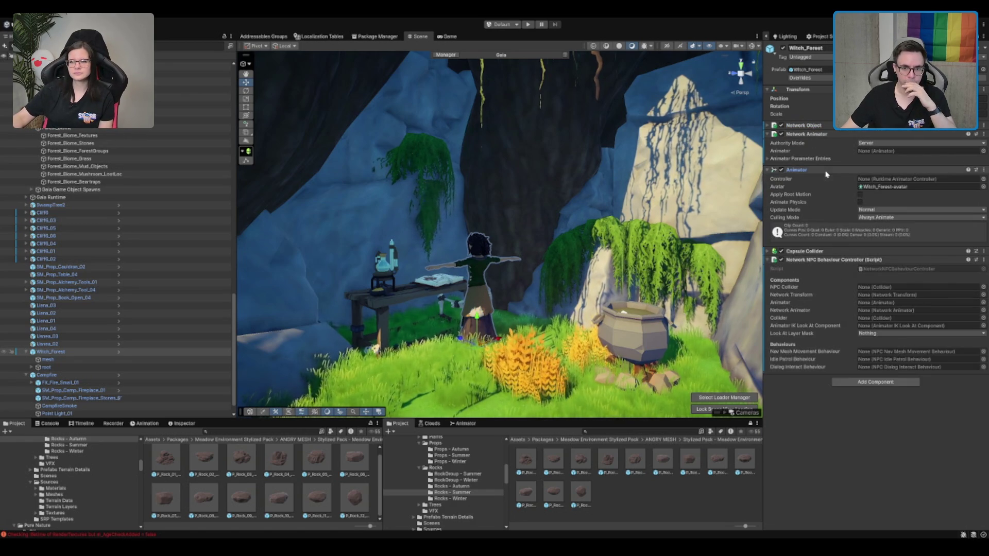
Step: Assign the witch's Animator to the Network Animator's Animator slot
click(879, 152)
drag(880, 153, 879, 152)
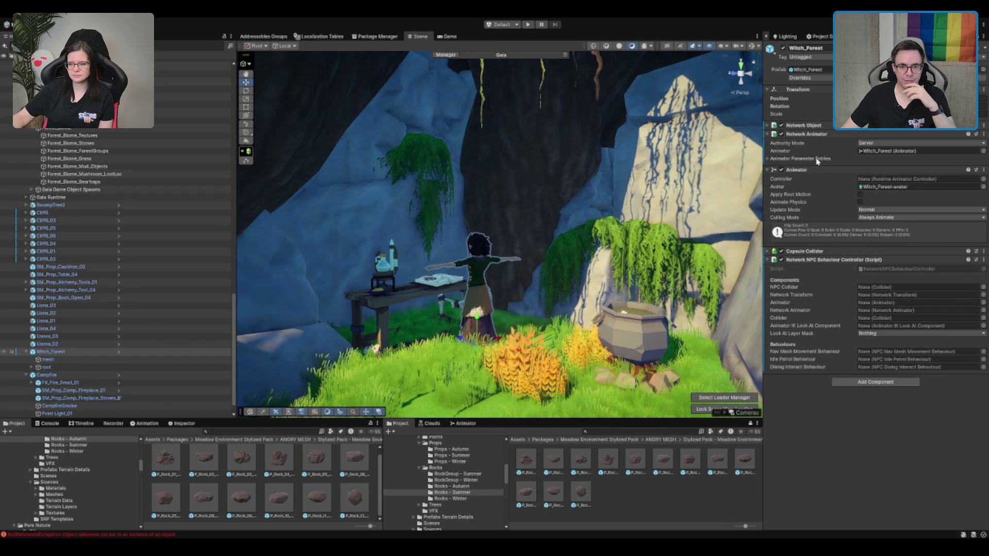
click(768, 159)
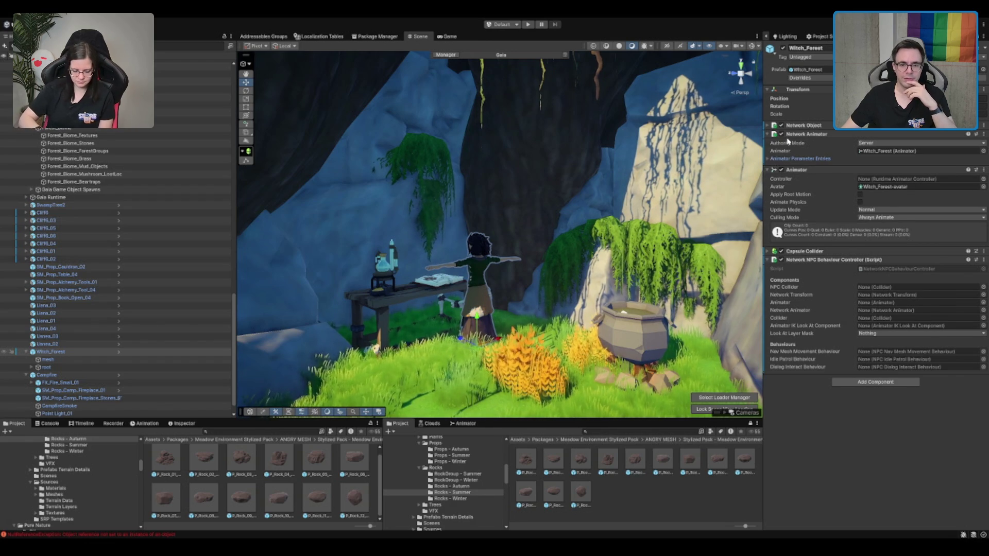
click(818, 135)
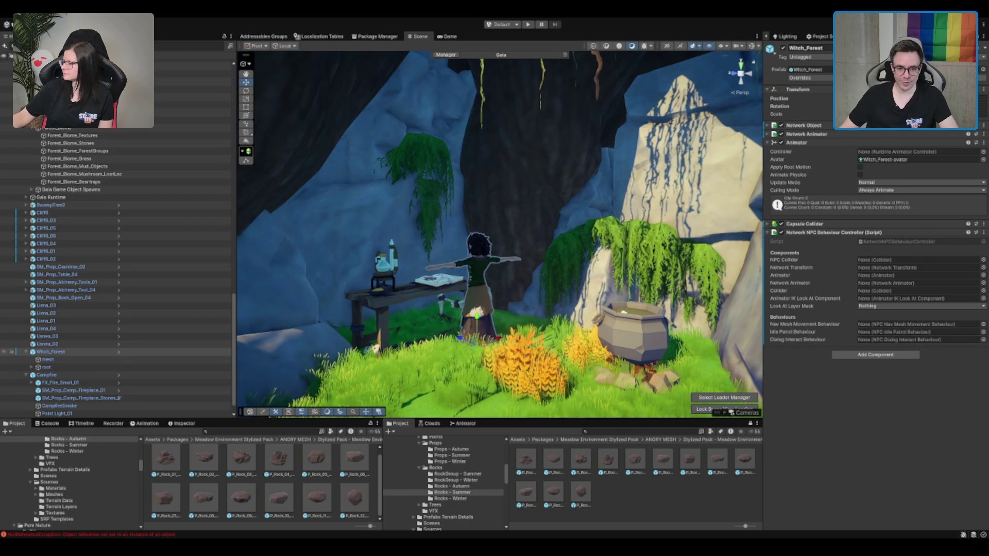
scroll(578, 213, up, 3)
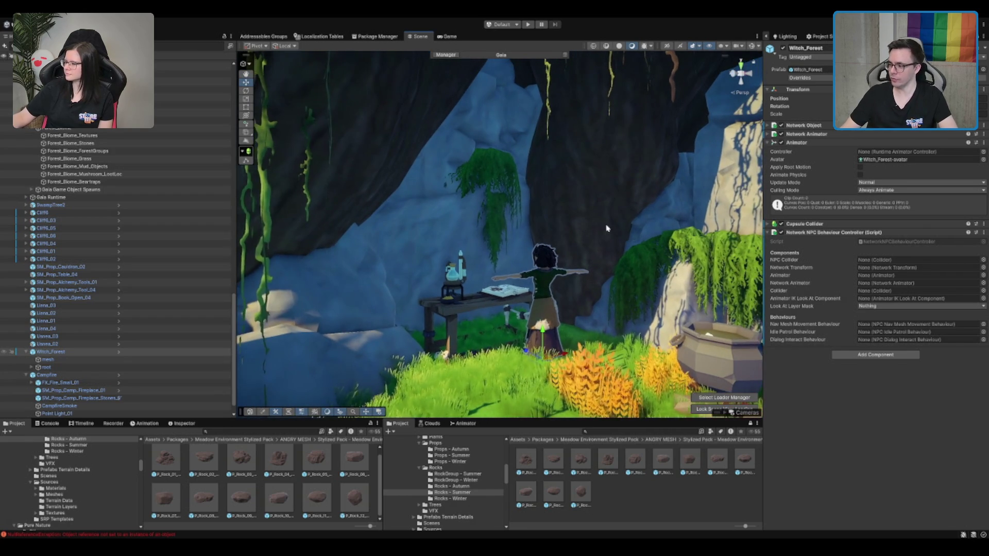
Step: Fill the NPC controller with the Capsule Collider, Animator and Network Animator
drag(729, 278, 541, 248)
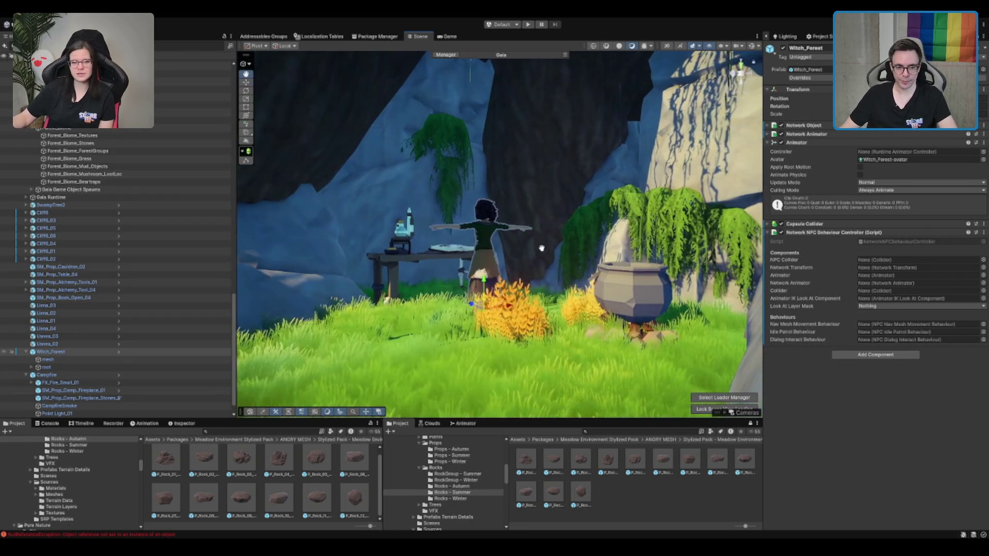
drag(803, 224, 906, 260)
mouse_move(820, 128)
mouse_down()
mouse_move(922, 235)
mouse_move(925, 268)
mouse_move(878, 268)
mouse_move(876, 296)
mouse_move(887, 291)
mouse_up()
mouse_move(824, 135)
mouse_down()
mouse_move(844, 229)
mouse_move(875, 277)
mouse_move(818, 294)
mouse_move(876, 291)
mouse_up()
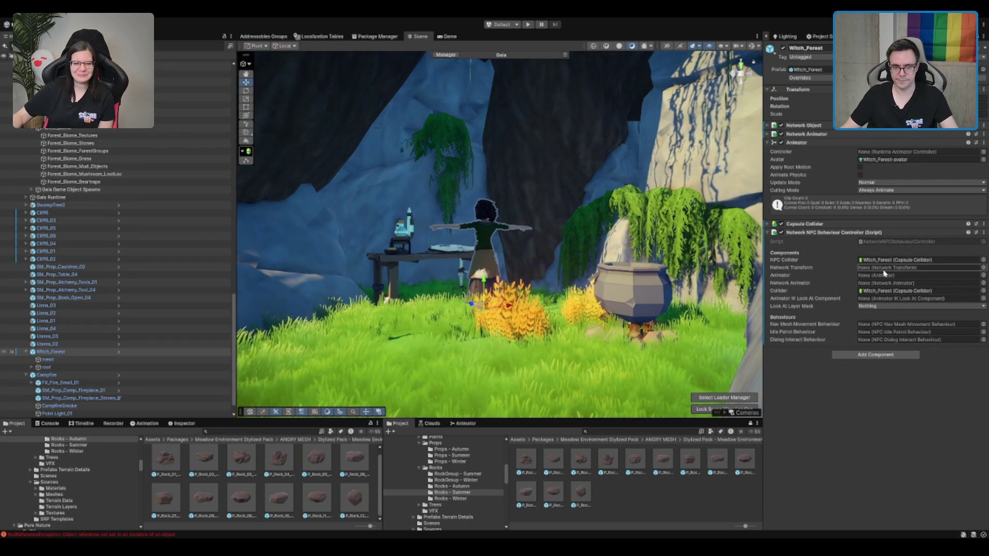
drag(818, 141, 887, 279)
mouse_move(810, 139)
mouse_down()
mouse_move(935, 278)
mouse_move(857, 281)
mouse_up()
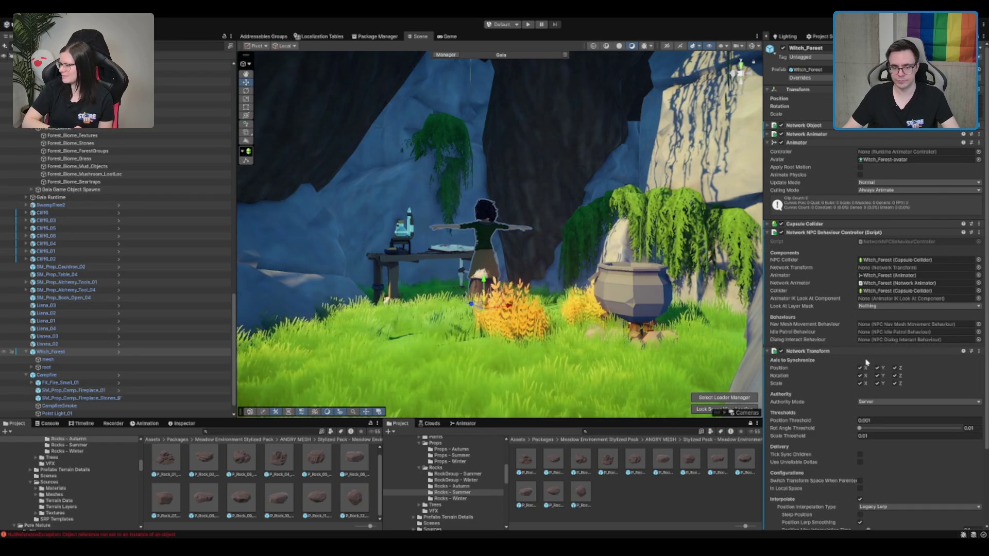
Step: Stop syncing XYZ scale and X/Z rotation, assign Network Transform, and move it under Network Object
click(859, 383)
click(878, 383)
click(895, 383)
click(895, 375)
click(861, 376)
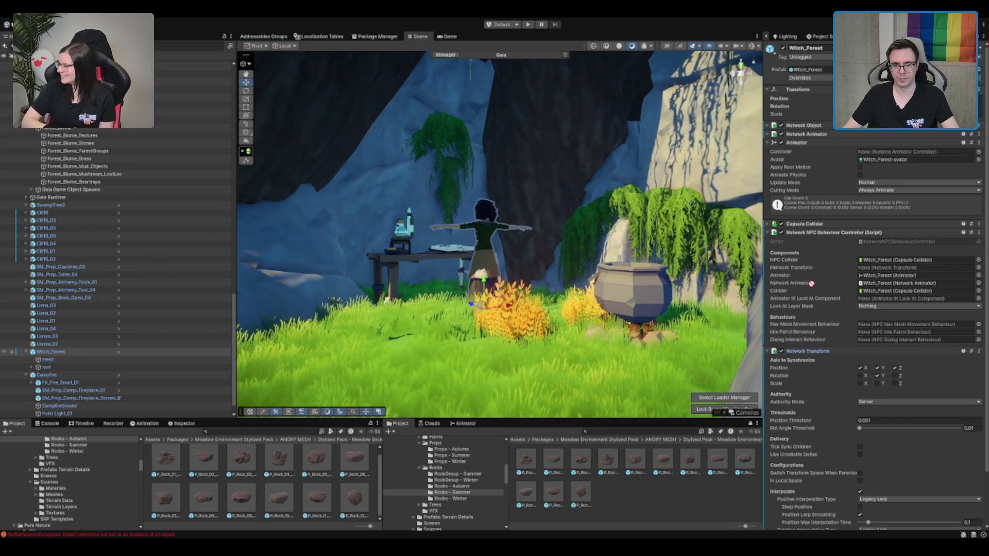
mouse_move(866, 261)
mouse_down()
mouse_move(877, 292)
mouse_move(886, 268)
mouse_up()
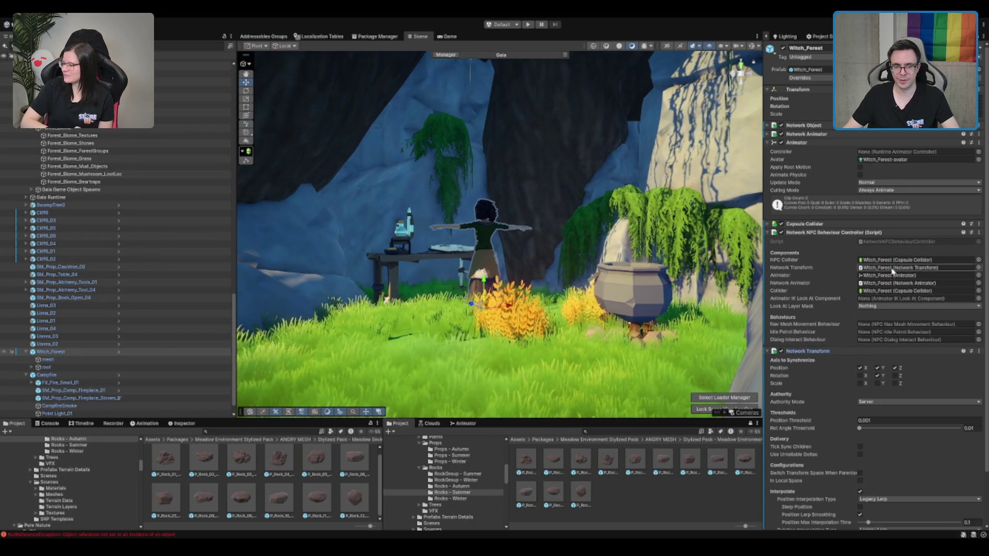
click(810, 130)
drag(807, 378, 813, 132)
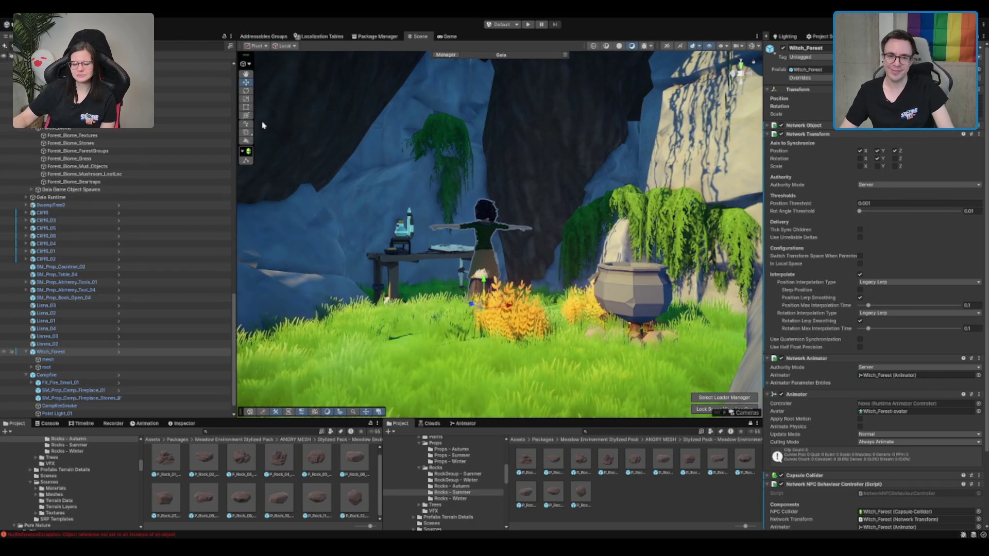
Step: Fold the Network Transform and Network Animator components and frame the witch in the Scene view
click(830, 135)
click(831, 142)
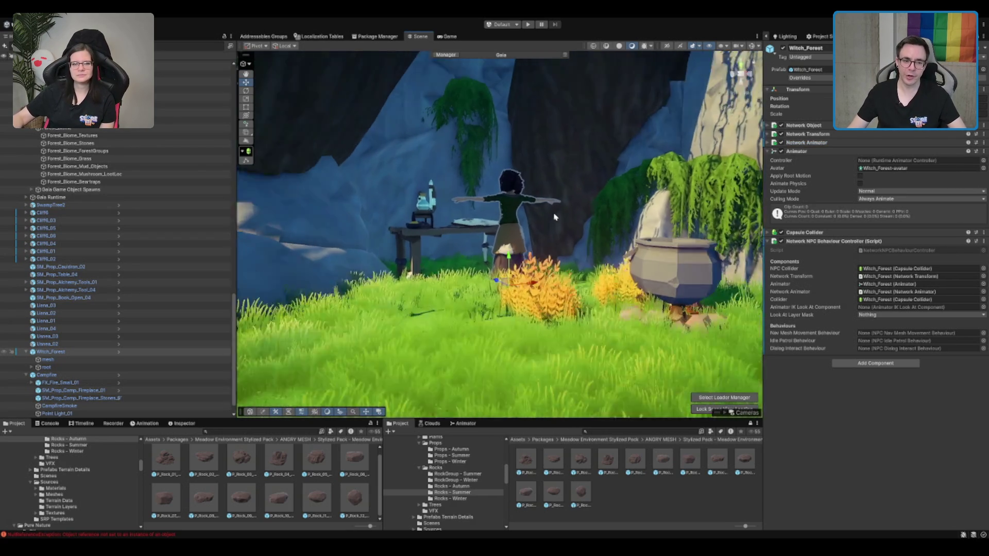
scroll(557, 214, up, 5)
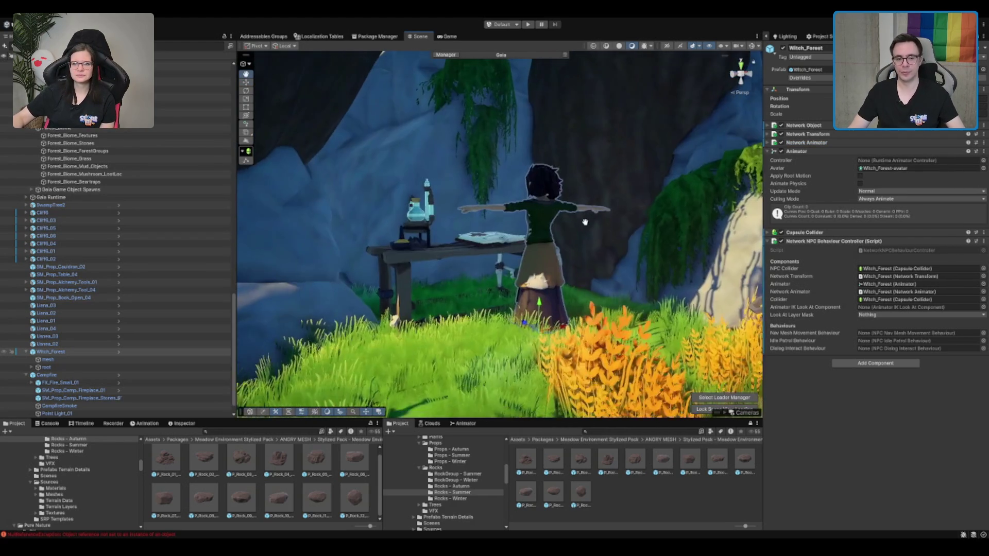
scroll(585, 222, down, 5)
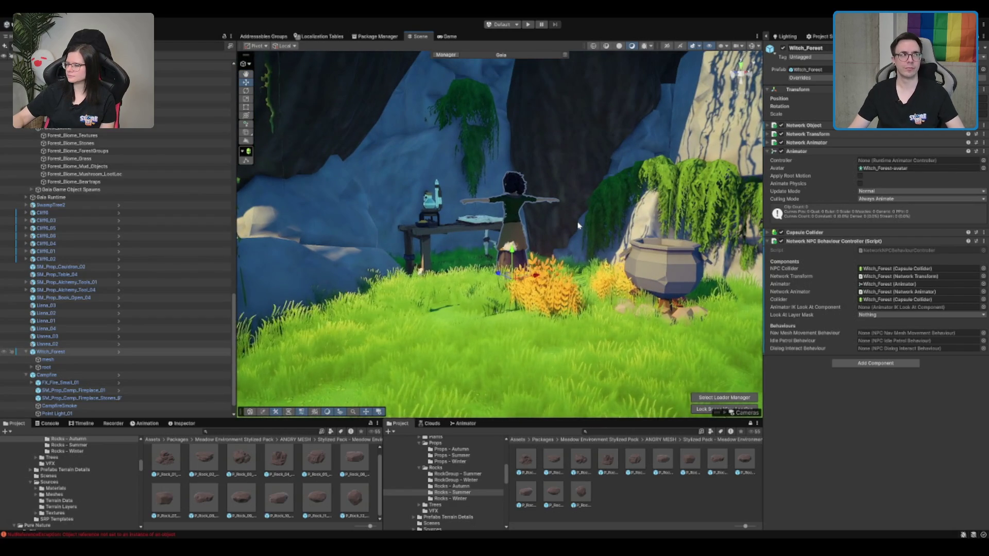
scroll(544, 136, up, 4)
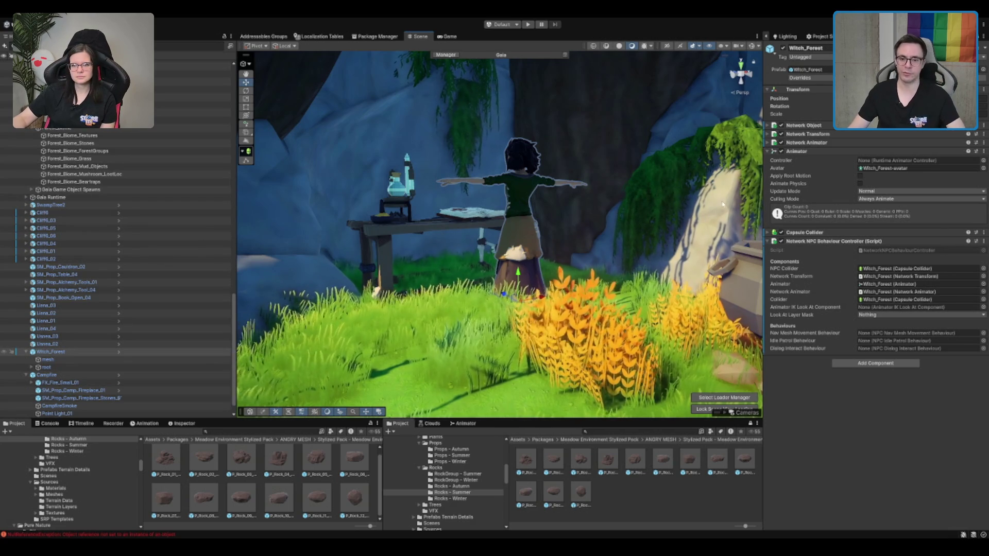
drag(559, 159, 608, 146)
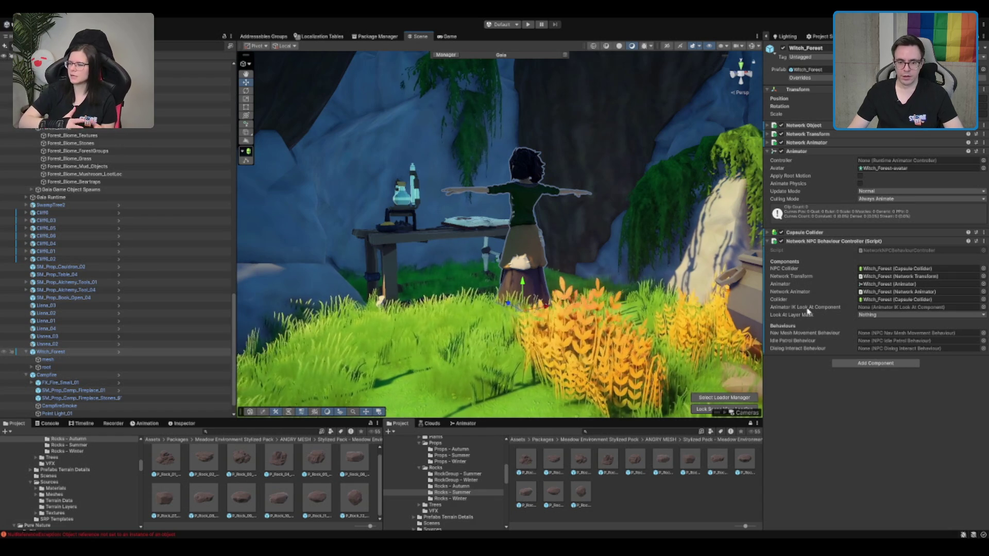
Step: Add an Animator IK Look At Component, link it to the NPC controller, and assign her Animator
click(884, 367)
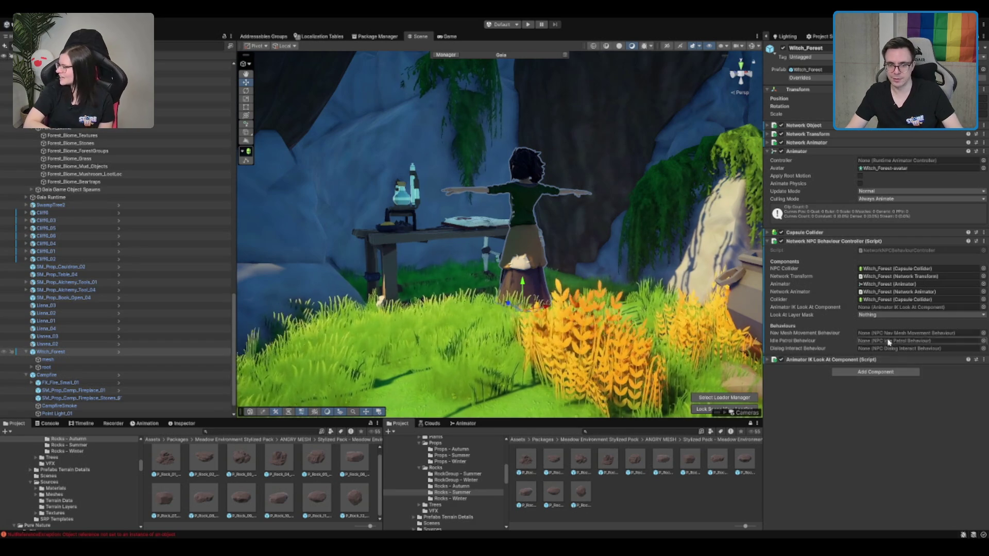
drag(817, 361, 899, 308)
click(850, 361)
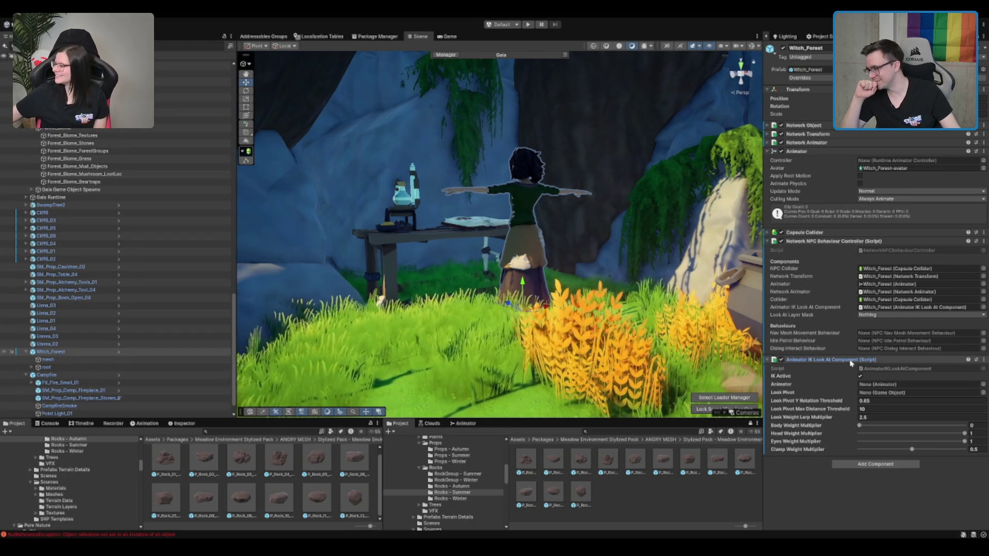
scroll(507, 230, up, 1)
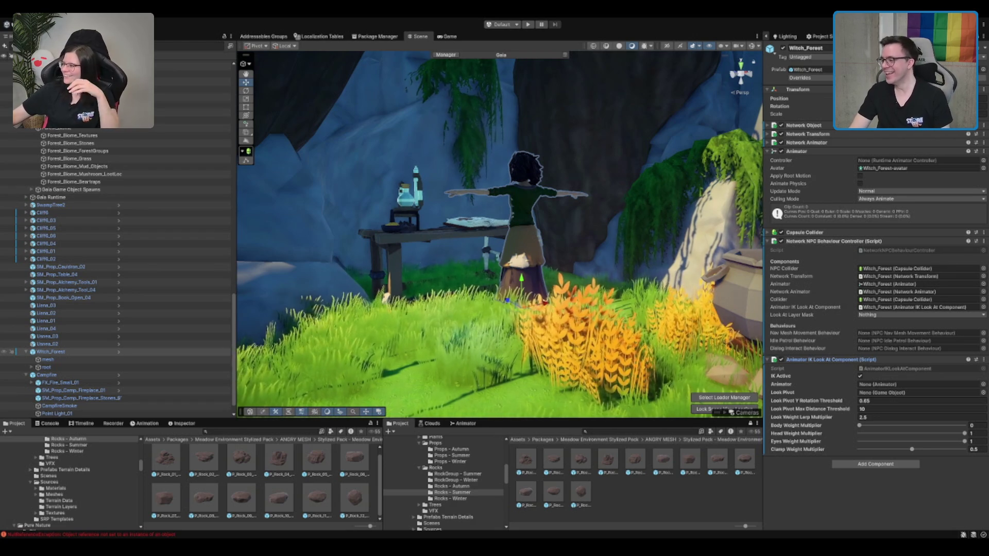
scroll(574, 262, up, 2)
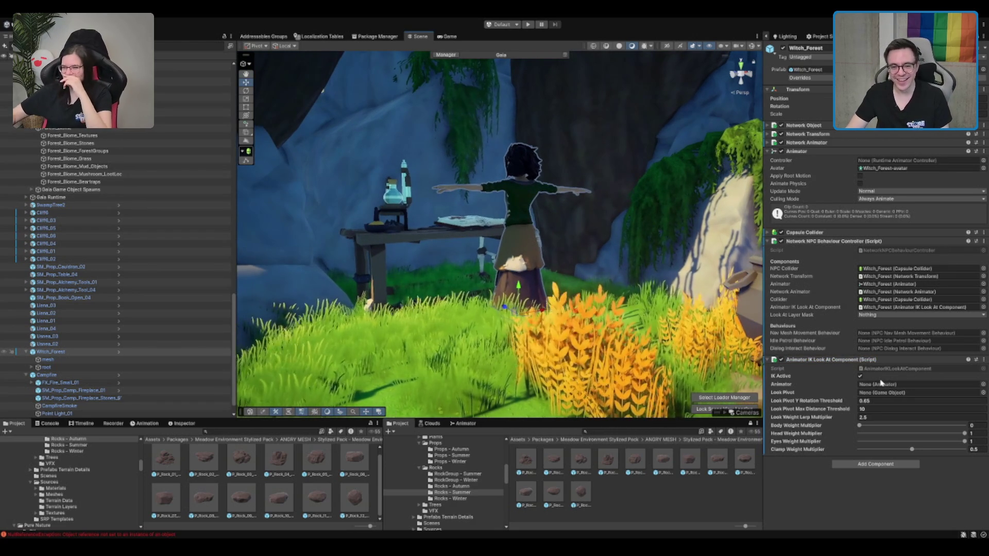
mouse_move(817, 150)
mouse_down()
mouse_move(883, 400)
mouse_move(882, 386)
mouse_up()
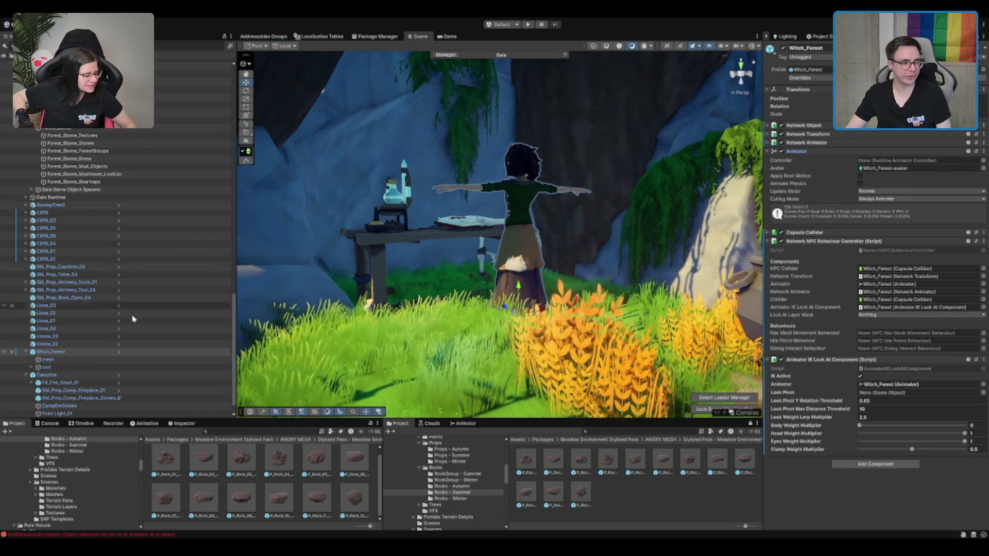
Step: Expand the witch's bone hierarchy past the IK foot and hand roots into the pelvis
click(69, 351)
key(Down)
key(Down)
key(Right)
key(Down)
key(Right)
key(Down)
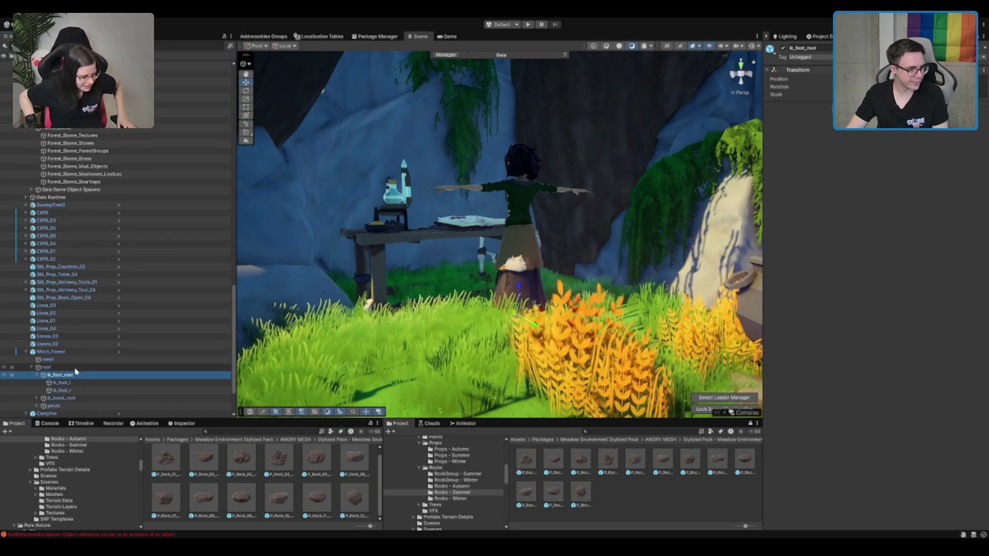
key(Left)
key(Left)
key(Down)
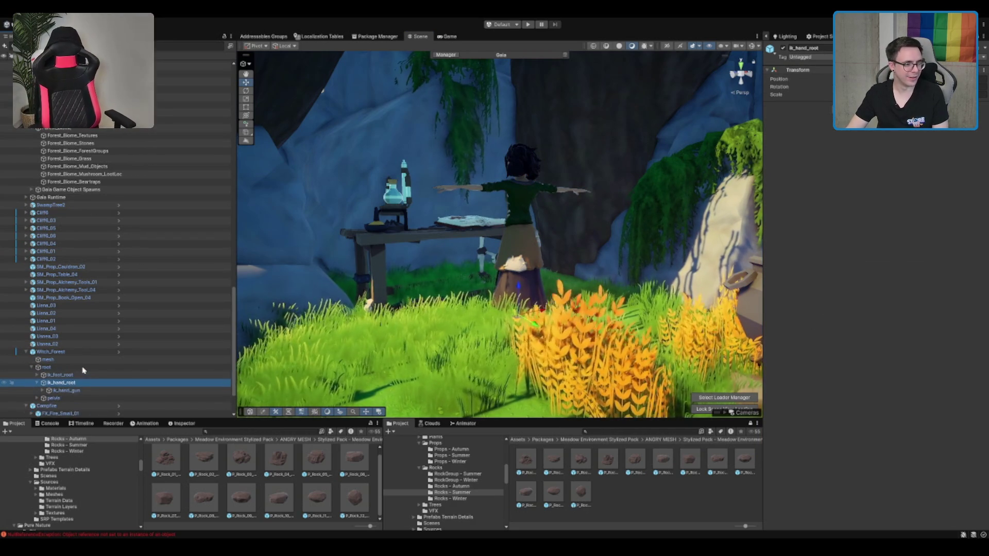
key(Down)
key(Right)
key(Down)
scroll(82, 370, down, 2)
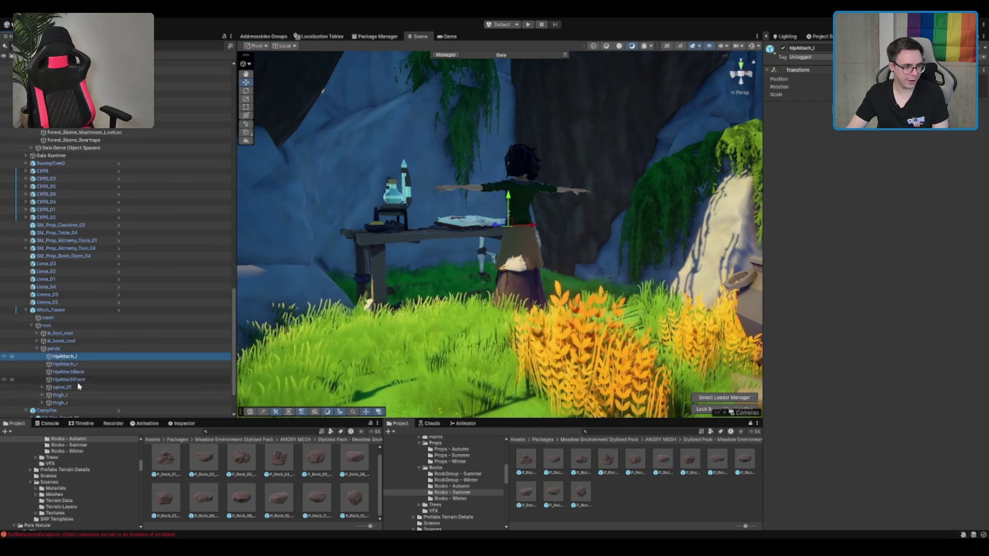
Step: Find the head bone via spine_01, spine_03 and neck_01 and set it as Look Pivot
click(117, 387)
key(Down)
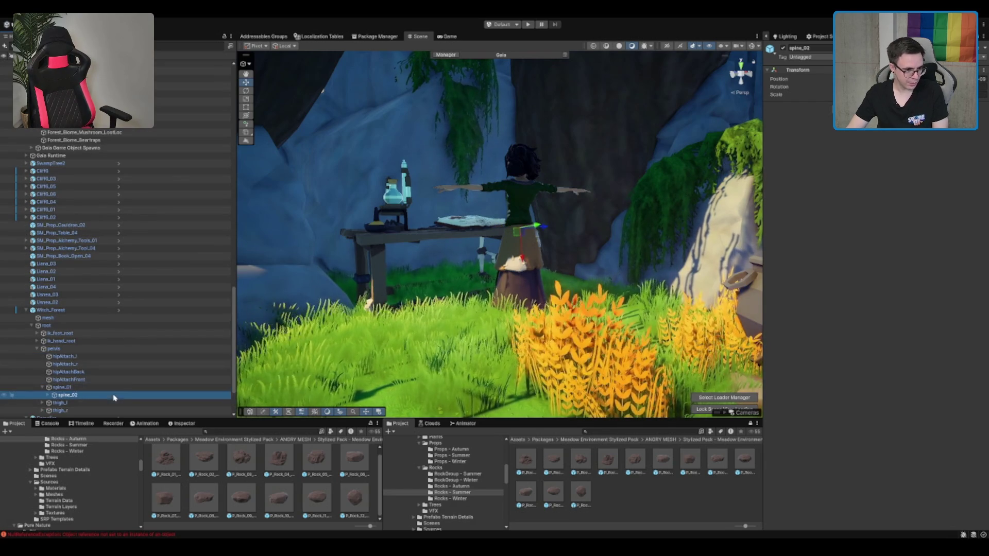
scroll(118, 381, down, 3)
key(Right)
key(Down)
key(Right)
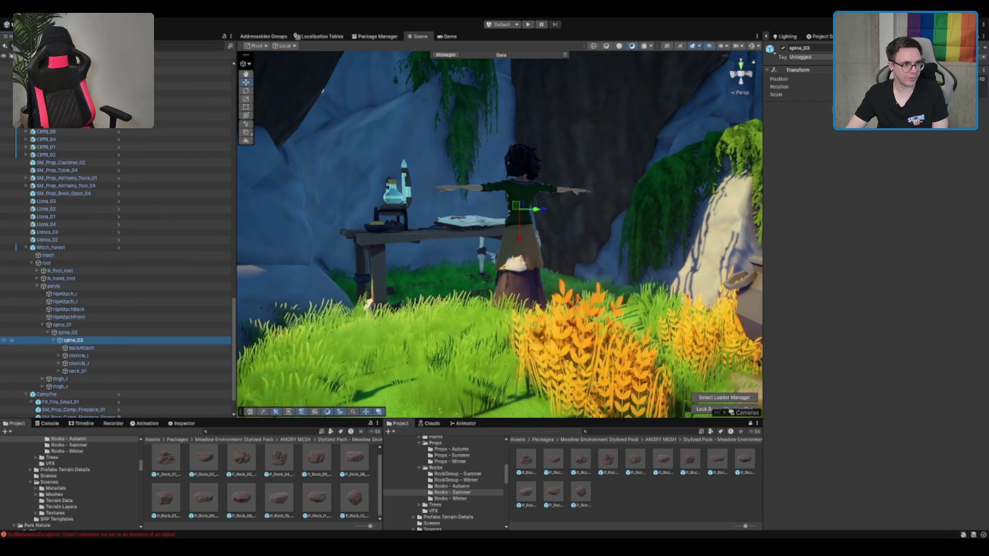
click(79, 372)
key(Right)
key(Down)
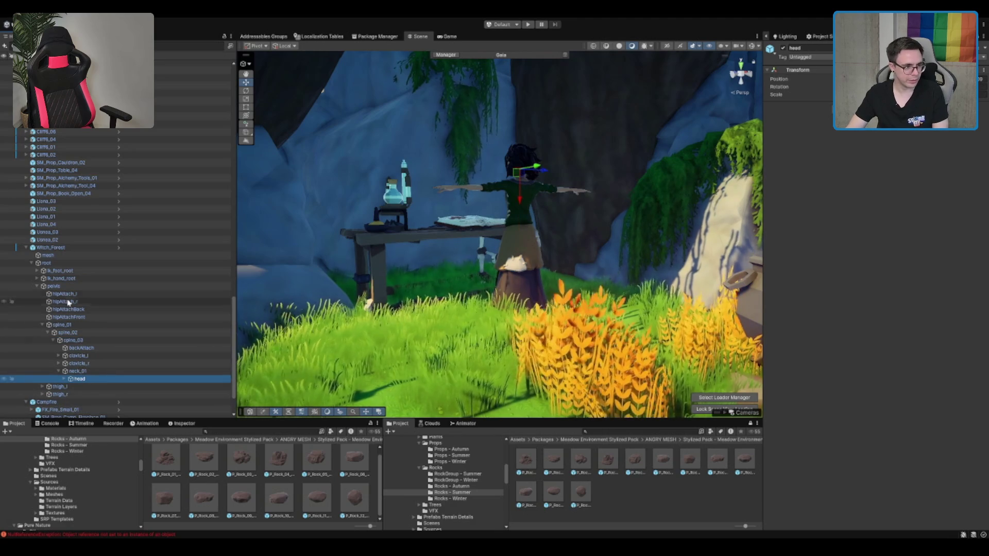
click(52, 247)
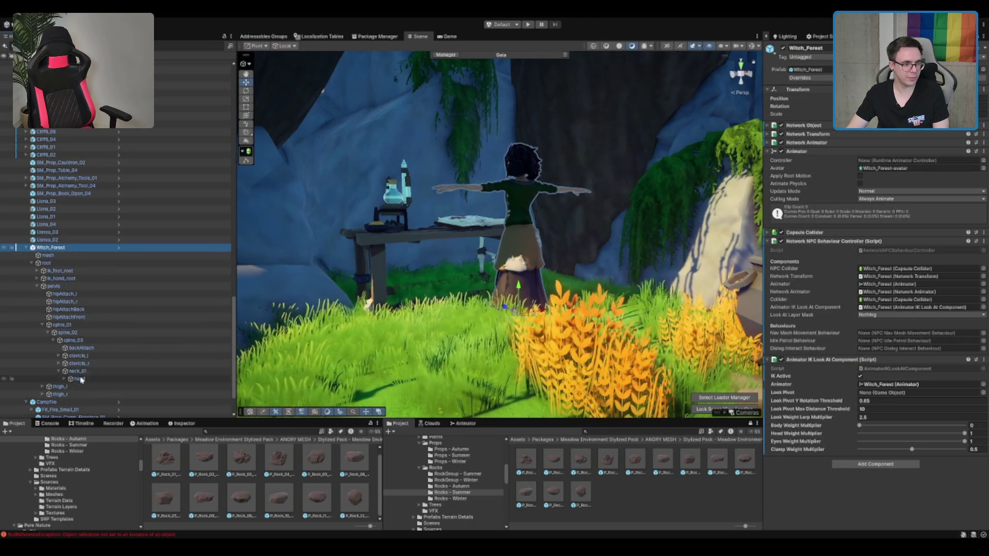
mouse_move(77, 380)
mouse_down()
mouse_move(877, 377)
mouse_move(882, 394)
mouse_up()
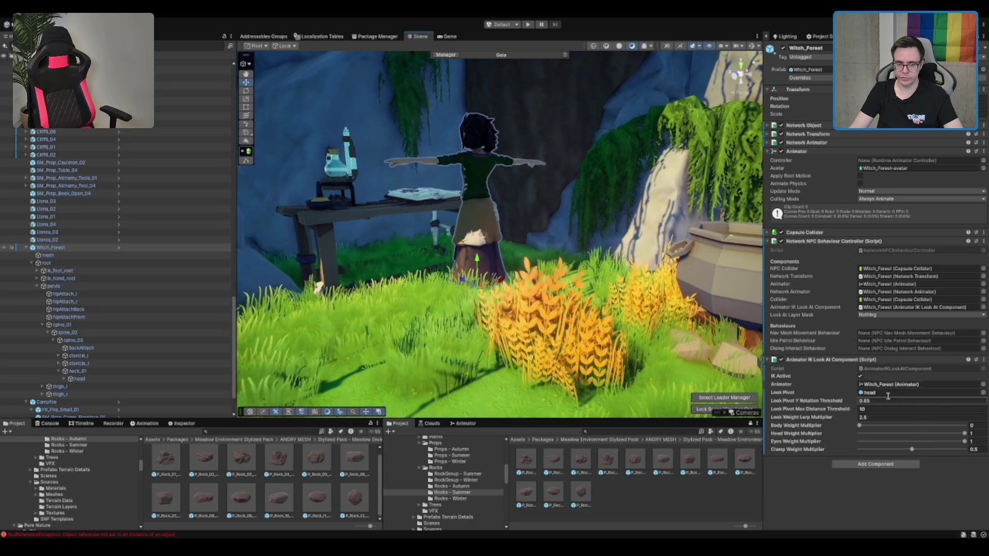
Step: Fold the look-at component and move it above the Capsule Collider
click(854, 360)
click(853, 360)
click(852, 361)
drag(823, 228, 826, 231)
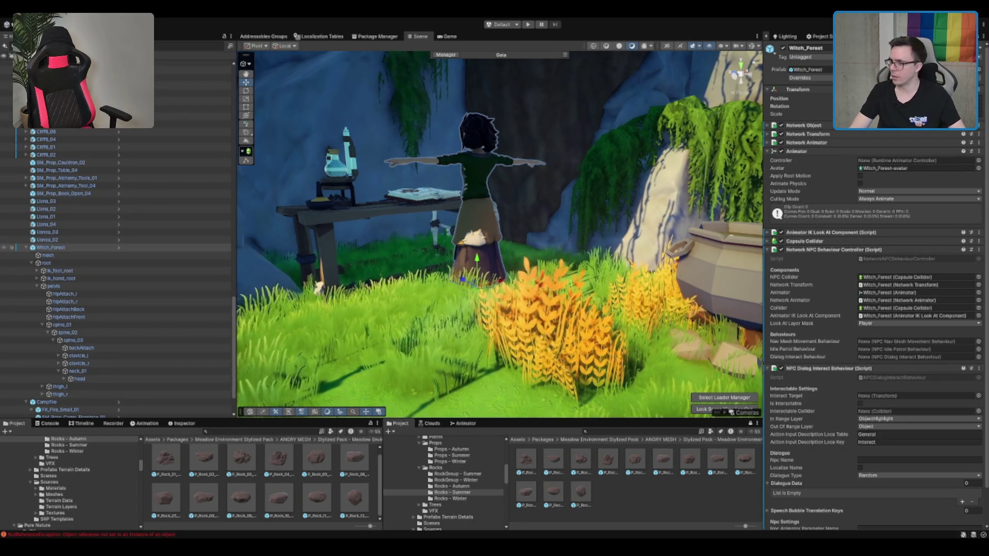
Step: Link the NPC Dialog Interact Behaviour, tick Is Interactable, and set Capsule Collider as Interactable Collider
mouse_move(844, 368)
mouse_down()
mouse_move(927, 340)
mouse_move(901, 350)
mouse_up()
drag(896, 357, 895, 358)
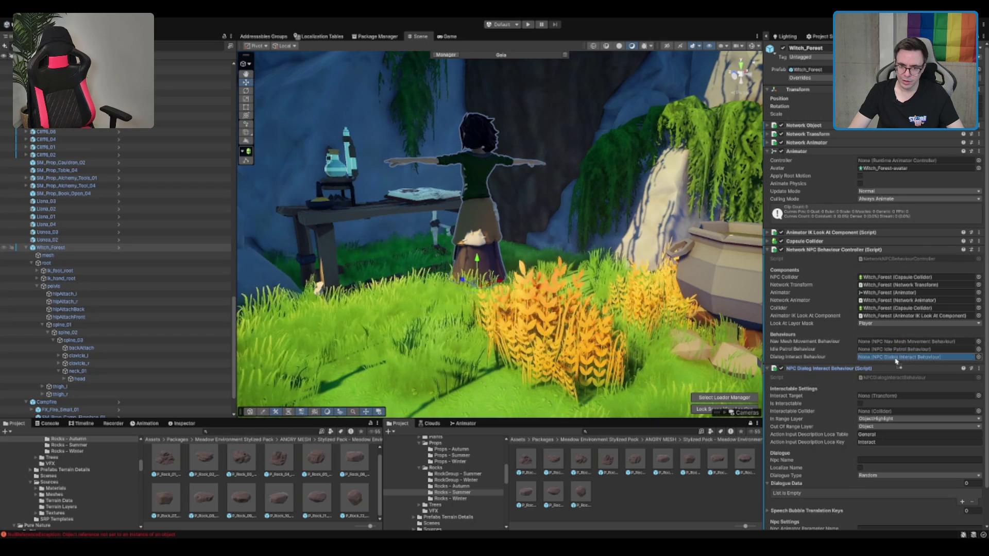
scroll(891, 357, down, 2)
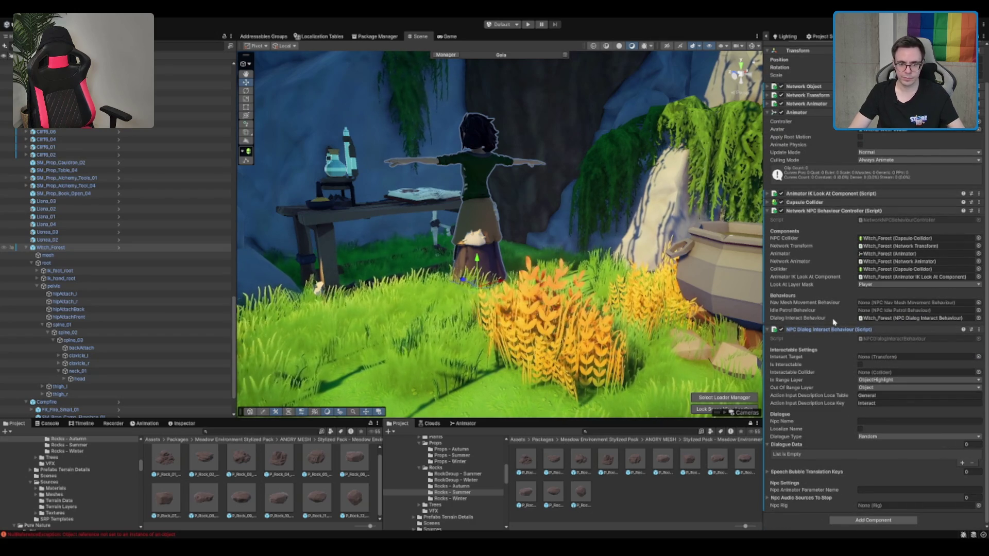
click(859, 365)
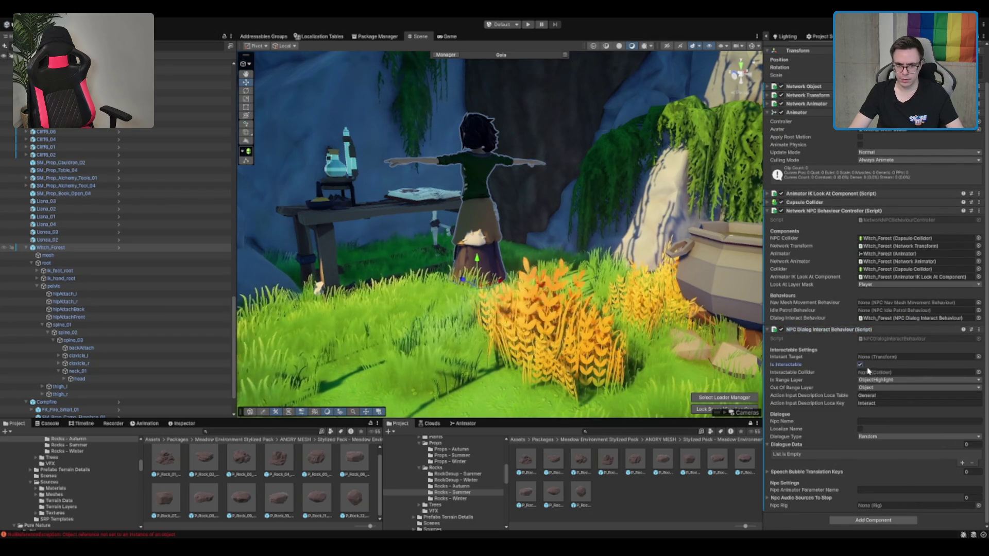
mouse_move(804, 203)
mouse_down()
mouse_move(977, 407)
mouse_move(899, 377)
mouse_up()
Step: Name the NPC Azalea and add one fallback Dialogue Data entry
click(865, 422)
text(A)
text(g)
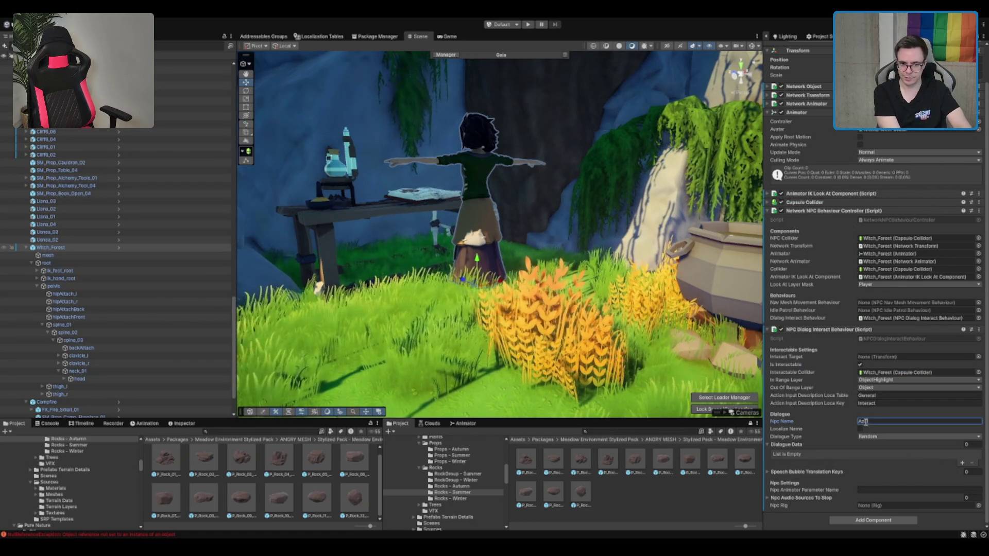
text(ea)
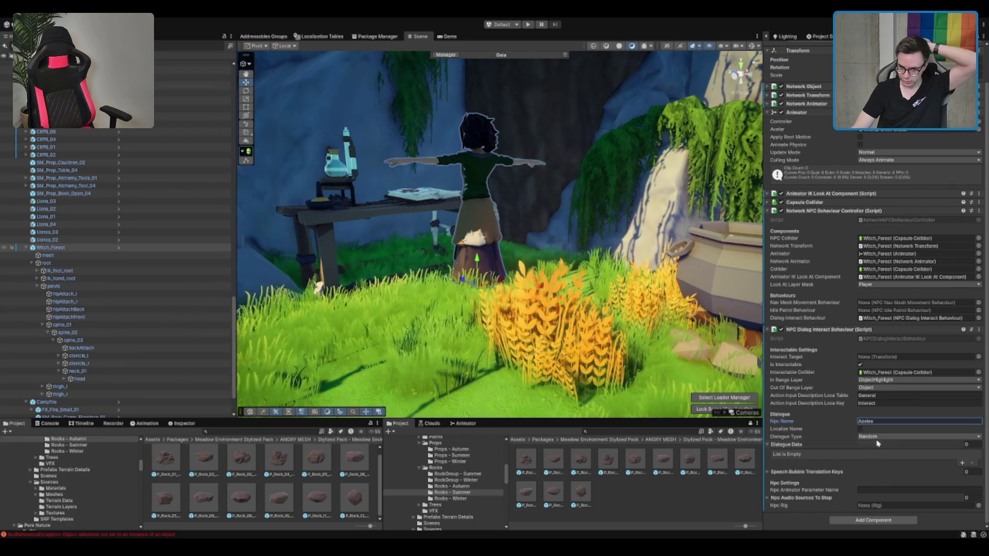
click(805, 437)
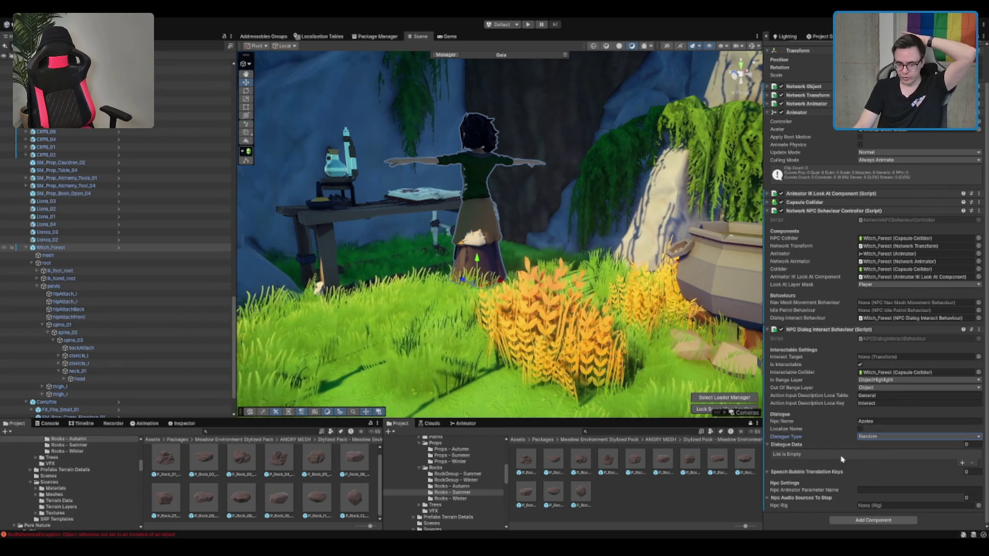
click(961, 463)
scroll(876, 458, down, 5)
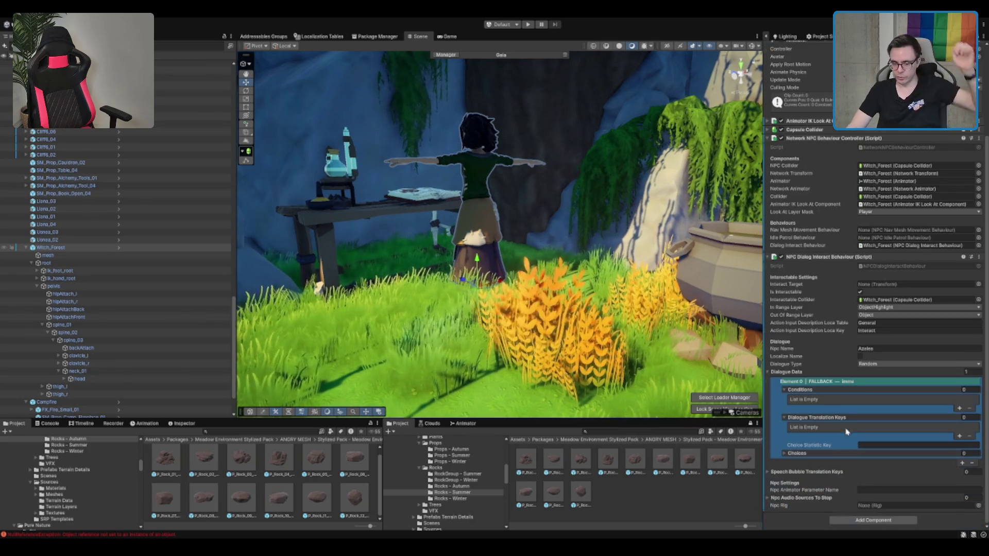
Step: Add a condition with Statistic Name Dialogue_Azalea and Comparison set to Equal
click(959, 408)
click(898, 400)
click(903, 406)
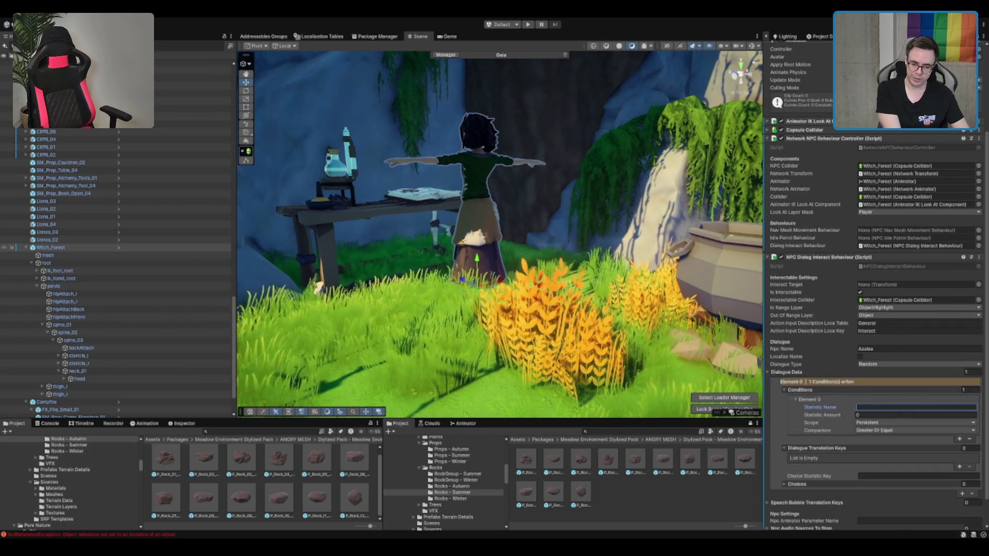
text(Dola)
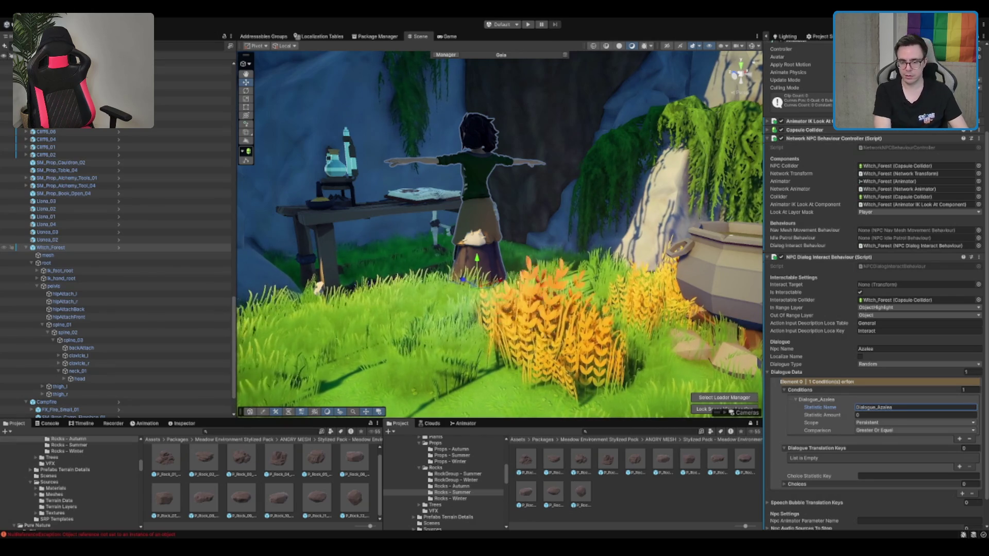
click(883, 455)
scroll(879, 453, down, 2)
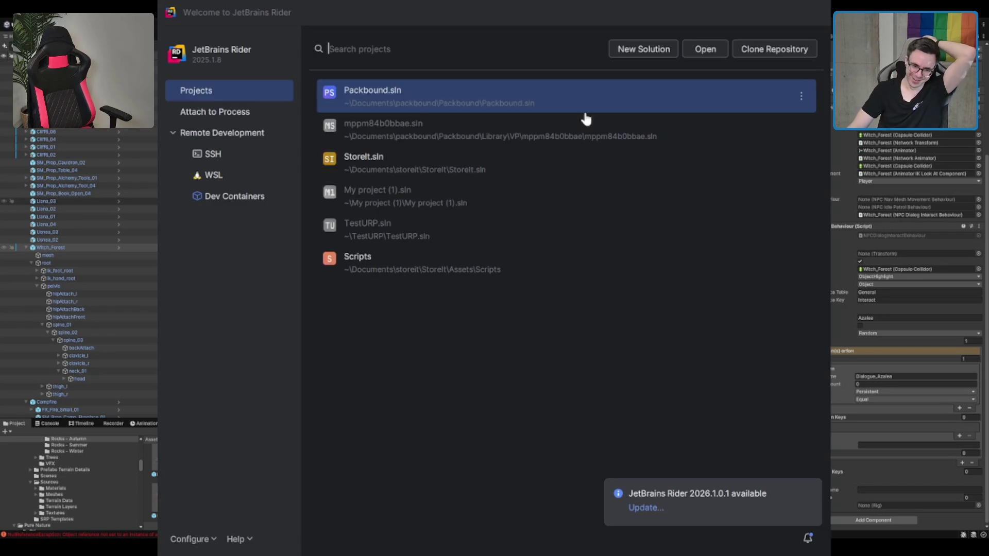
Step: In Rider's Packbound solution, search MapTile.cs for the copied statistic call
click(423, 98)
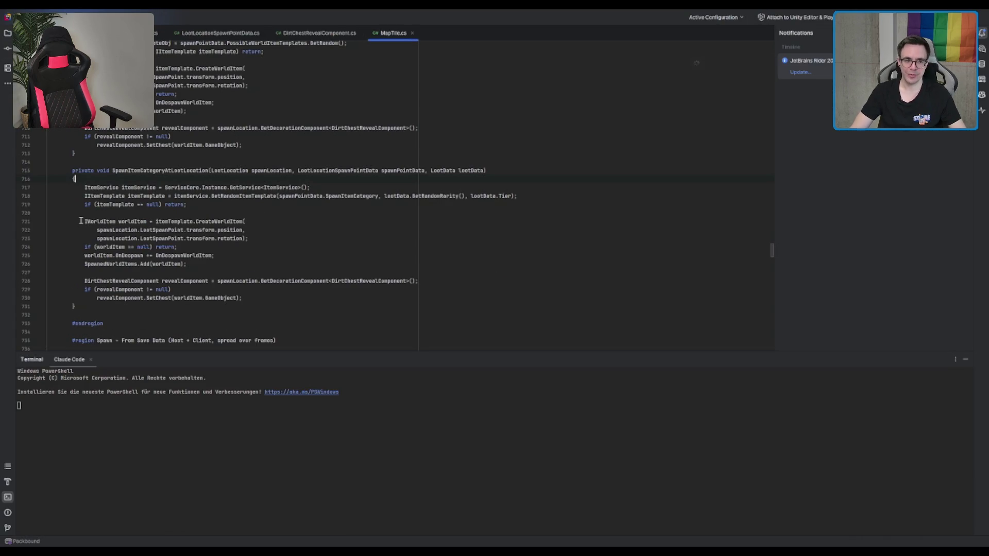
click(396, 256)
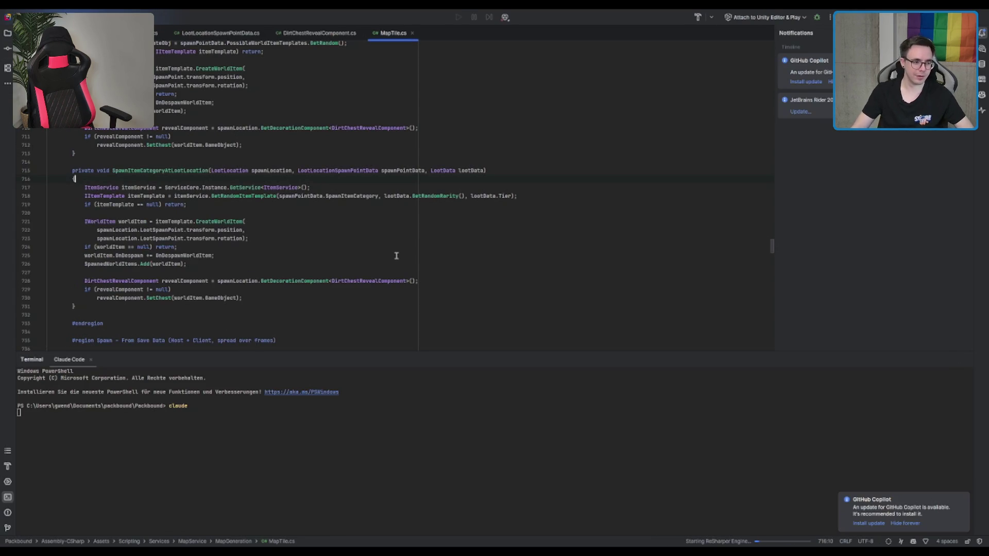
key(ctrl+f)
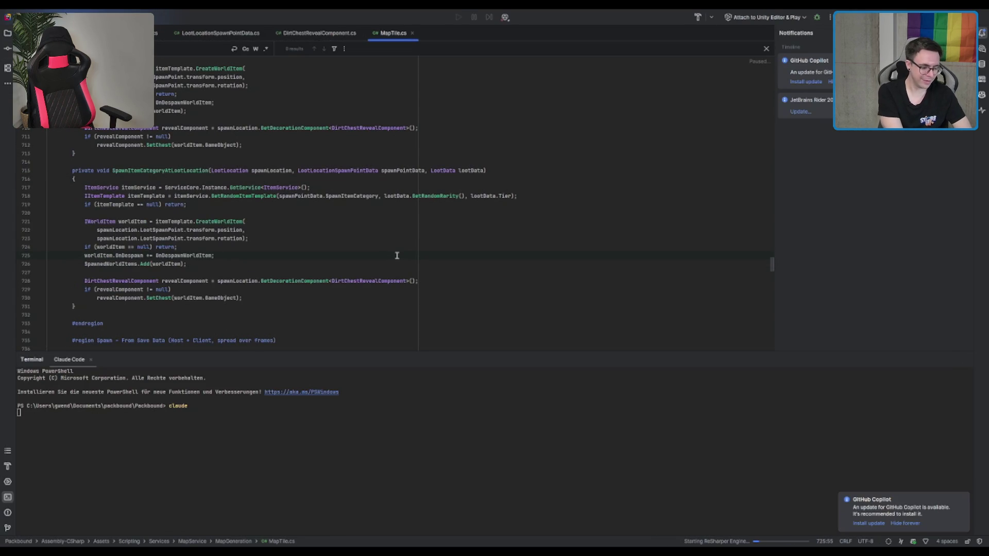
key(ctrl+v)
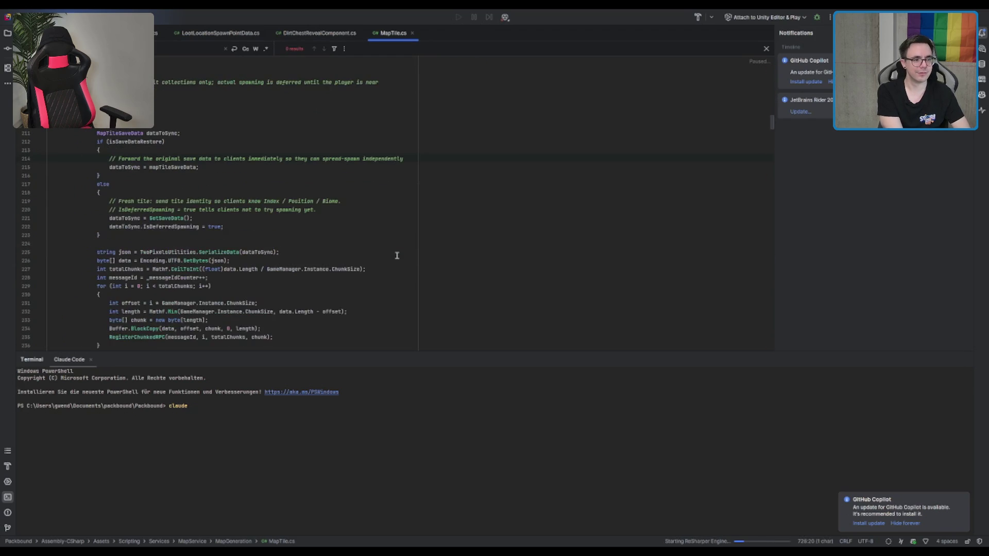
key(Escape)
scroll(396, 255, down, 3)
click(333, 190)
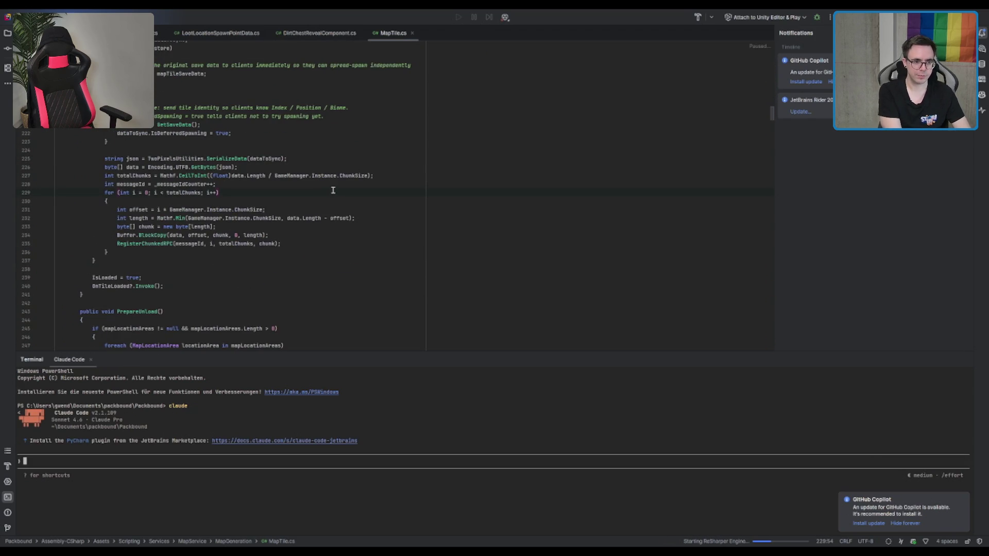
Step: Find the Increase statistic call in NPCDialogInteractBehaviour and PopupDialogue, then return to Unity
key(ctrl+minus)
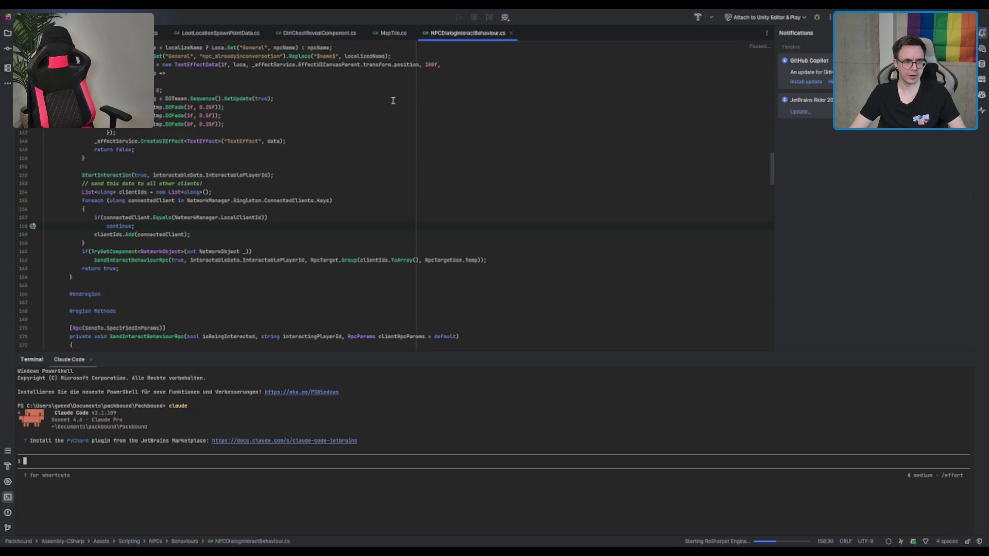
key(ctrl+f)
key(ctrl+v)
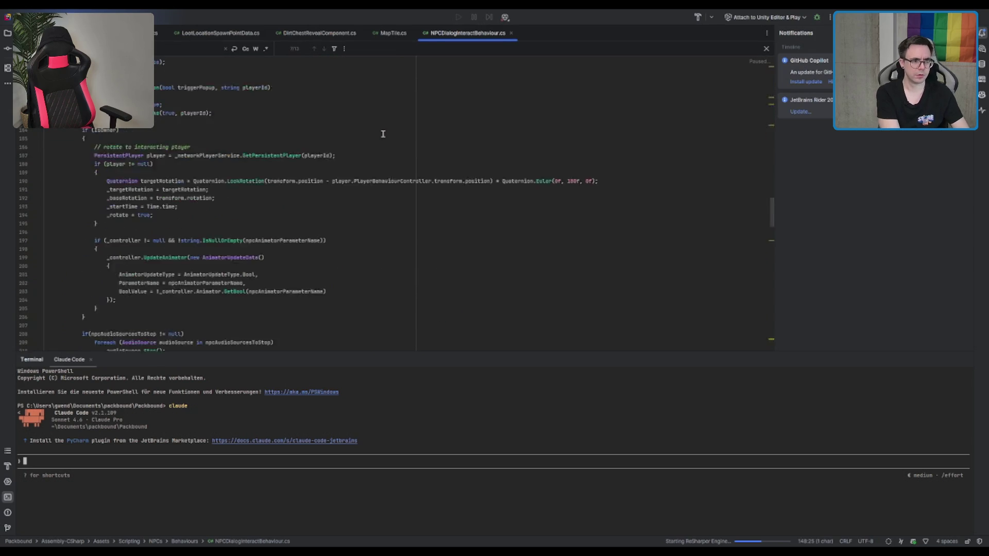
scroll(383, 133, down, 15)
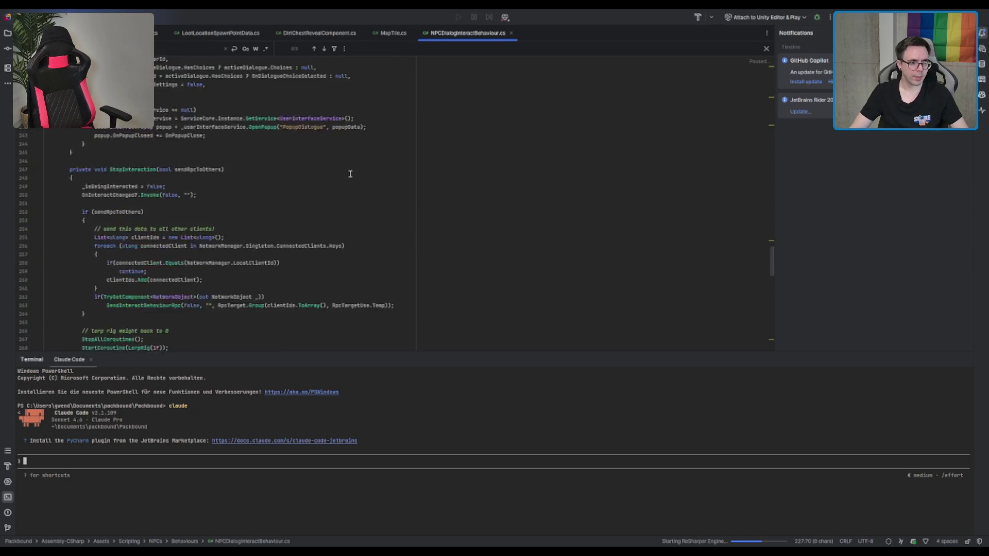
scroll(346, 180, down, 15)
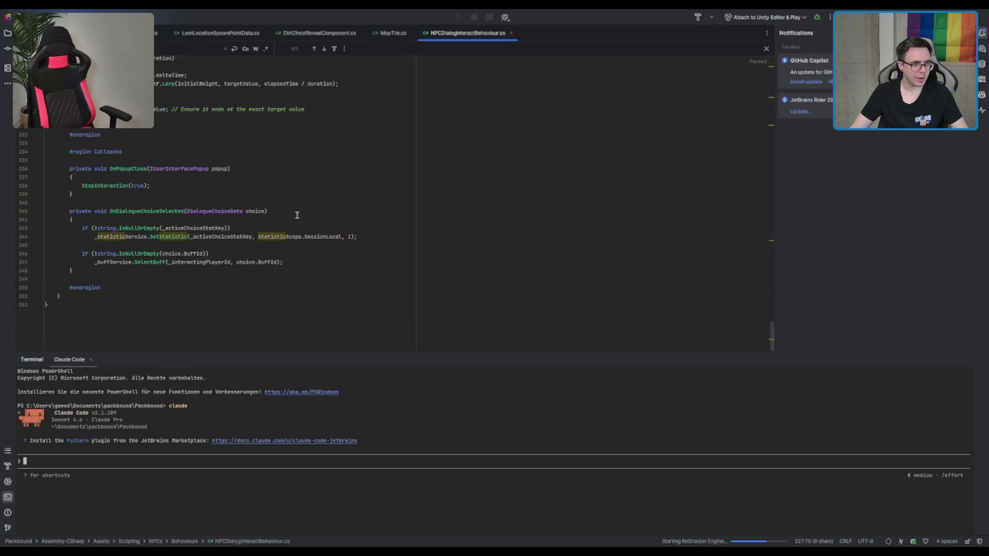
scroll(297, 215, up, 20)
scroll(363, 243, up, 2)
click(514, 177)
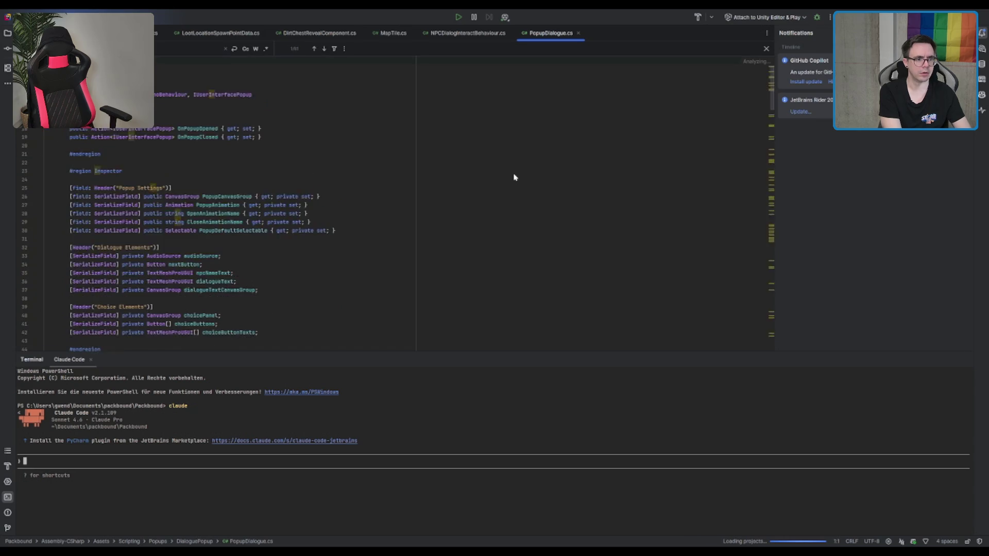
click(515, 166)
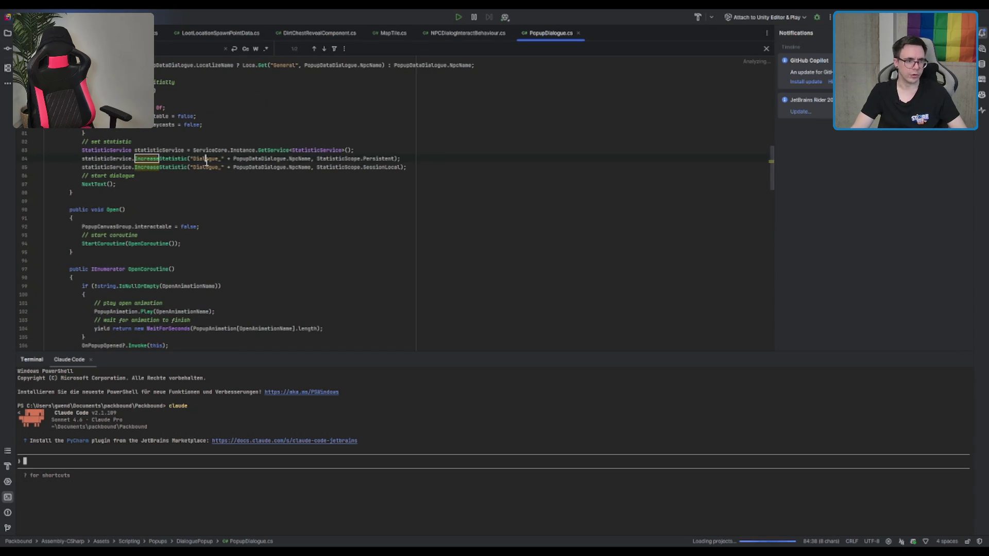
key(alt+Tab)
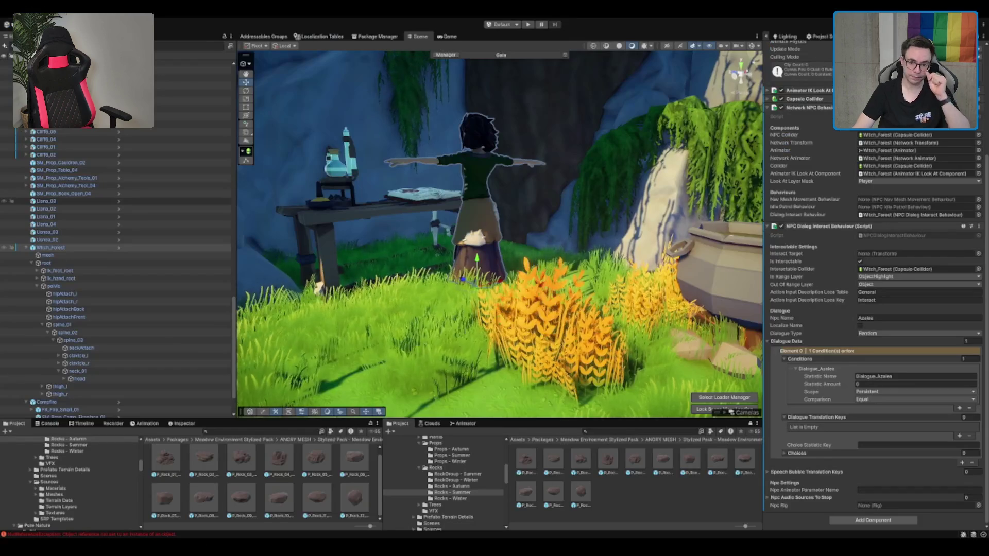
Step: Add Azalea_Introduction as Element 0 of the witch's Dialogue Translation Keys list
click(875, 383)
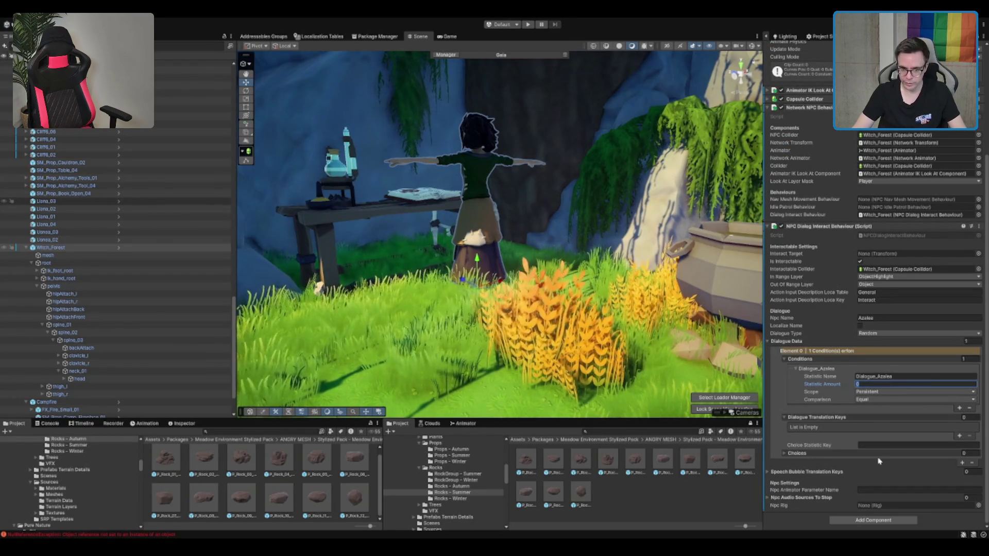
click(958, 436)
text(Azalea_Intro)
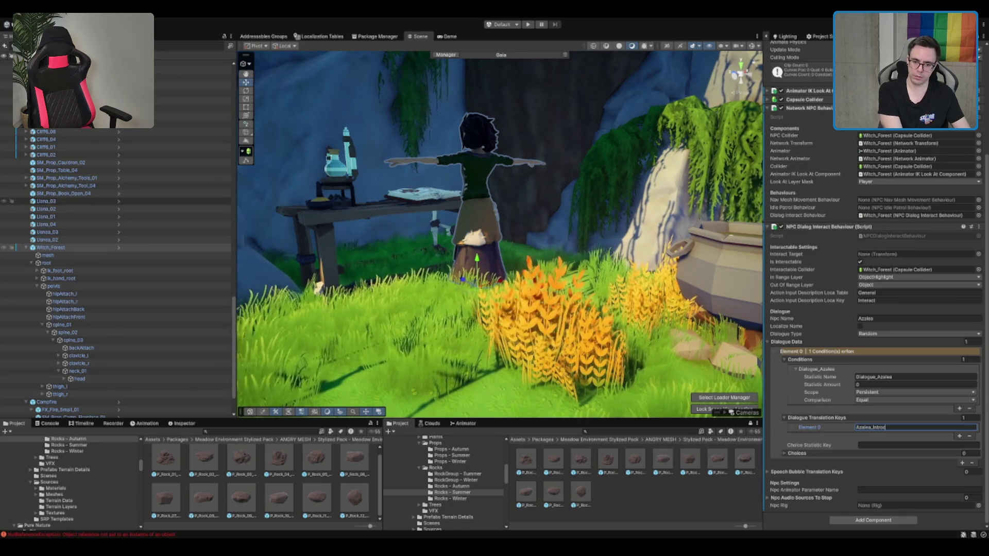
text(uction)
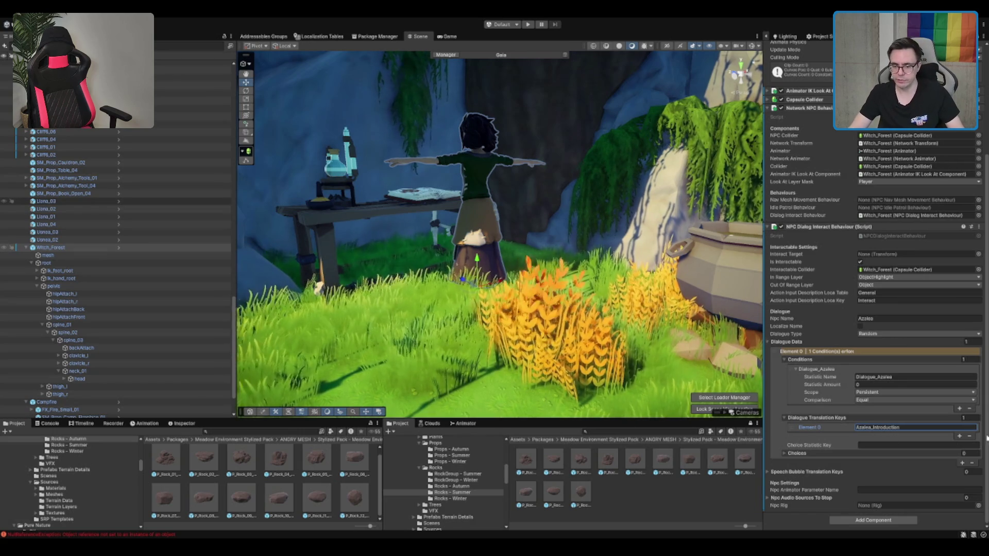
click(834, 431)
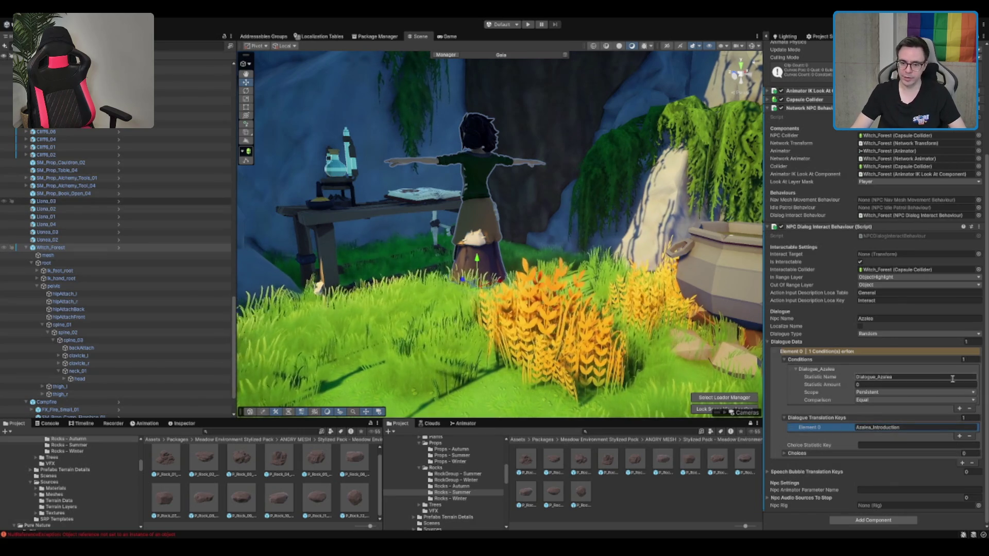
scroll(635, 161, down, 3)
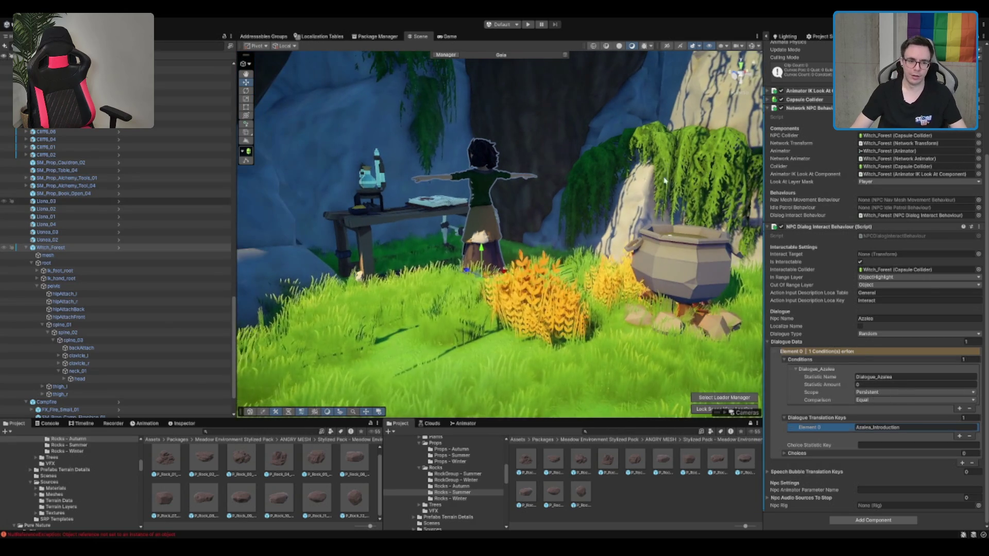
scroll(635, 161, up, 3)
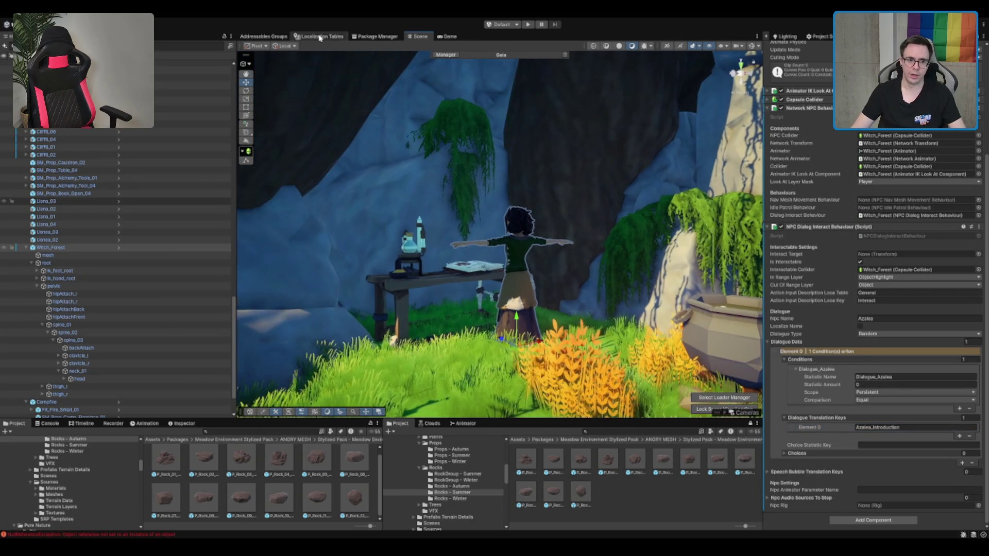
Step: In the Localization Tables, add a Dialogues entry keyed Azalea_Introduction_01
click(319, 36)
scroll(592, 232, down, 5)
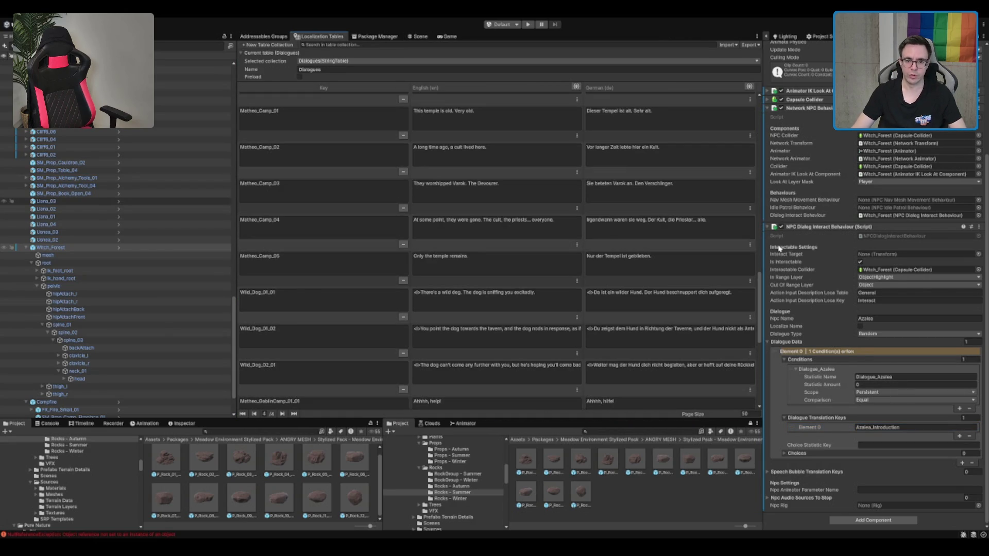
scroll(759, 311, down, 5)
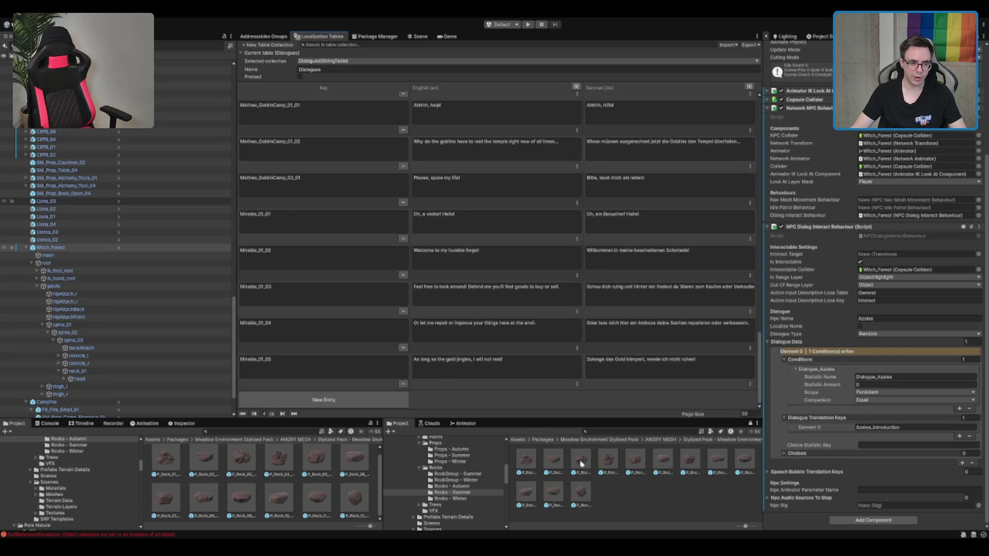
click(335, 404)
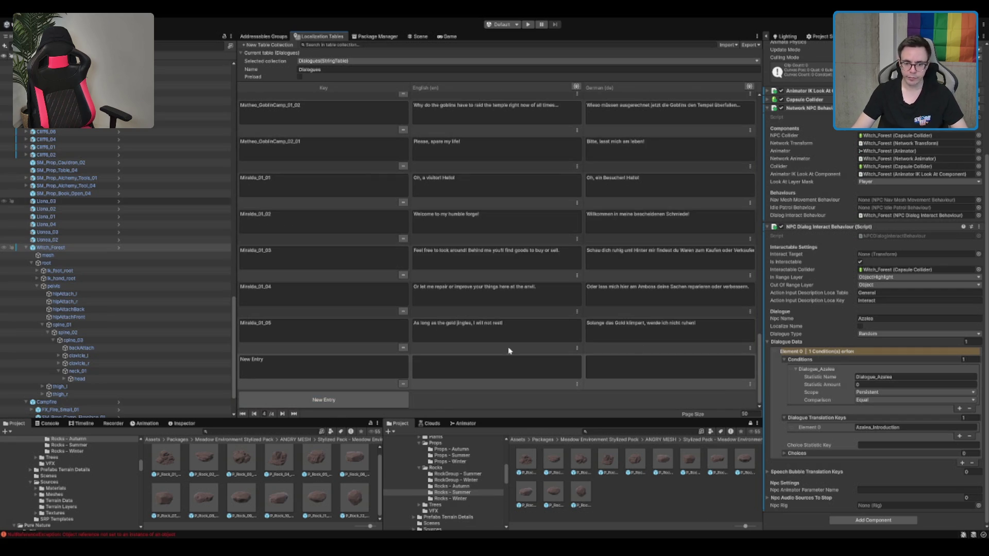
click(910, 428)
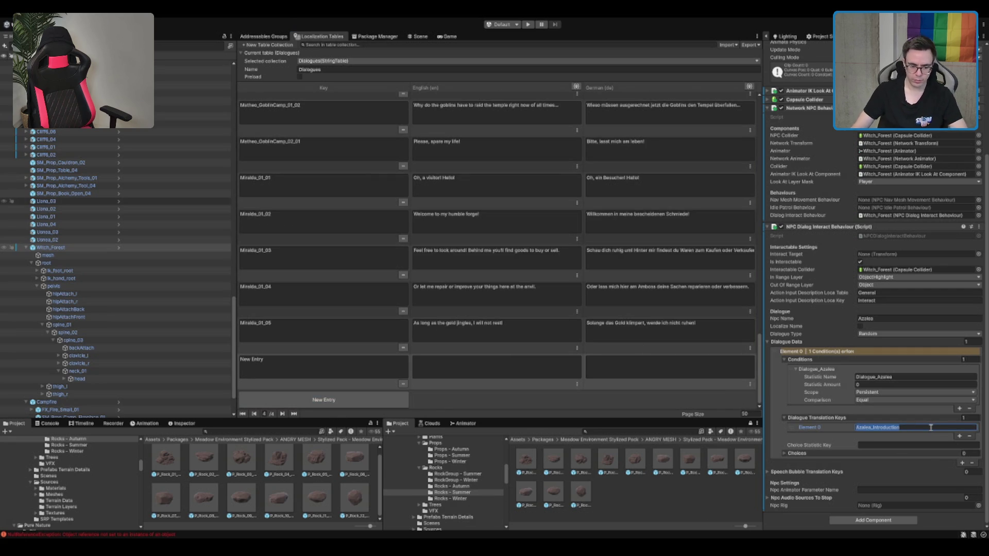
click(930, 427)
text(_01)
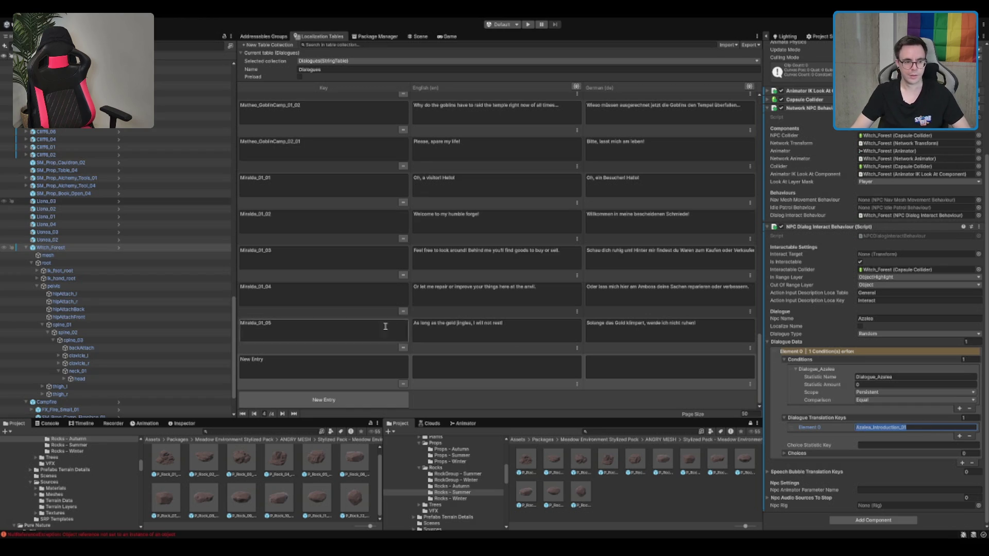
click(295, 386)
click(302, 374)
text(Azalea_Introduction_01)
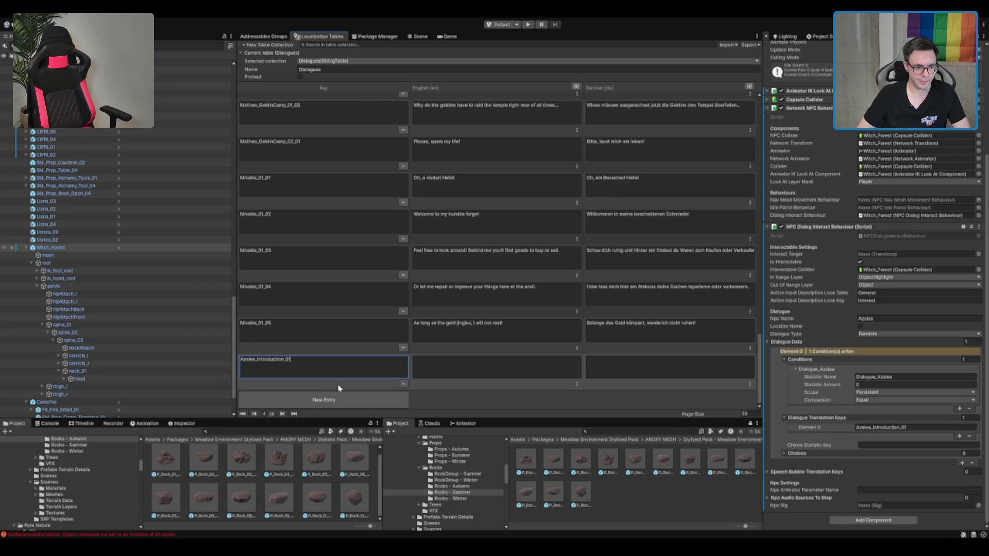
Step: Add further Dialogues entries from the pasted key, including Azalea_Introduction_02
click(326, 399)
text(Azalea_Introduction_01)
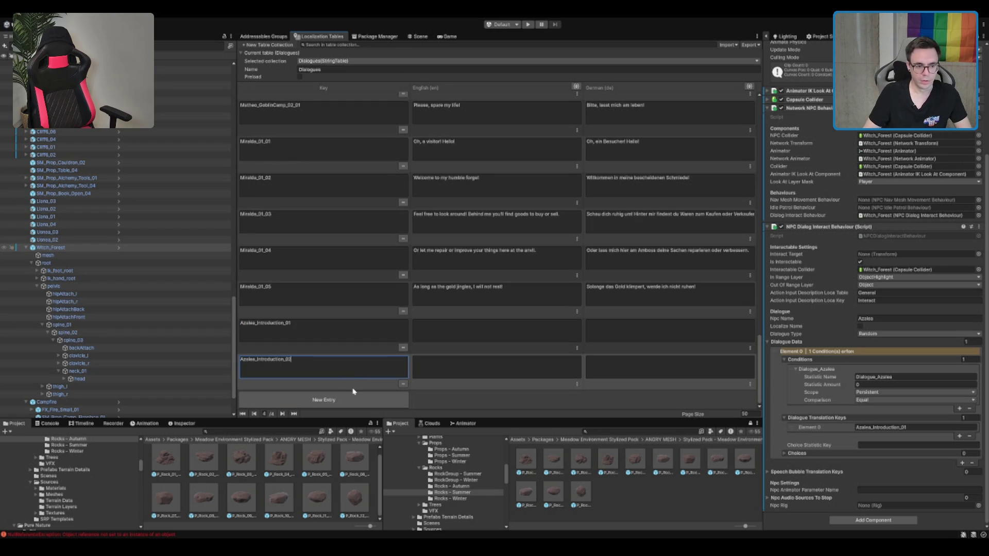
click(341, 400)
text(Azalea_Introduction_01)
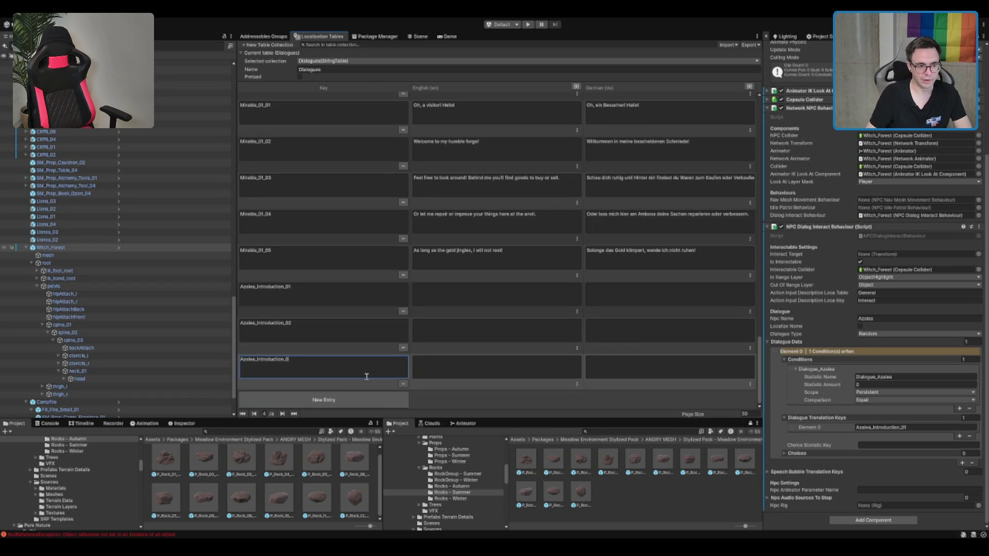
text(3)
Step: Filter the string table by 'aza' and set the witch's key to Azalea_Introduction_01
click(649, 43)
text(aza)
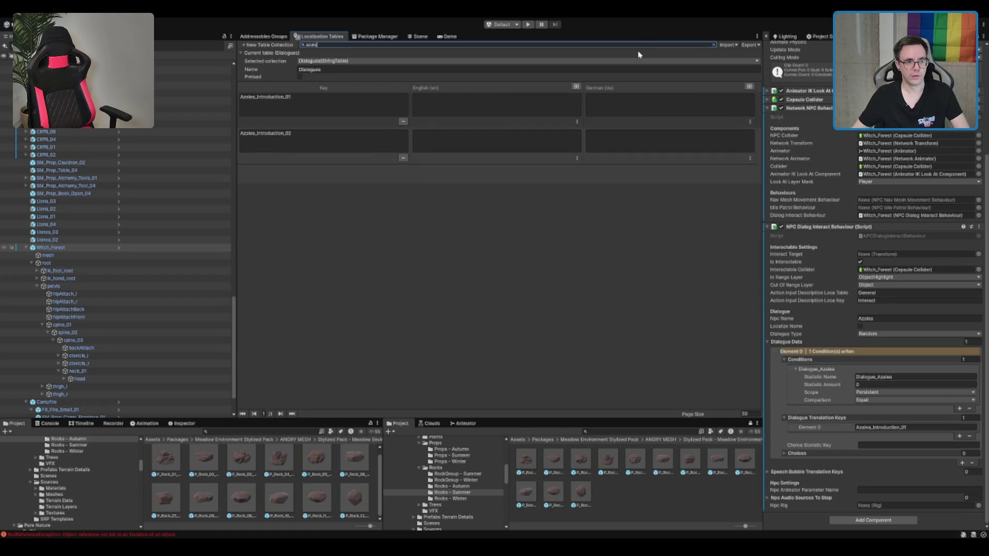
click(653, 224)
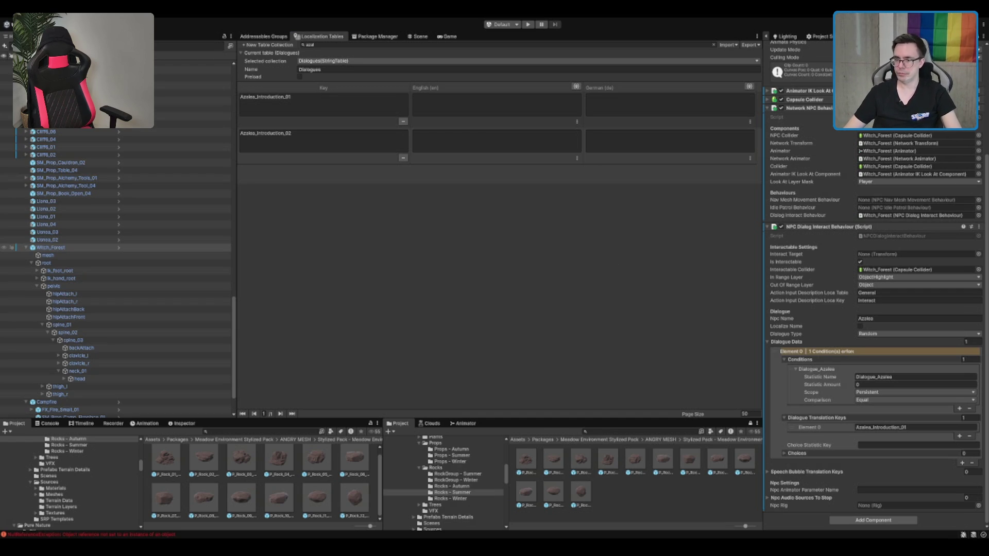
click(913, 428)
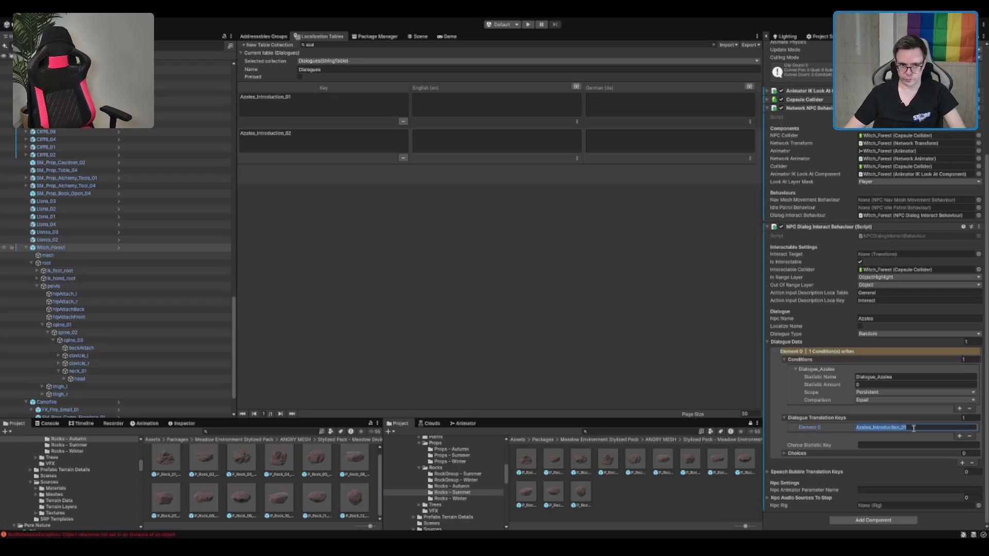
click(613, 113)
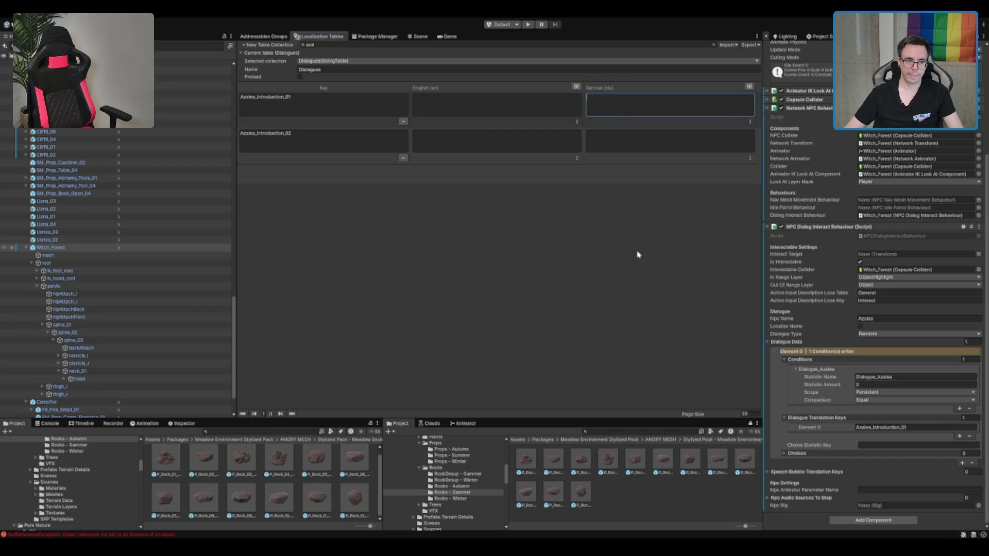
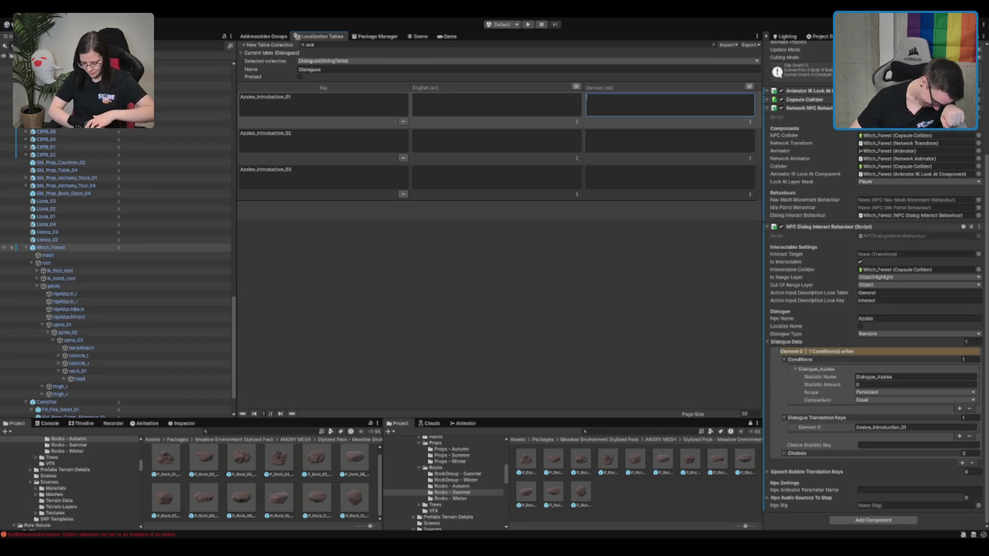
Step: Show the forest level in the Scene view and select the terrain for editing
click(420, 37)
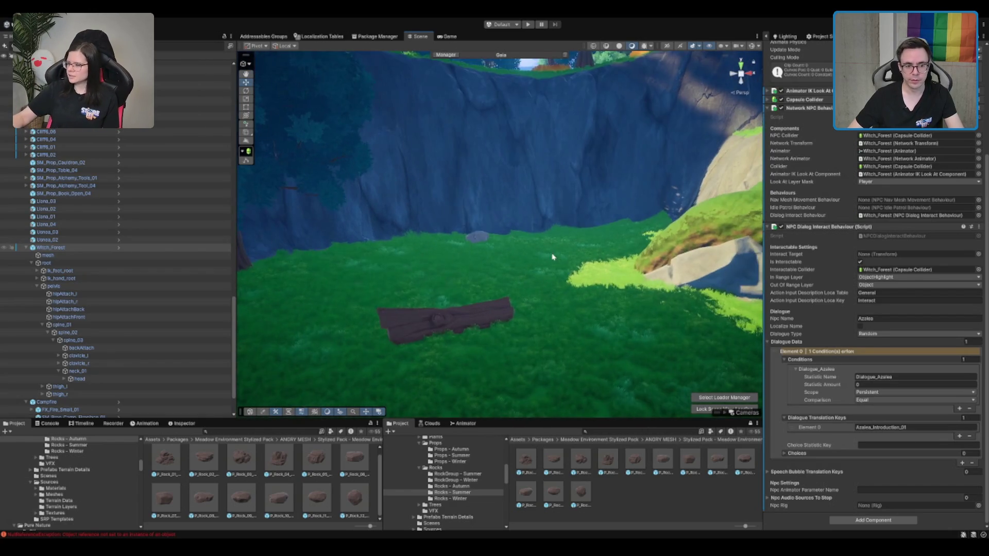
click(553, 256)
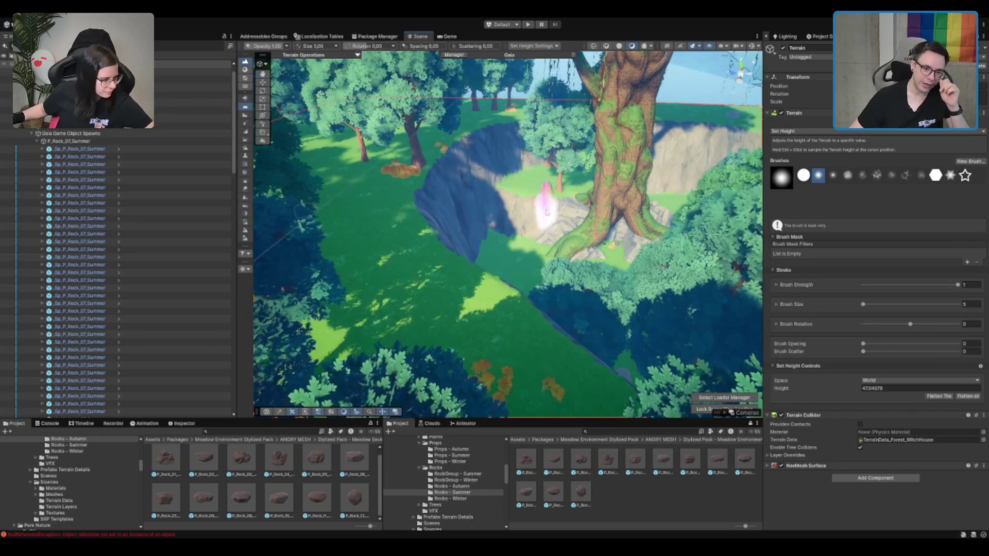
Step: Orbit and zoom over the cliff forest, then activate the terrain's Paint Trees tool
drag(547, 211, 515, 217)
drag(461, 196, 592, 206)
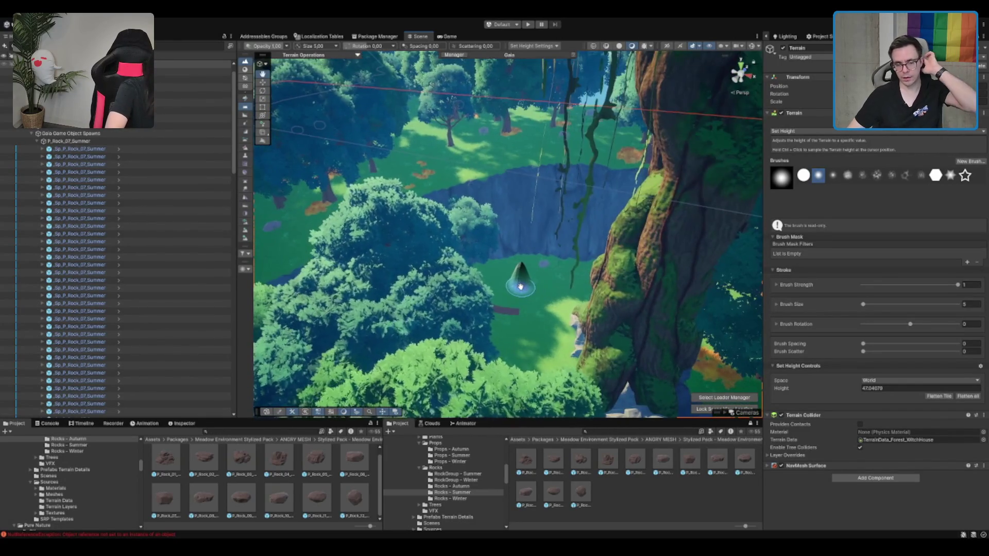
scroll(520, 285, down, 5)
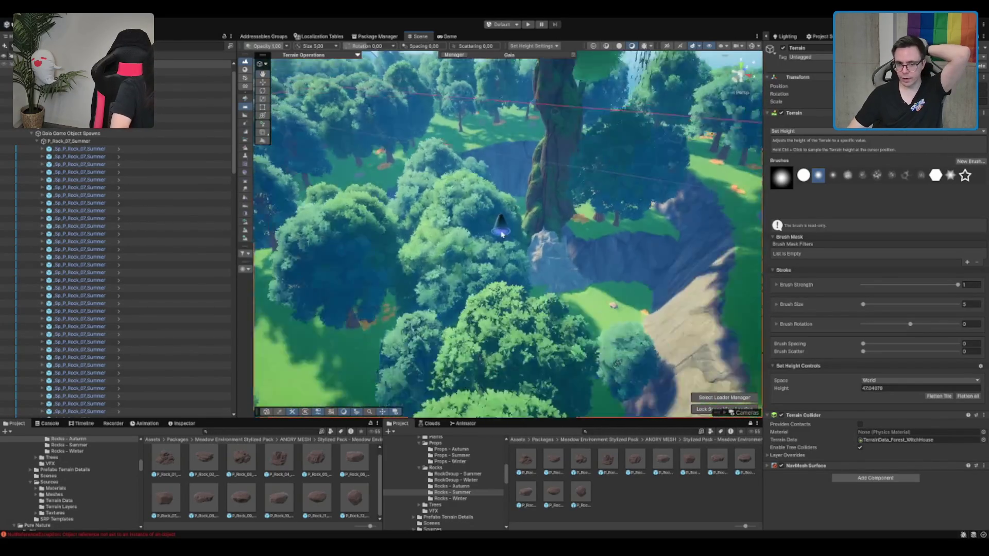
scroll(441, 260, up, 5)
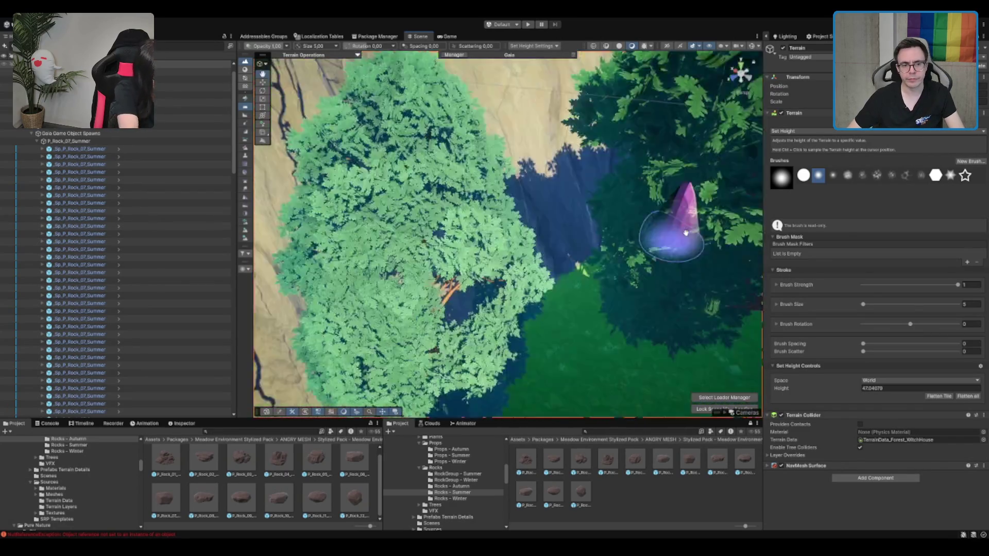
scroll(563, 264, down, 5)
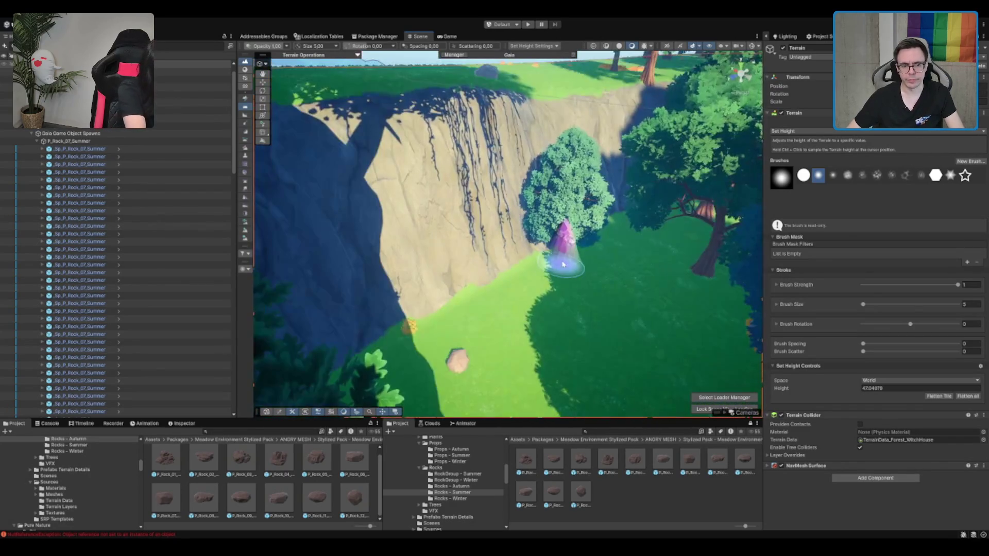
click(876, 122)
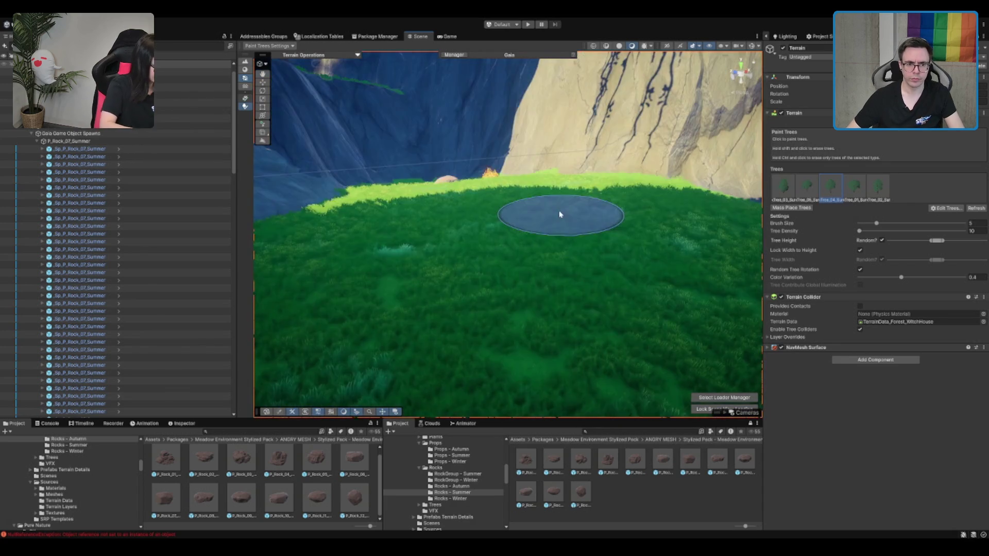
Step: Zoom to the meadow below the cliffs, switch to the Move tool, and deselect the terrain
scroll(557, 225, up, 5)
scroll(557, 225, down, 5)
scroll(556, 225, up, 5)
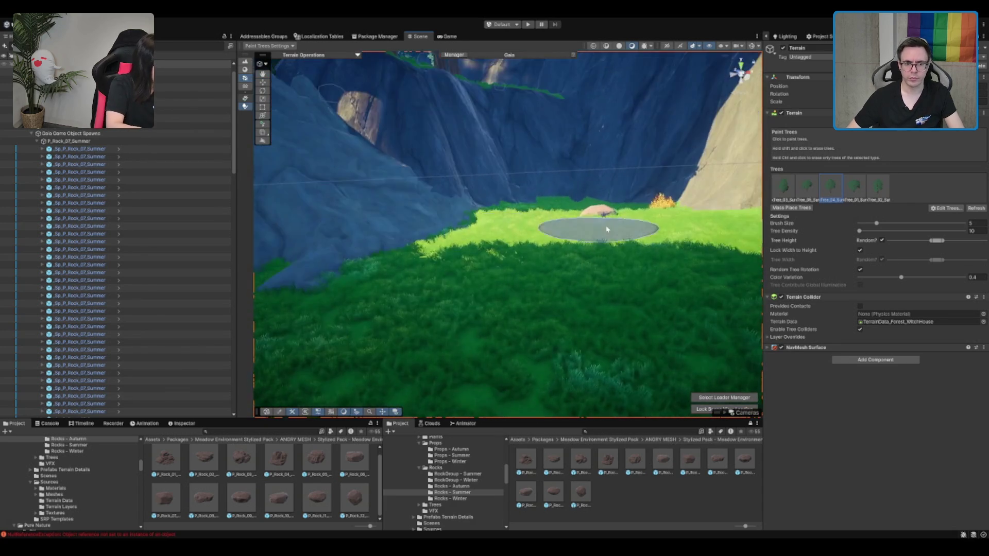
scroll(590, 231, up, 5)
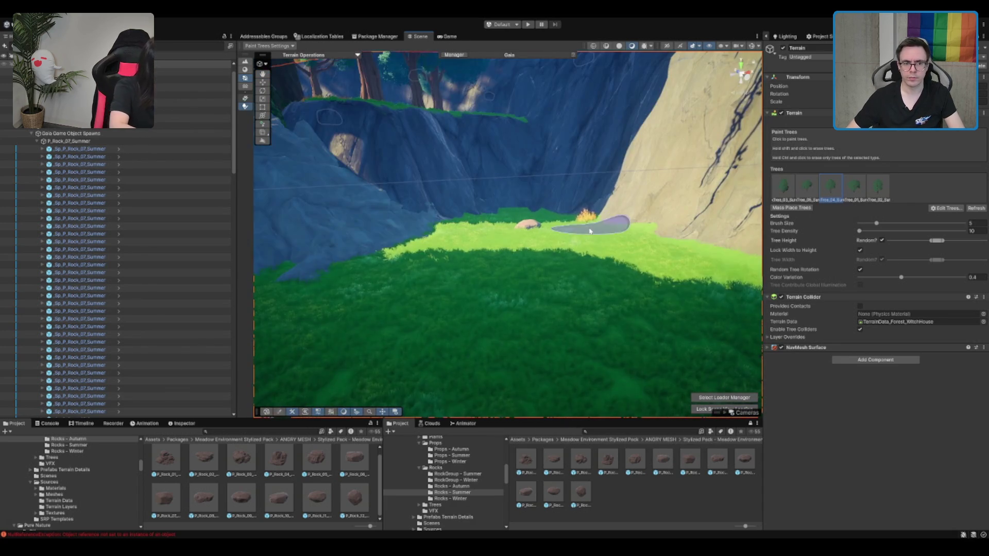
key(w)
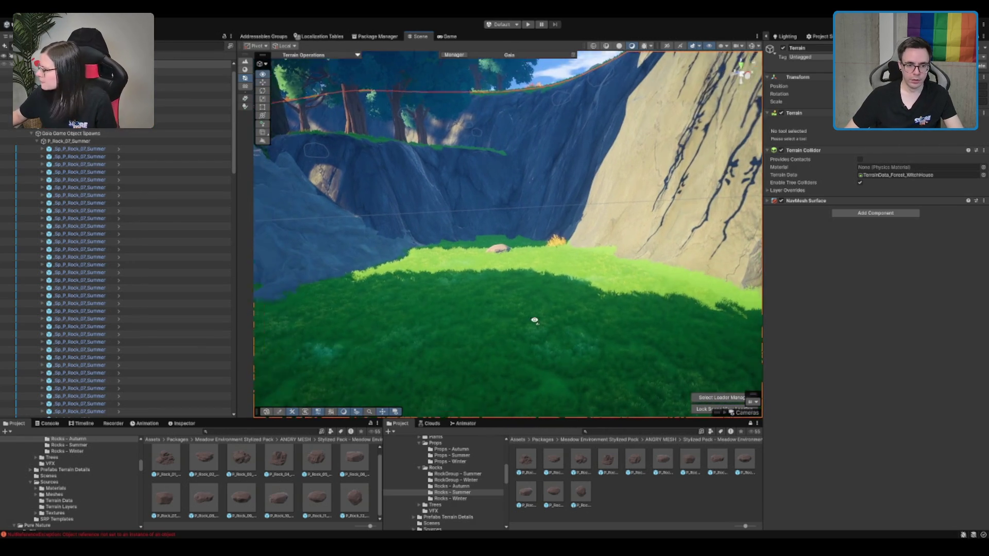
click(532, 263)
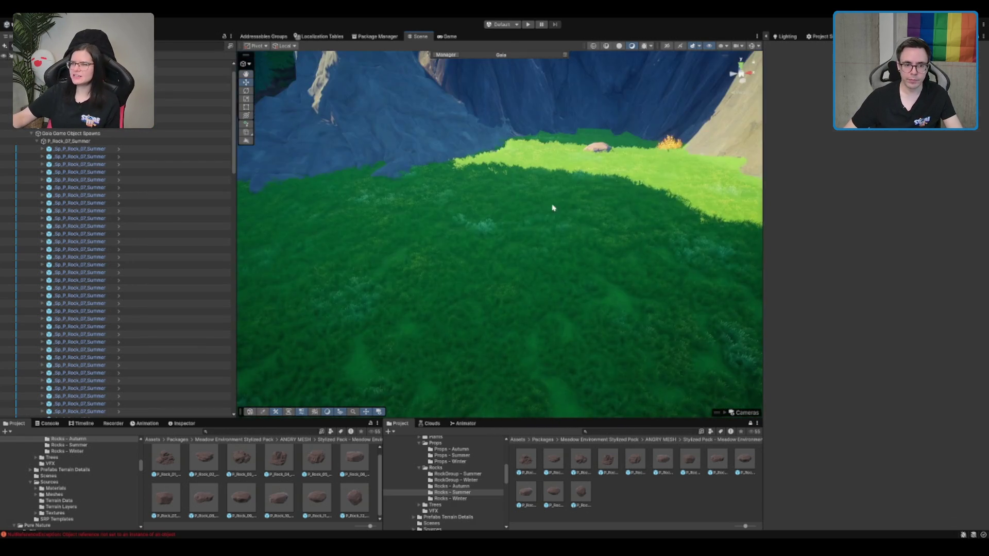
Step: Reselect the terrain and set the Paint Details brush size to 5
click(545, 212)
click(904, 129)
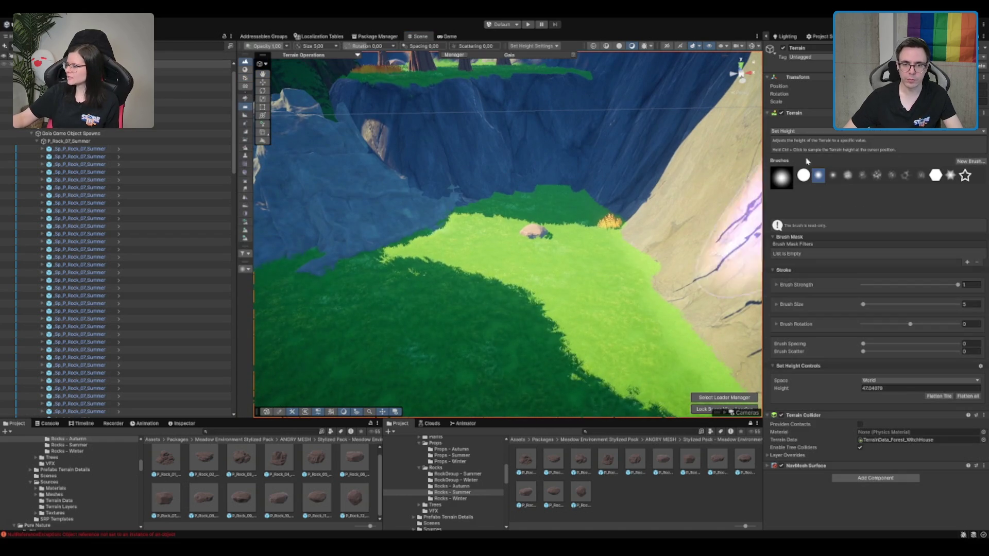
click(903, 132)
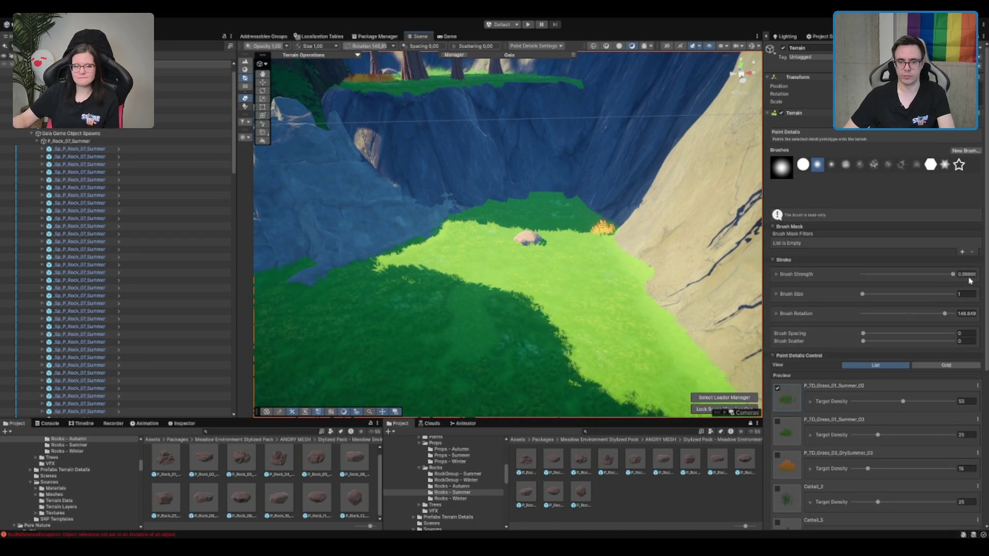
click(964, 296)
text(5)
key(Return)
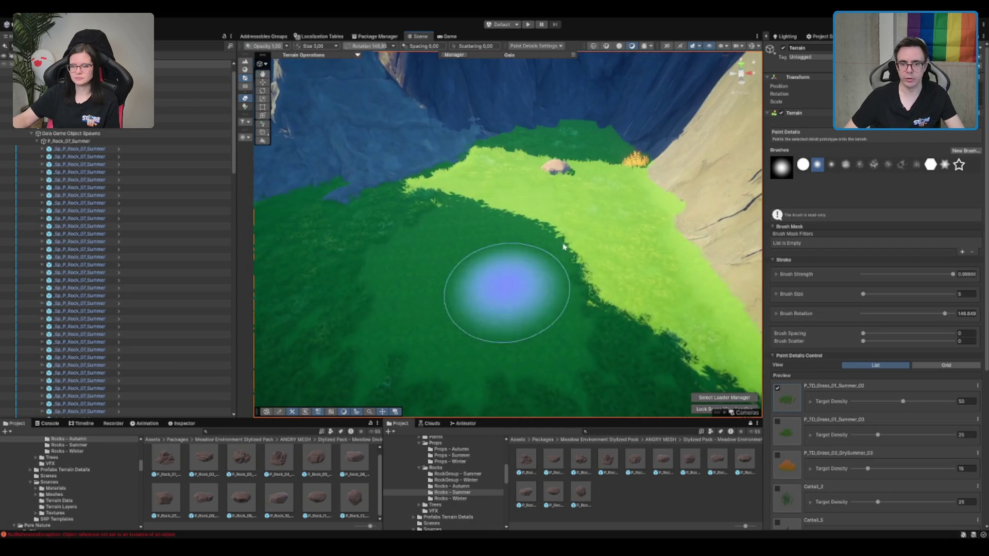
Step: Switch the terrain tool from Set Height to Paint Texture
key(F3)
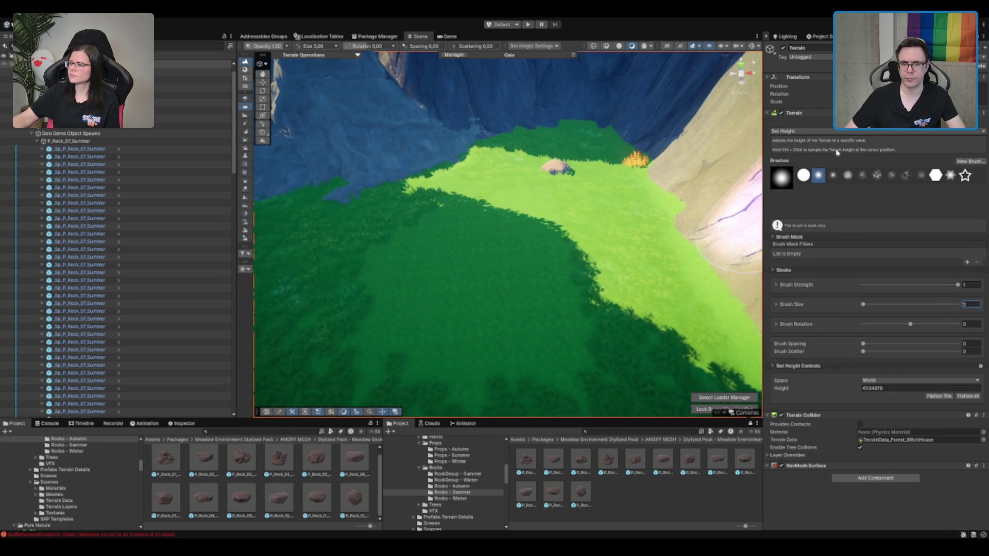
key(F2)
scroll(875, 335, down, 3)
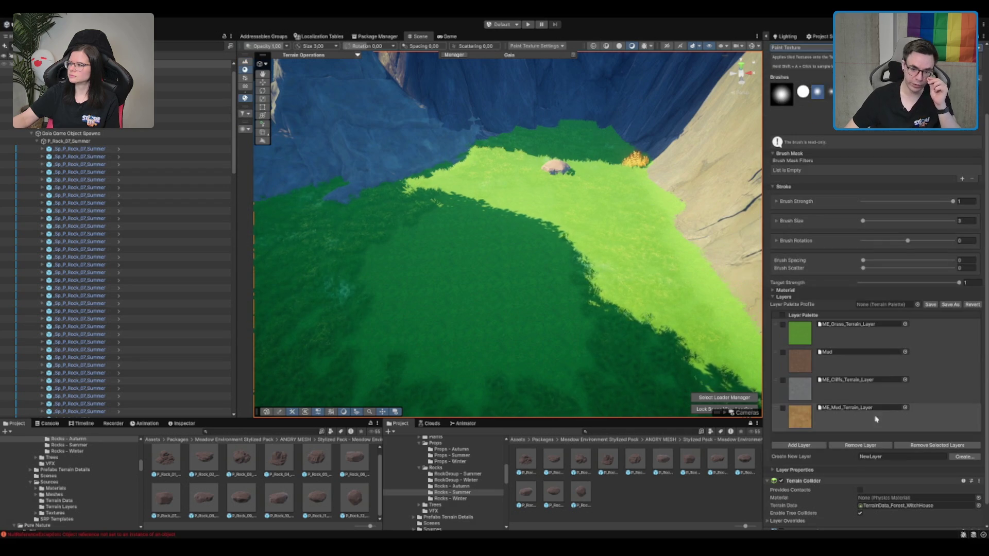
Step: Select the Mud layer with brush size 2 and strength 0.2
click(884, 362)
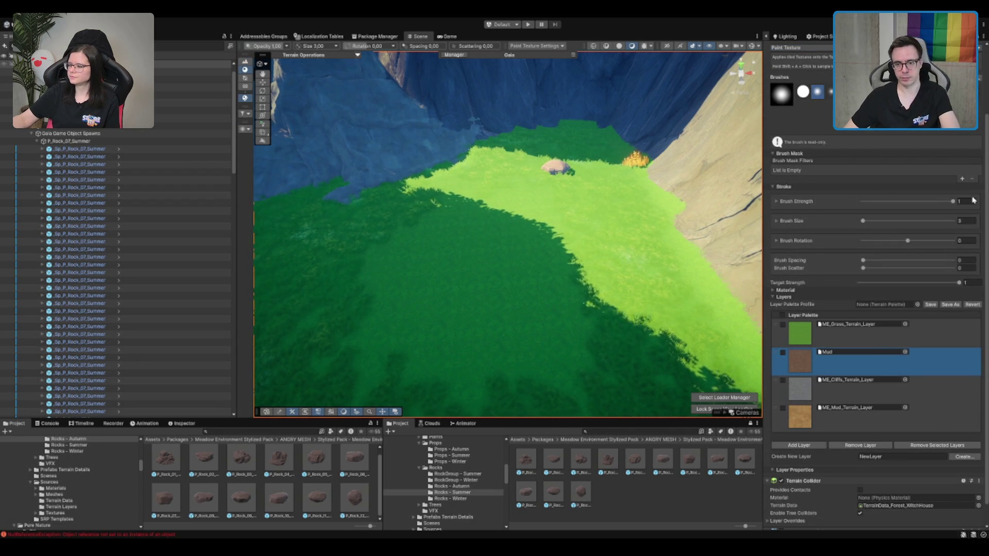
click(967, 220)
text(1)
click(966, 201)
text(0.2)
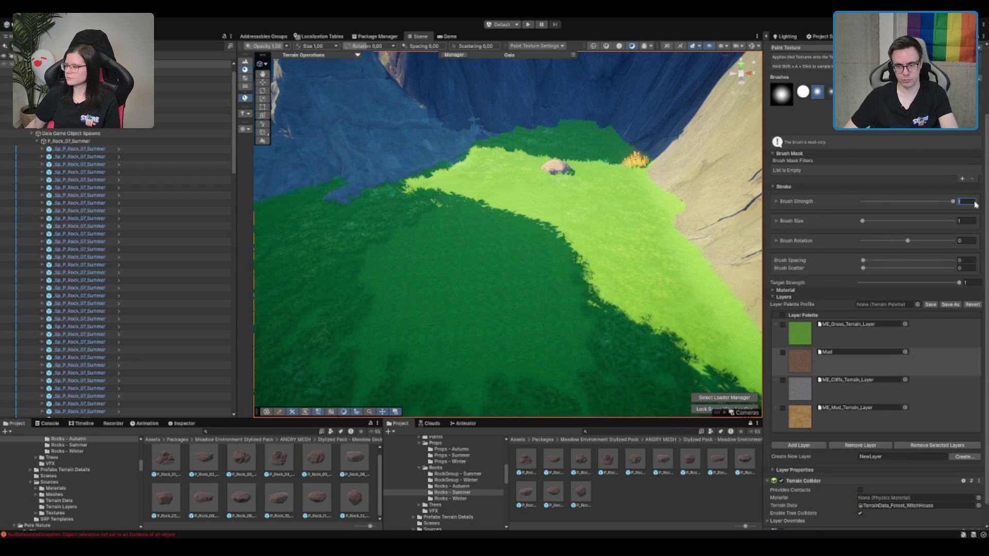
scroll(460, 256, up, 3)
scroll(460, 256, down, 3)
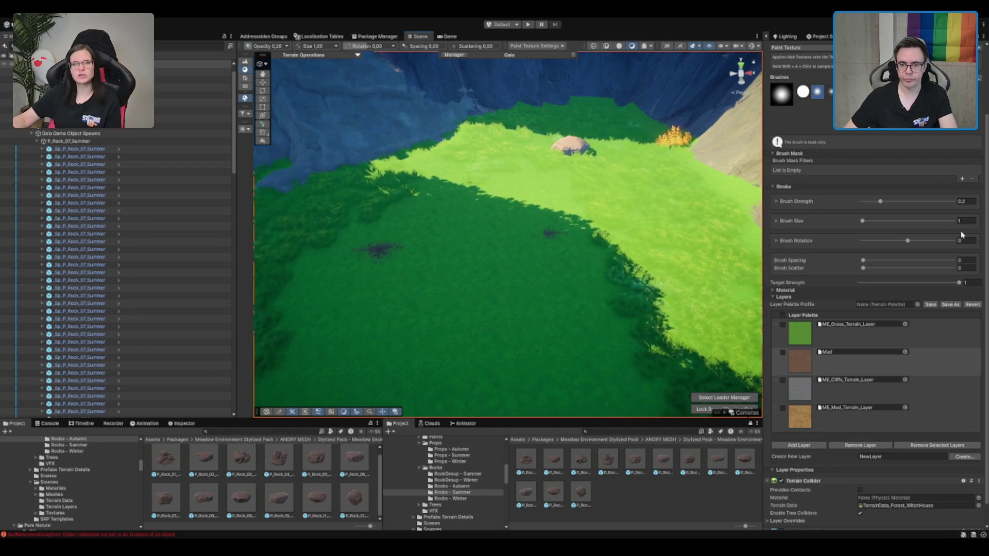
click(968, 221)
text(2)
Step: Paint several soft mud strokes and patches across the green meadow
mouse_move(536, 243)
mouse_down()
mouse_move(434, 238)
mouse_move(335, 254)
mouse_move(493, 250)
mouse_up()
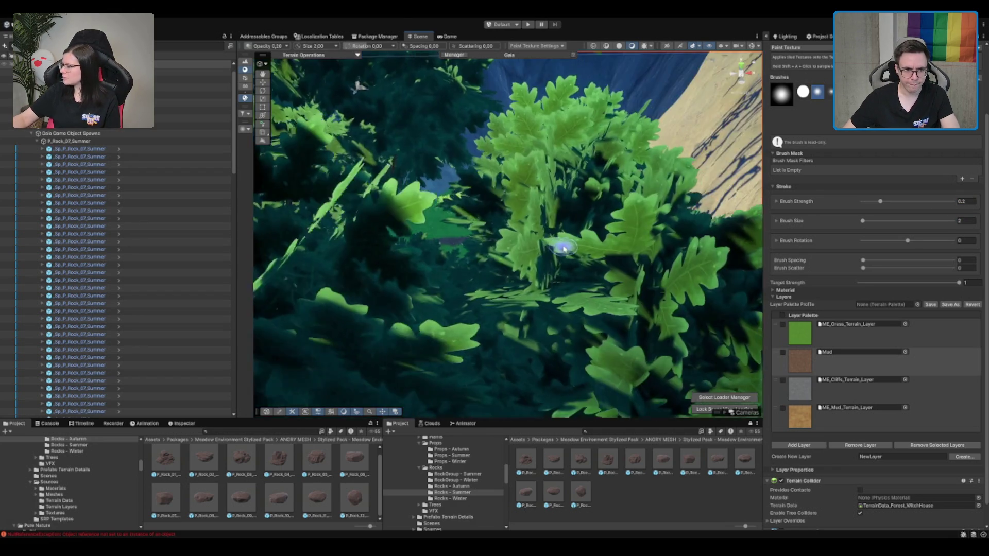
scroll(524, 278, up, 5)
scroll(567, 235, down, 6)
mouse_move(423, 229)
mouse_down()
mouse_move(539, 204)
mouse_move(457, 211)
mouse_move(542, 225)
mouse_up()
mouse_move(468, 215)
mouse_down()
mouse_move(455, 280)
mouse_move(415, 267)
mouse_move(367, 306)
mouse_up()
mouse_move(558, 276)
mouse_down()
mouse_move(486, 278)
mouse_move(566, 270)
mouse_up()
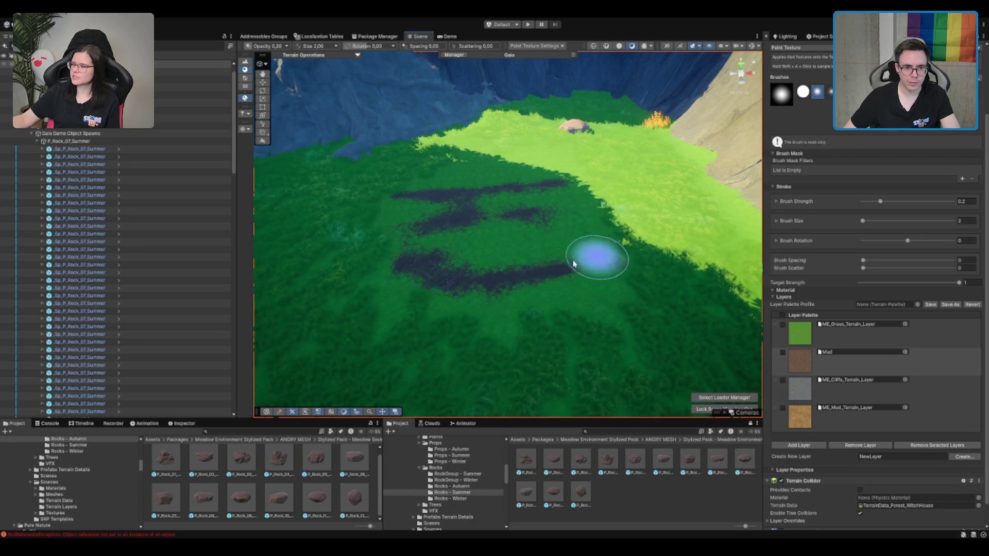
mouse_move(580, 220)
mouse_down()
mouse_move(486, 227)
mouse_move(503, 256)
mouse_up()
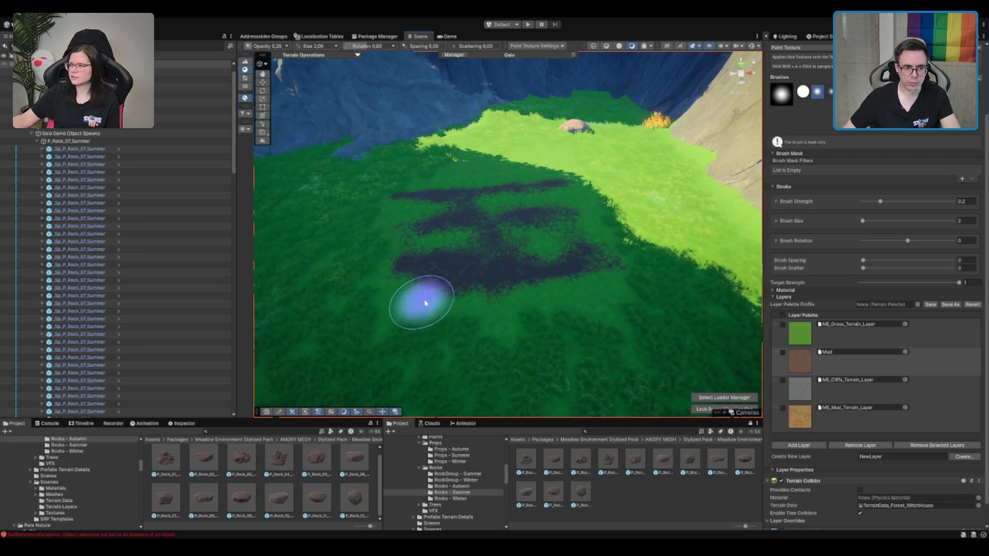
click(389, 316)
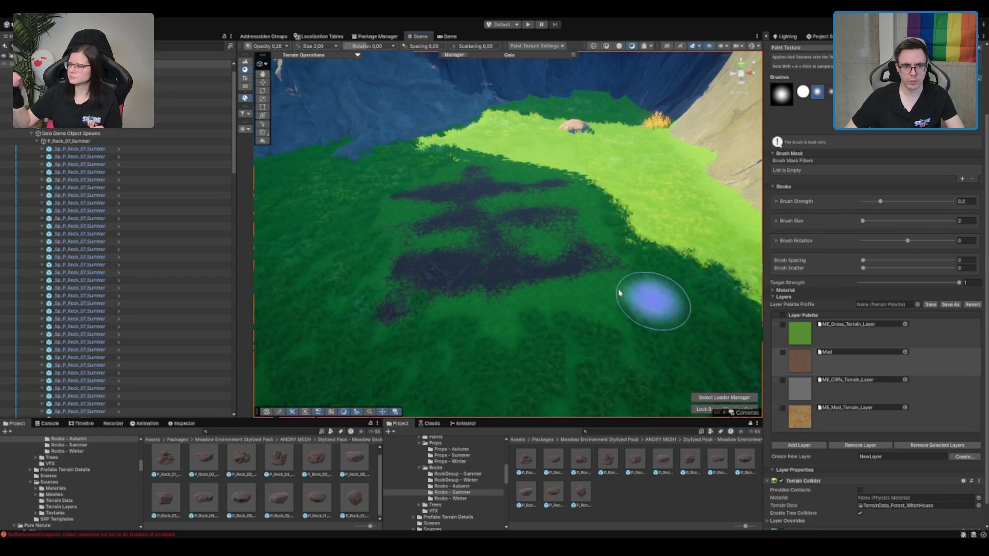
Step: Look over the painted mud from the cliff side and release the brush with the Move tool
drag(706, 316, 567, 274)
mouse_move(480, 232)
mouse_down()
mouse_move(606, 200)
mouse_move(592, 216)
mouse_move(572, 191)
mouse_move(539, 248)
mouse_move(443, 288)
mouse_move(498, 270)
mouse_up()
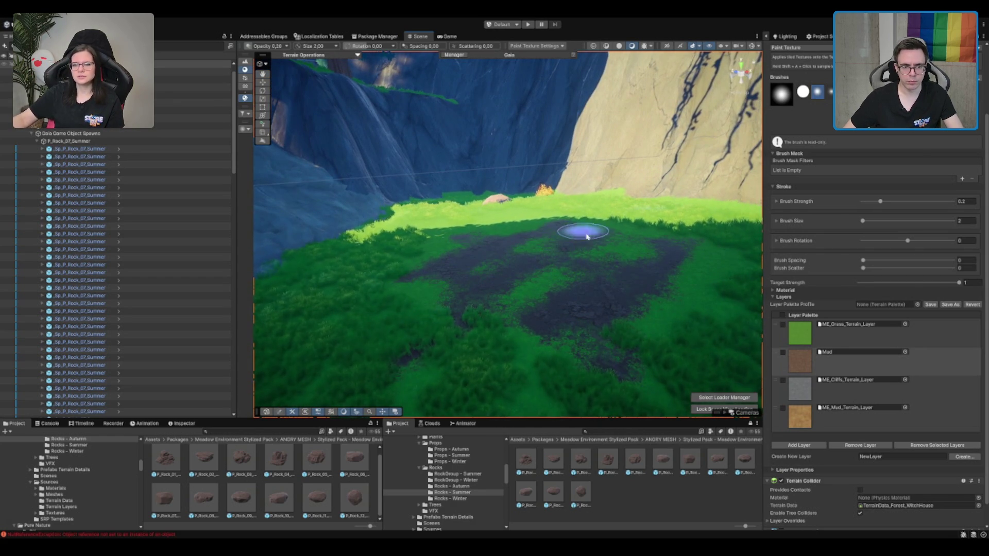
drag(562, 281, 636, 284)
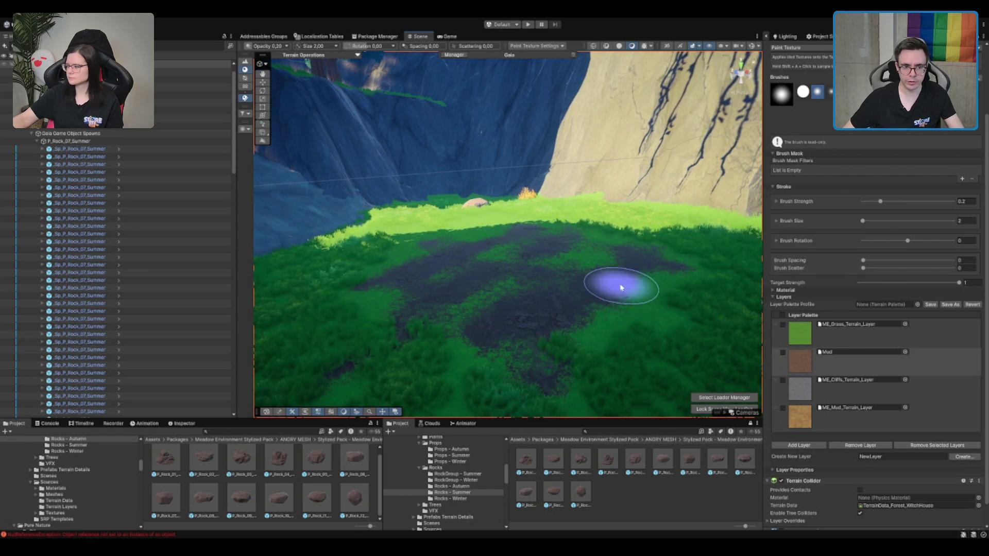
key(w)
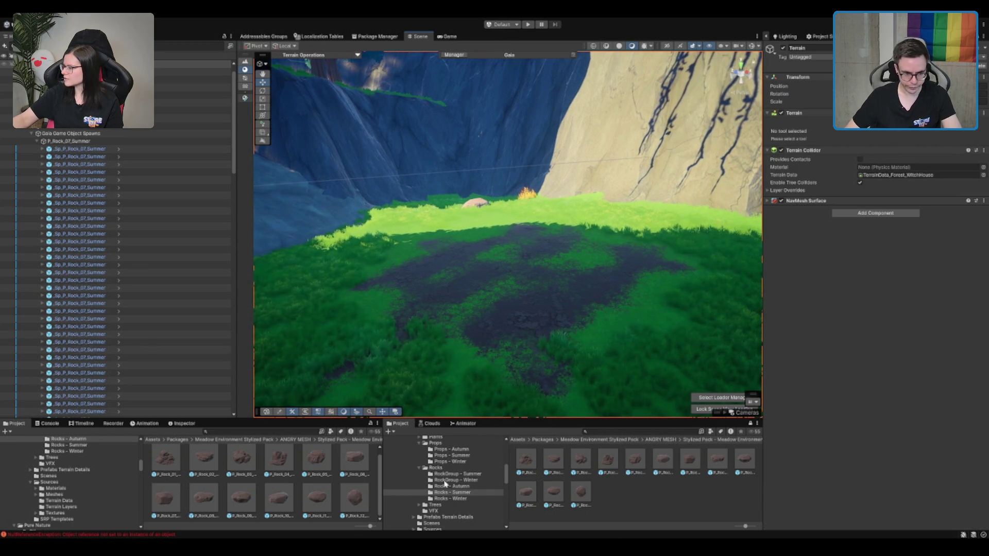
Step: Browse the meadow, autumn and Pure Nature asset folders, then collapse them again
click(599, 440)
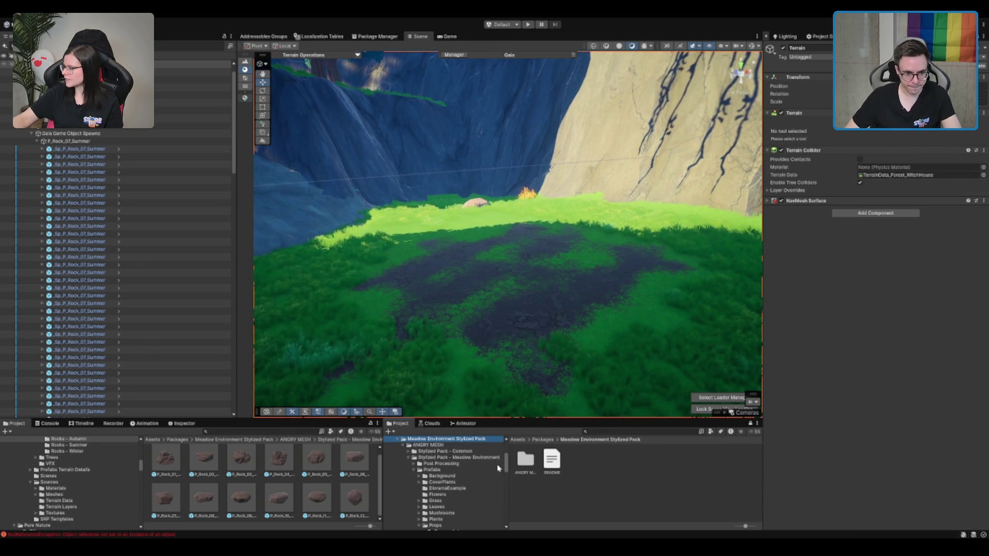
click(465, 470)
scroll(448, 495, down, 2)
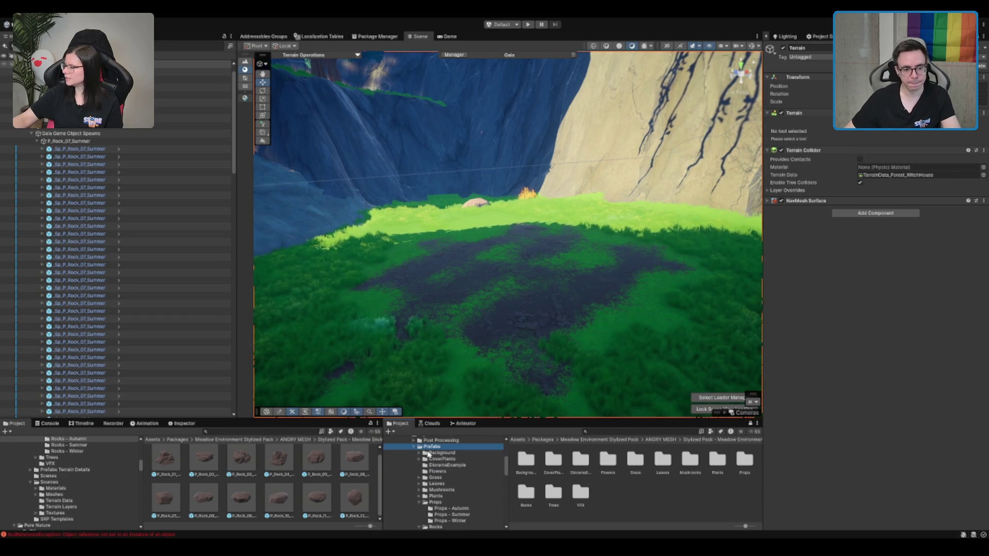
click(446, 508)
scroll(446, 509, down, 5)
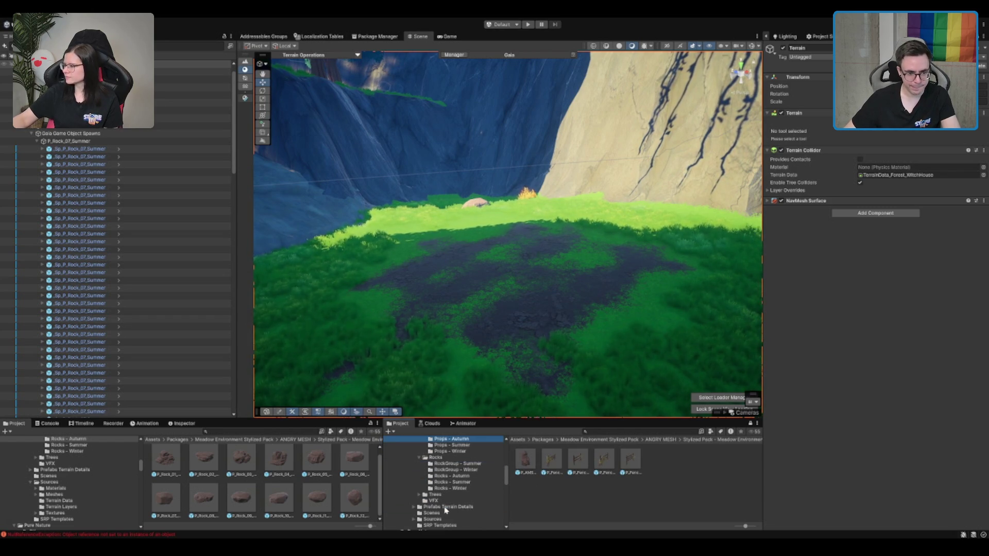
scroll(433, 476, up, 4)
click(453, 485)
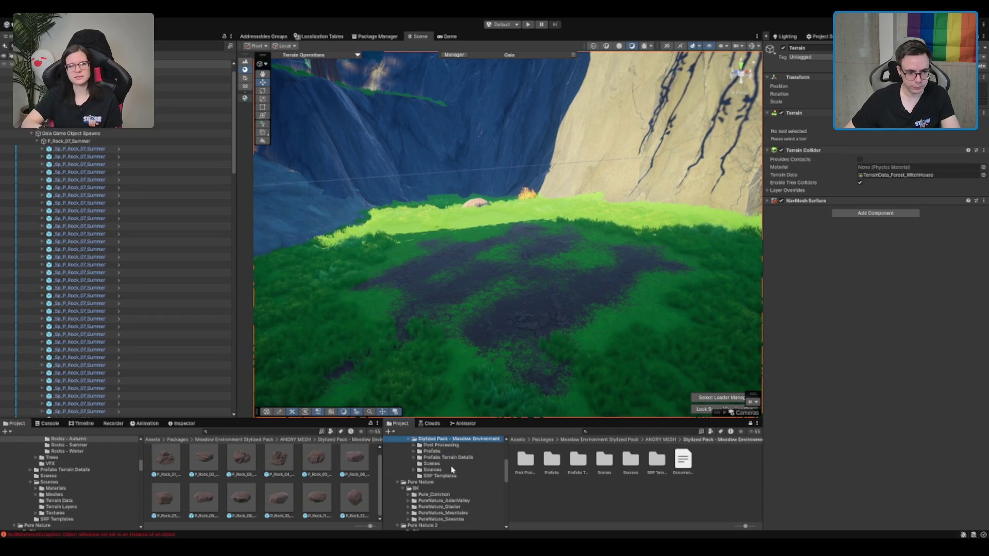
click(438, 472)
key(Left)
key(Left)
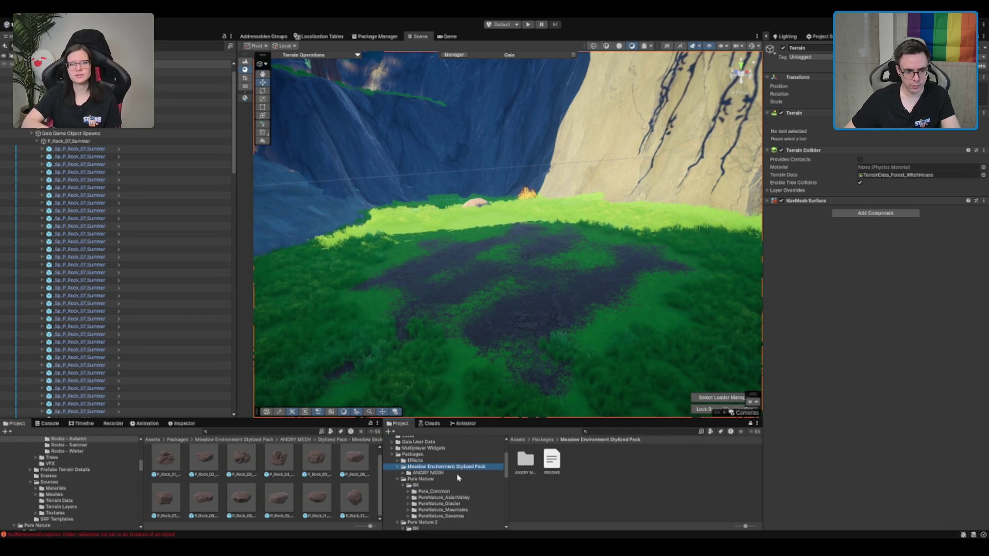
key(Left)
key(Down)
scroll(453, 498, down, 2)
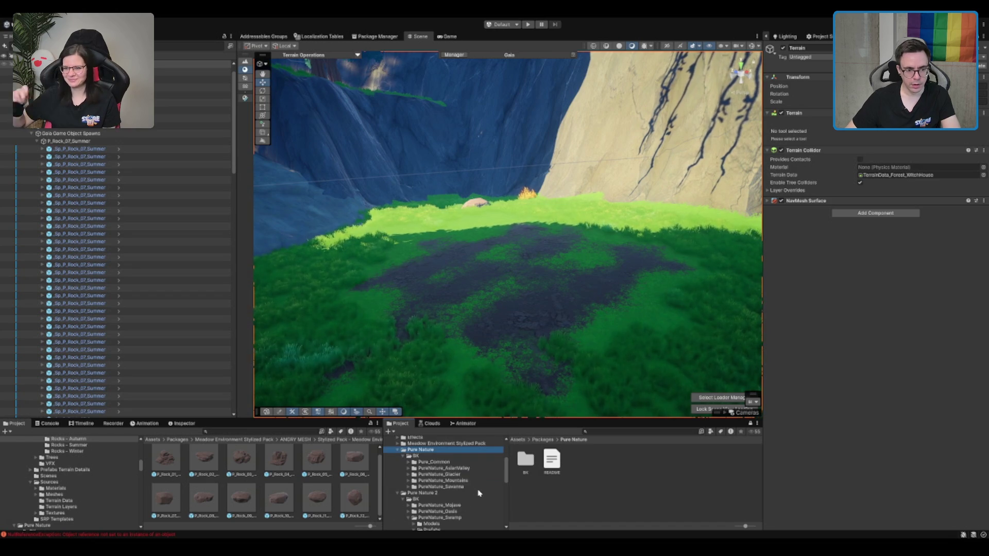
scroll(472, 487, up, 3)
Step: Expand Stylized Pack - Meadow Environment > ANGRY MESH > Prefabs
click(440, 469)
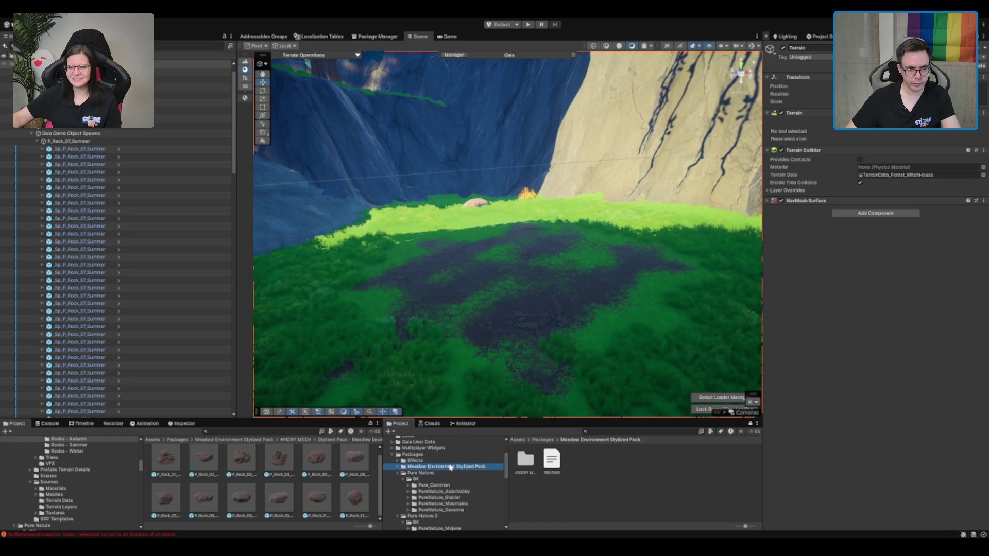
click(446, 478)
click(435, 498)
key(Right)
key(Down)
scroll(453, 500, down, 2)
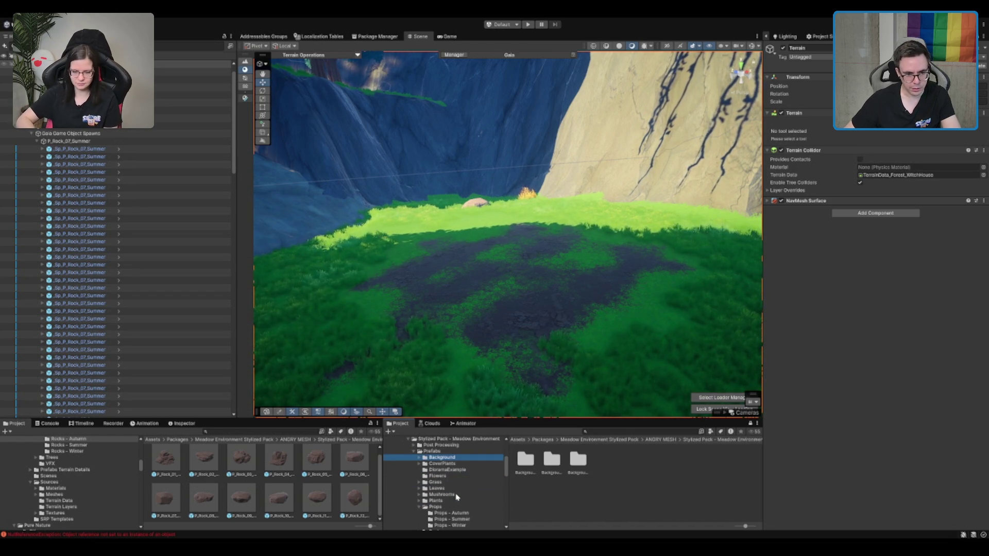
Step: Look through the Grass and Plants prefab folders and open the Flowers folder
click(448, 483)
key(Right)
key(Down)
key(Down)
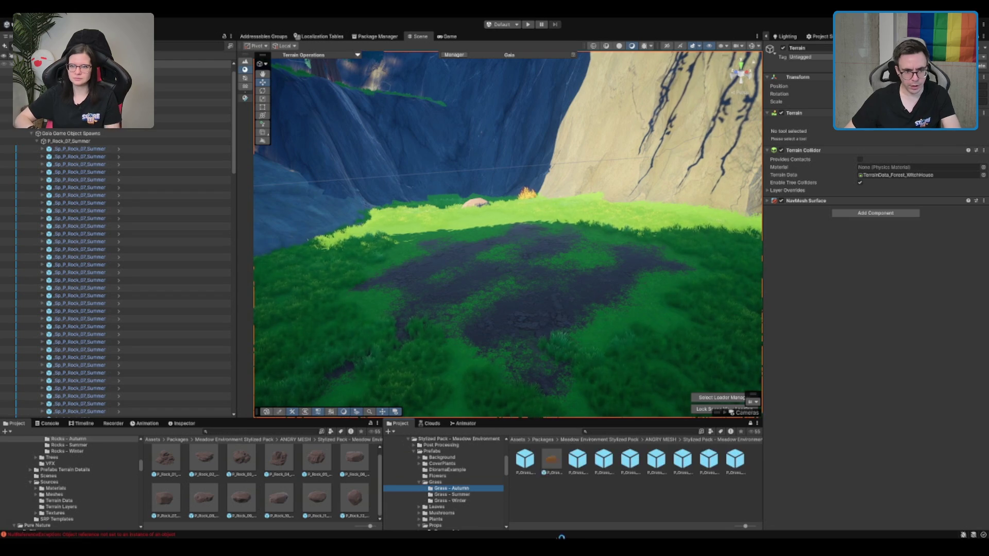
scroll(443, 498, down, 2)
click(444, 497)
key(Right)
key(Down)
key(Down)
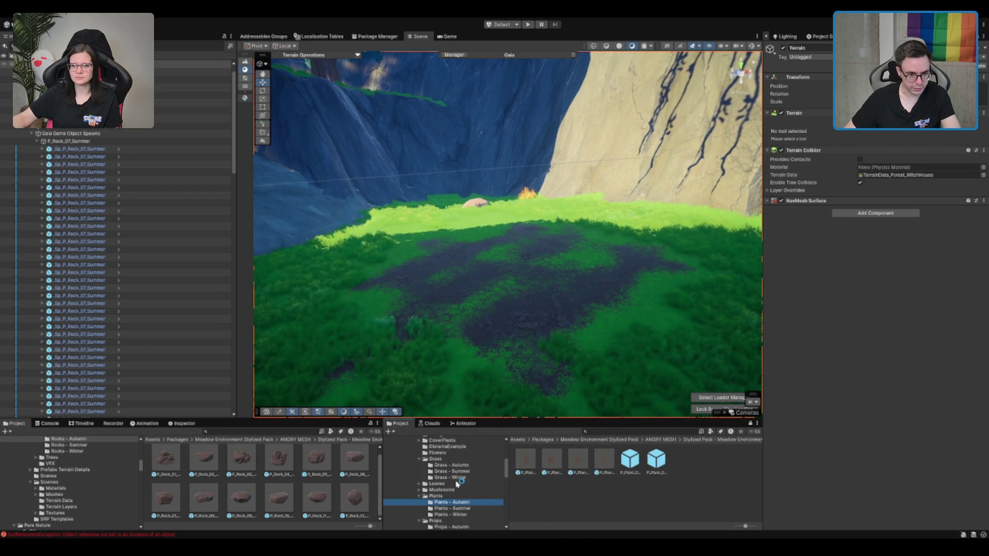
scroll(453, 478, down, 5)
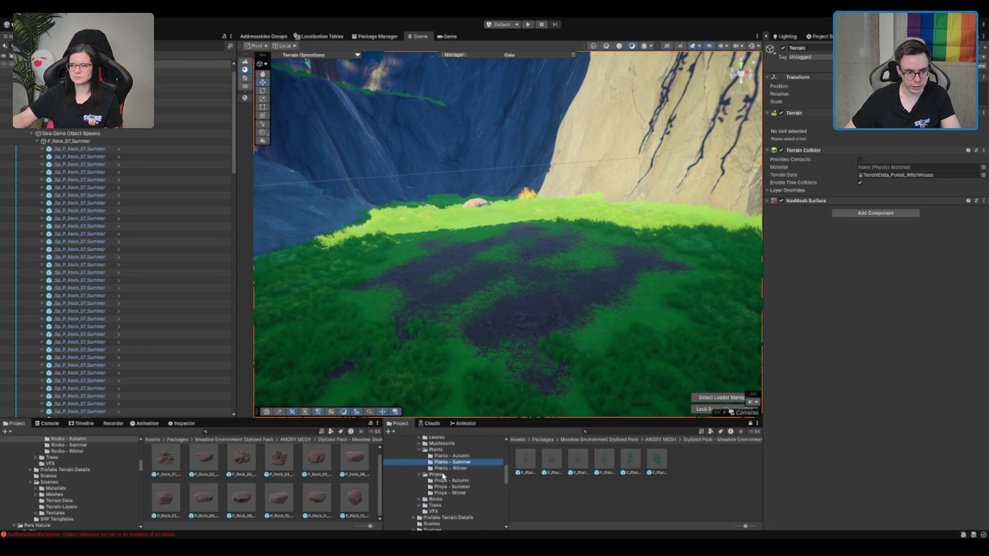
click(444, 479)
scroll(607, 258, up, 2)
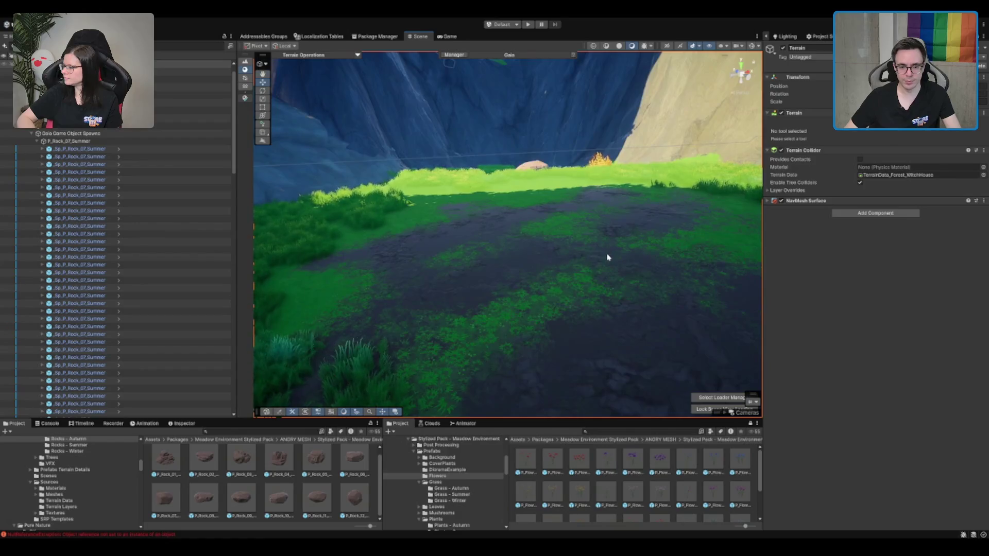
Step: Drop blue and red flower prefabs onto the mud clearing
drag(740, 459, 453, 295)
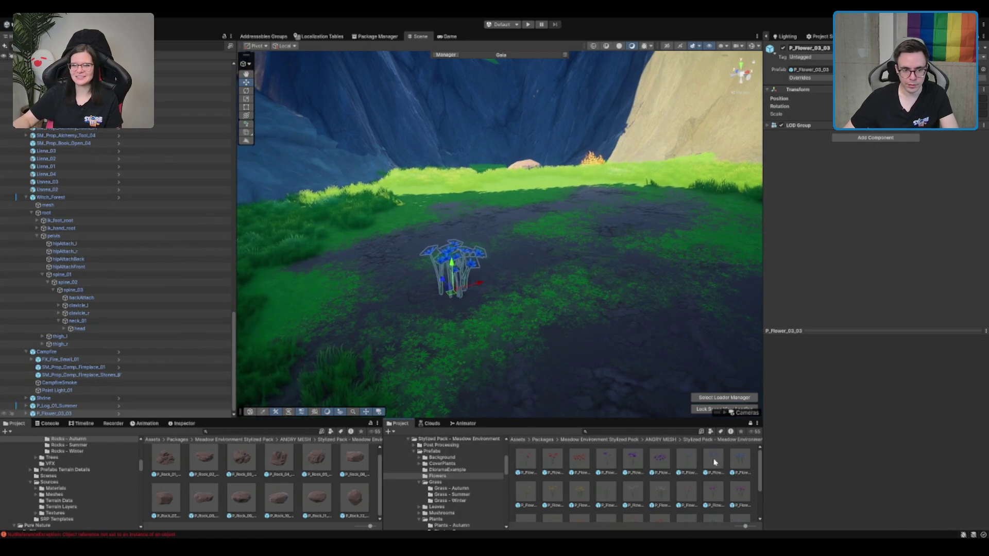
drag(496, 267, 515, 269)
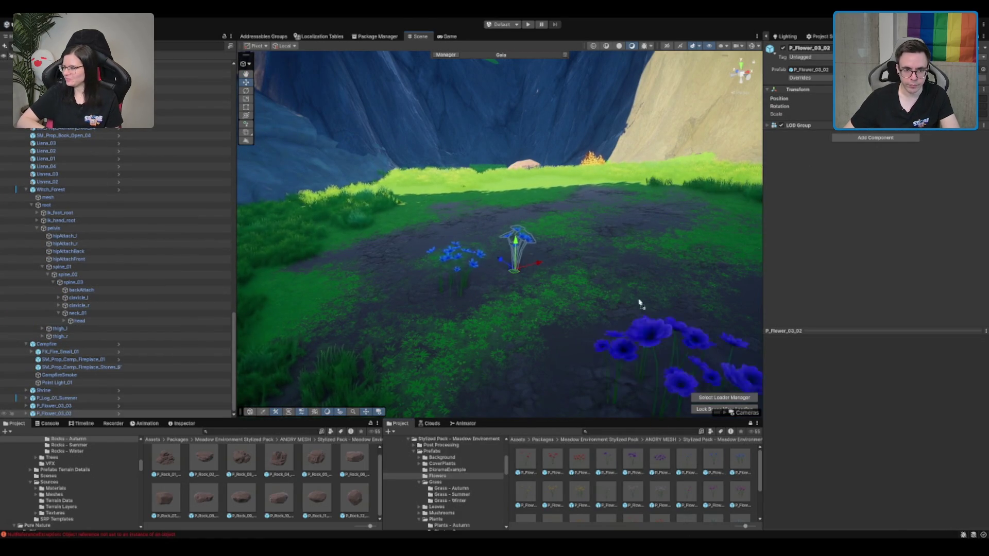
drag(586, 250, 582, 253)
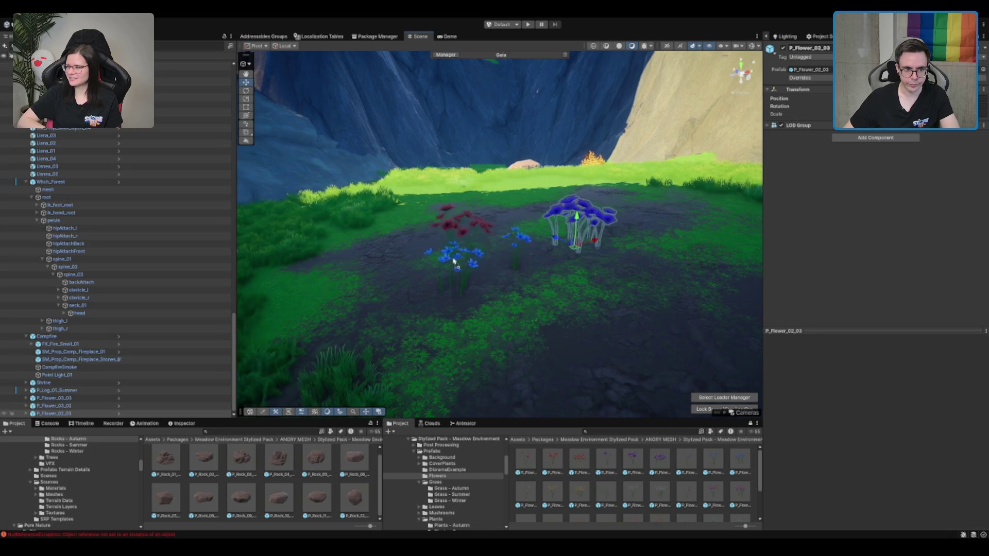
drag(460, 259, 427, 264)
drag(619, 364, 614, 331)
Step: Add more flower prefabs across the rest of the mud patch
scroll(604, 353, down, 3)
scroll(663, 491, down, 1)
mouse_move(663, 492)
mouse_down()
mouse_move(536, 357)
mouse_move(492, 396)
mouse_move(513, 286)
mouse_up()
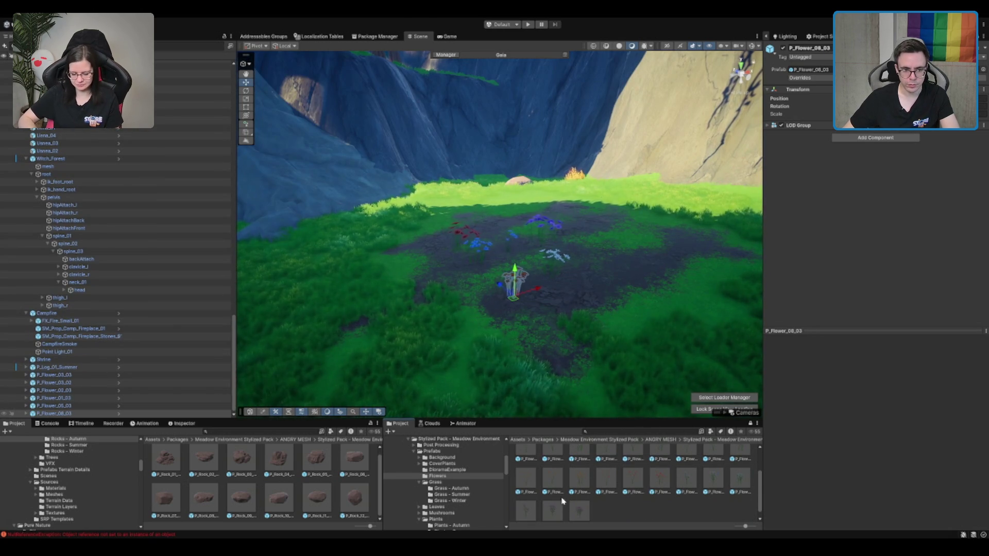
scroll(563, 496, down, 1)
drag(579, 477, 593, 256)
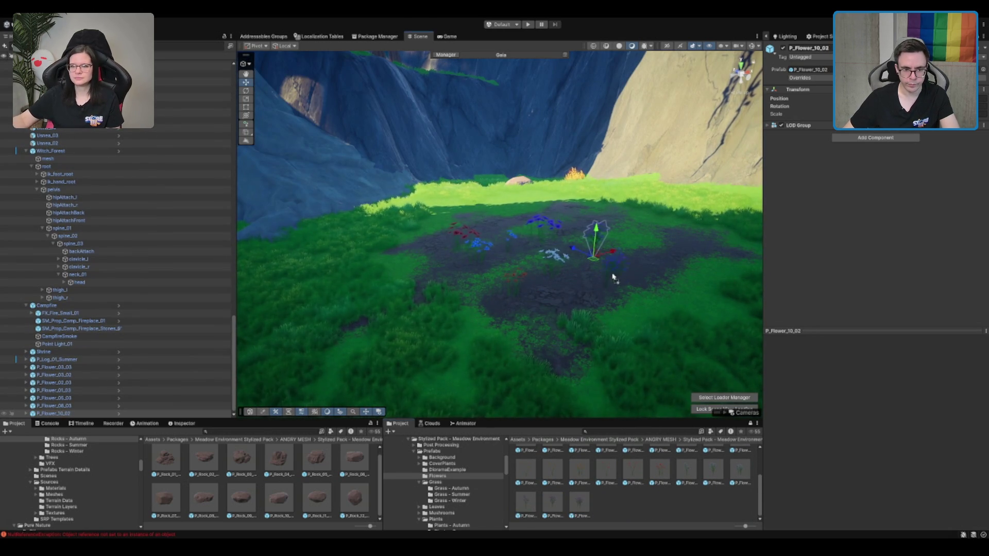
drag(580, 502, 624, 238)
scroll(624, 250, up, 3)
scroll(624, 252, down, 5)
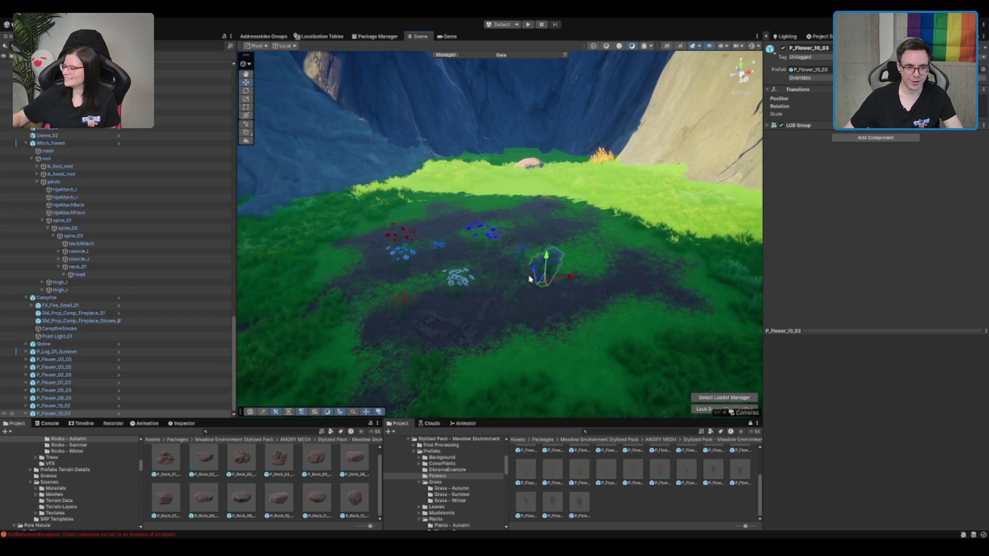
scroll(530, 276, up, 5)
scroll(558, 264, down, 5)
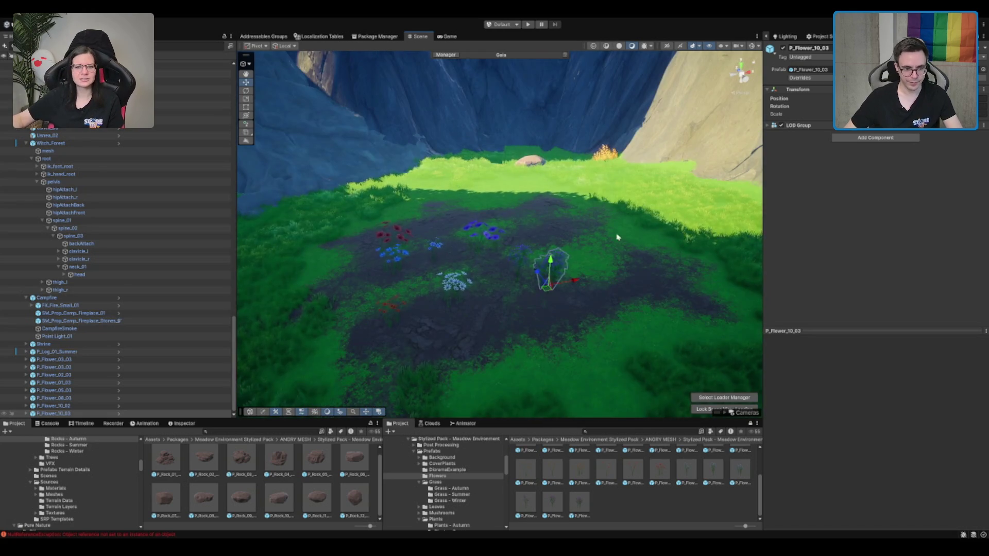
Step: Open the Grass prefab folder and select the rock at the meadow's far edge
click(456, 481)
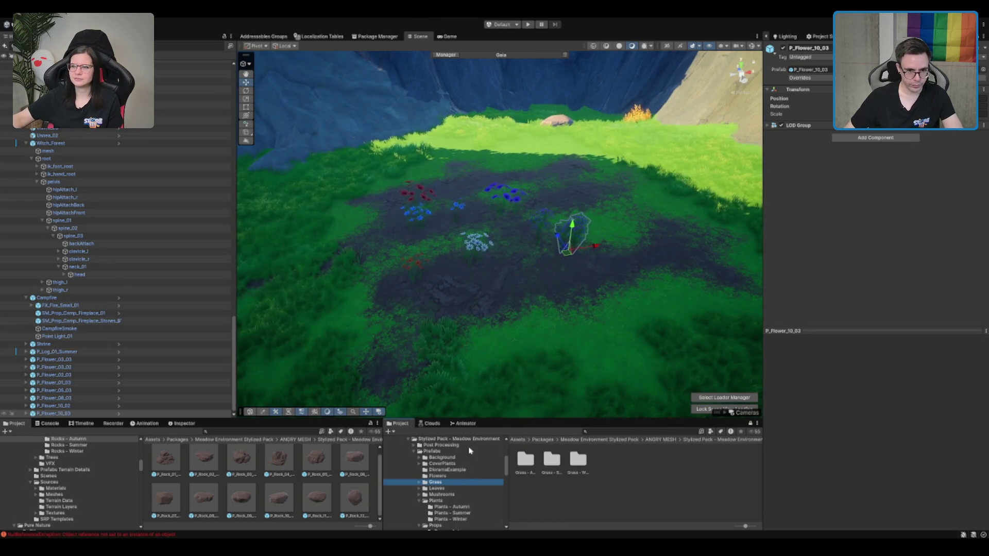
scroll(535, 278, down, 3)
click(517, 173)
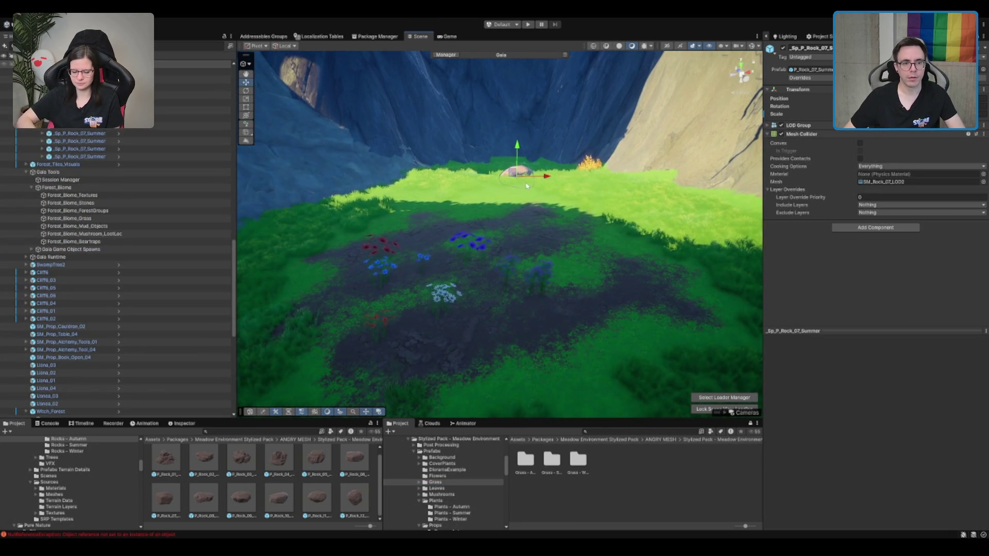
Step: Duplicate the rock and move the copy onto the mud above the flowers
key(ctrl+d)
scroll(526, 187, up, 3)
mouse_move(572, 138)
mouse_down()
mouse_move(363, 267)
mouse_move(454, 228)
mouse_move(414, 206)
mouse_move(517, 182)
mouse_up()
key(e)
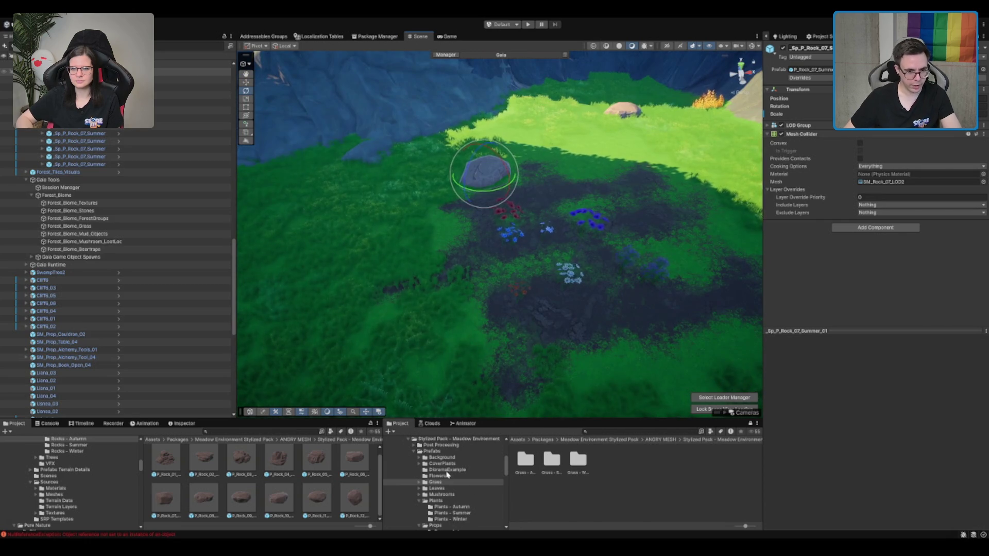
Step: Search the project assets for fence and pick SM_Bld_Fence_01
click(447, 470)
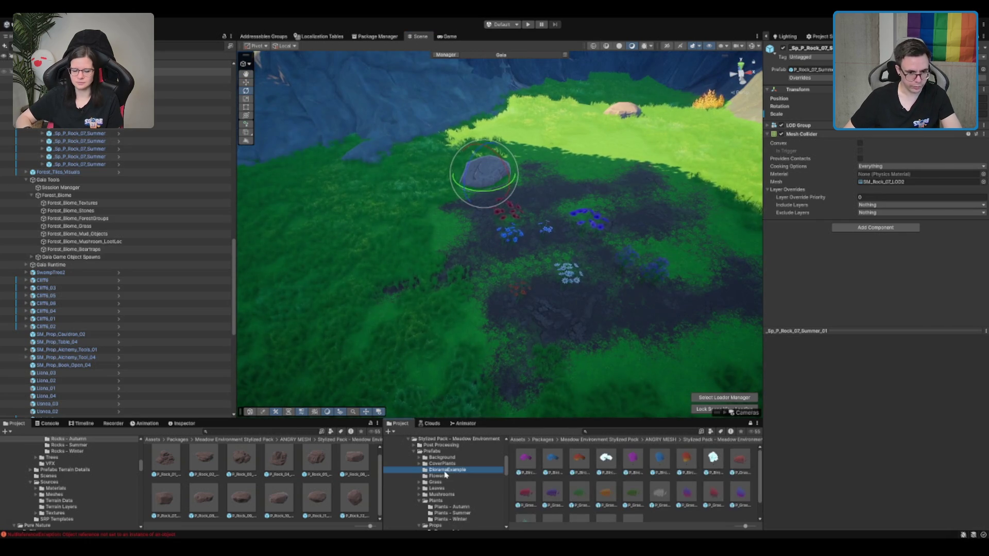
click(588, 432)
text(fence)
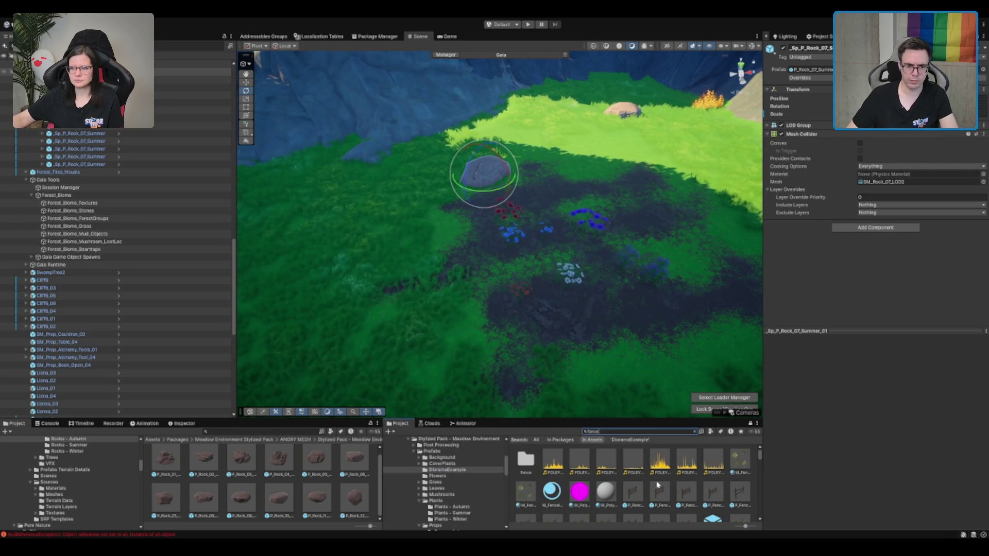
scroll(657, 489, down, 5)
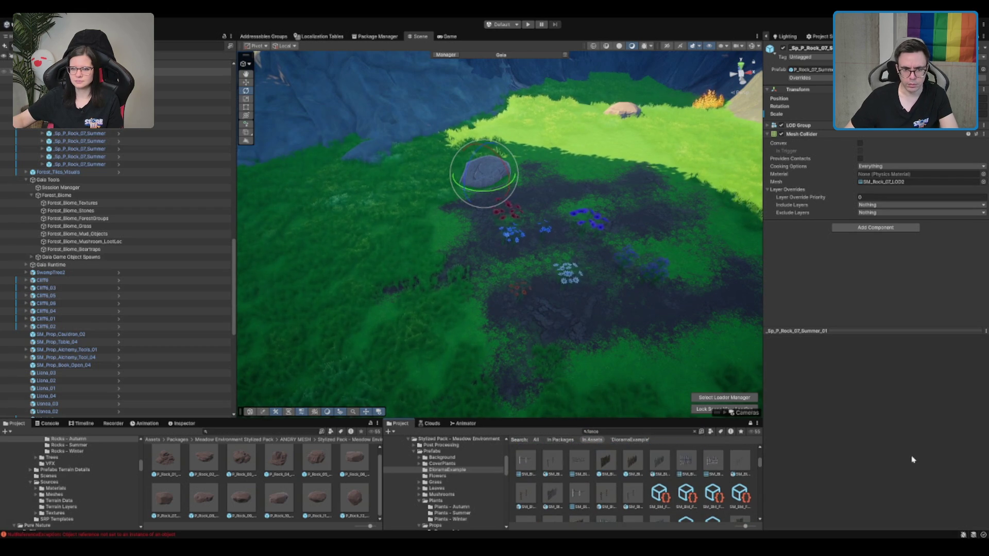
click(632, 461)
Step: Place SM_Bld_Fence_01 and SM_Bld_Fence_02 fences beside the new rock
mouse_move(633, 467)
mouse_down()
mouse_move(575, 278)
mouse_move(580, 152)
mouse_move(604, 173)
mouse_up()
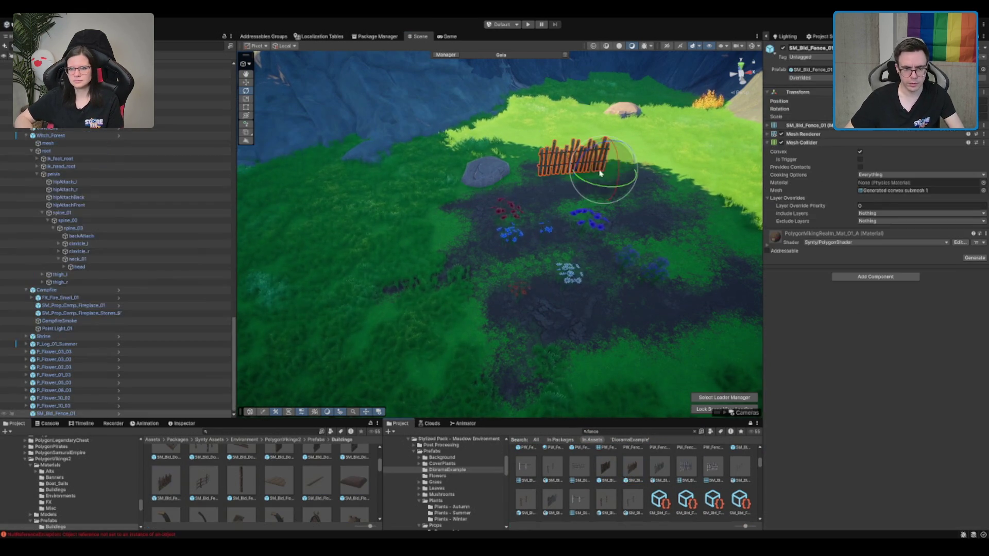
scroll(603, 480, down, 1)
scroll(606, 475, down, 1)
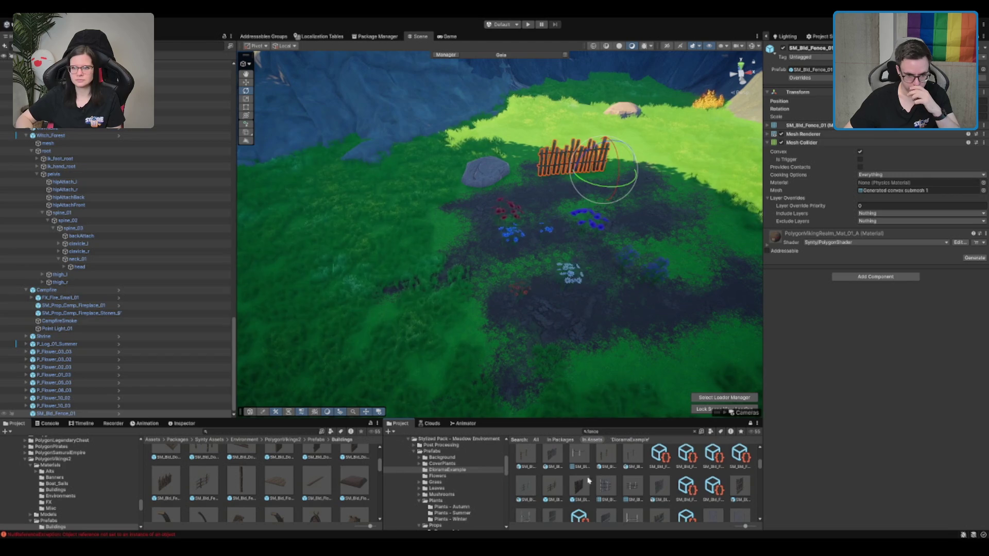
click(552, 487)
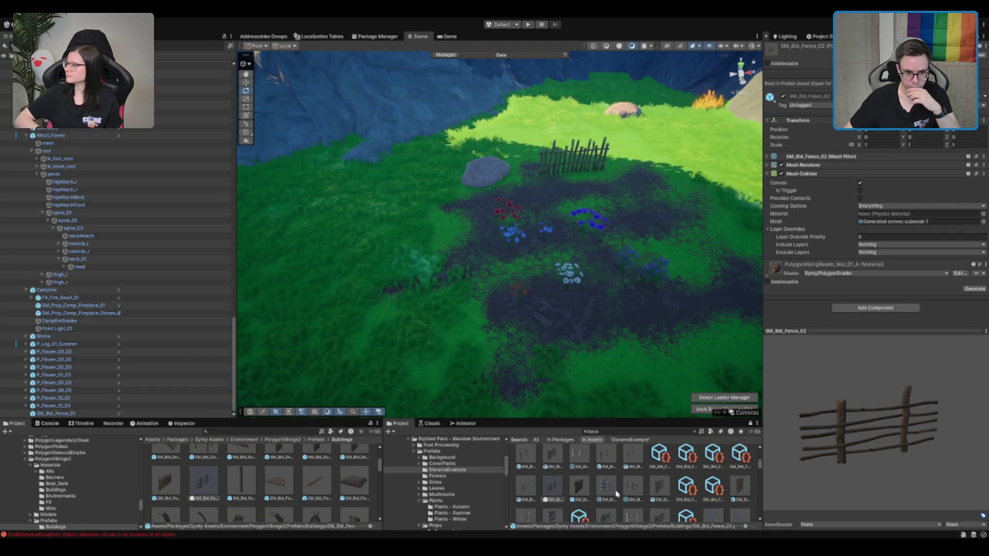
mouse_move(552, 489)
mouse_down()
mouse_move(565, 317)
mouse_move(638, 201)
mouse_up()
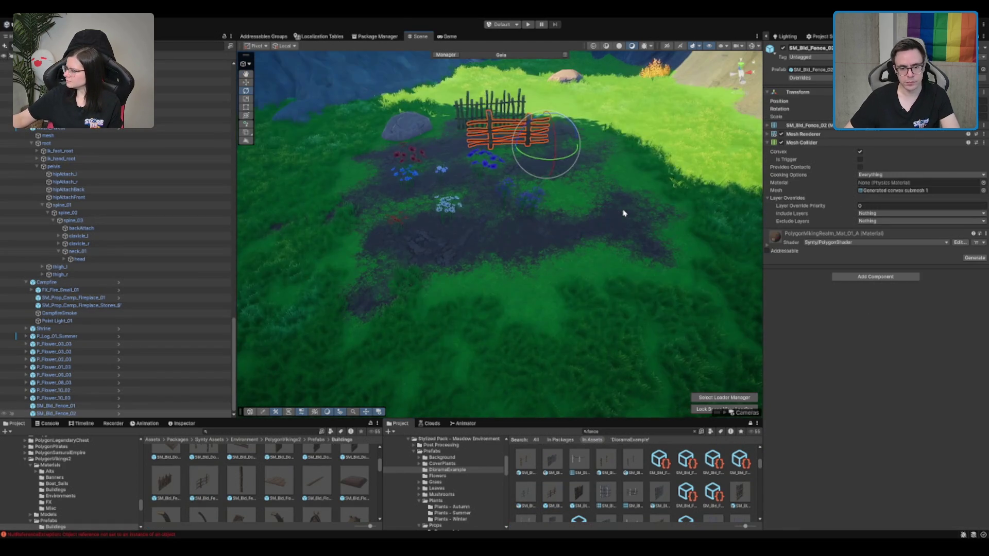
Step: Scroll the fence results, previewing SM_Bld_Fence_Bamboo_02 and SM_Bld_Part_Fence
scroll(737, 508, down, 3)
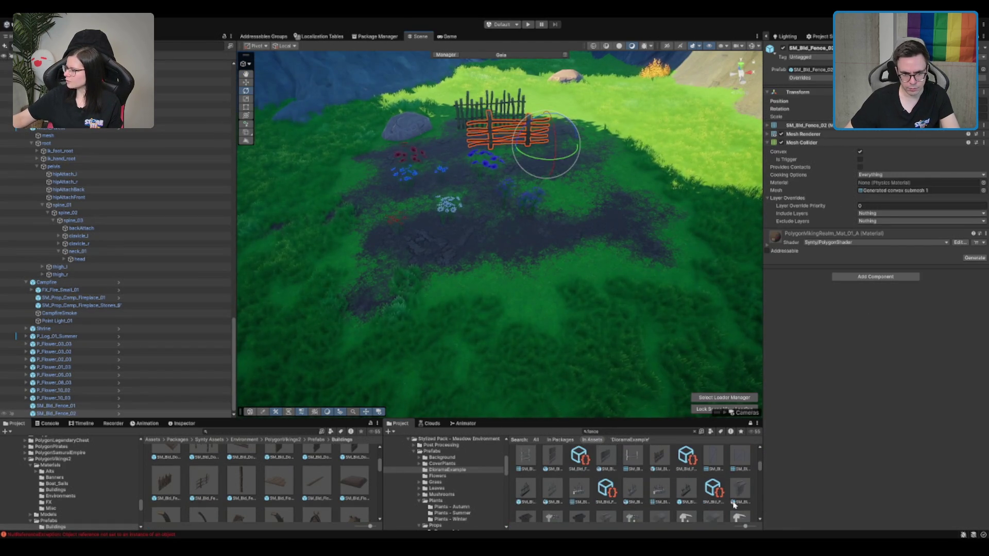
click(652, 471)
scroll(663, 504, down, 1)
scroll(532, 496, down, 1)
scroll(652, 486, down, 1)
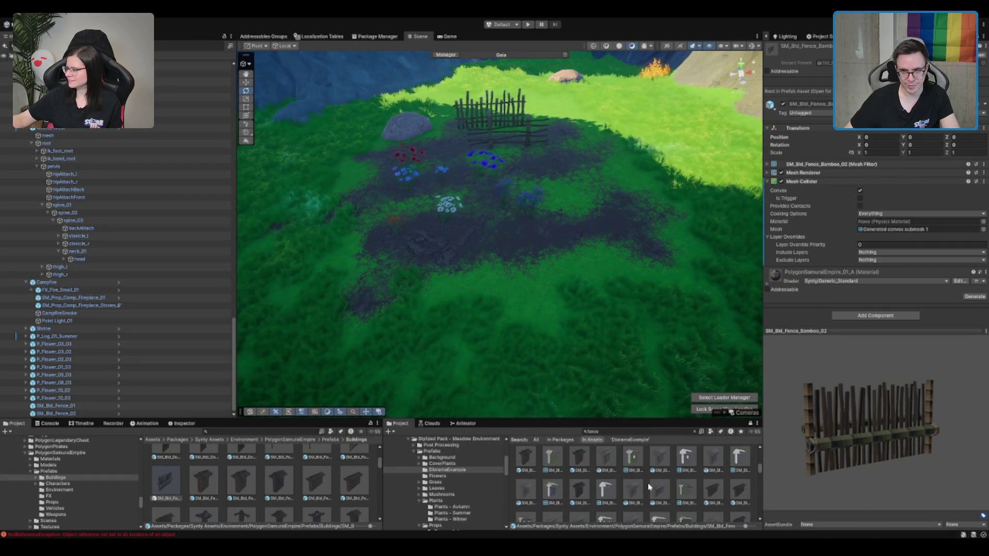
scroll(651, 476, down, 1)
scroll(657, 474, down, 1)
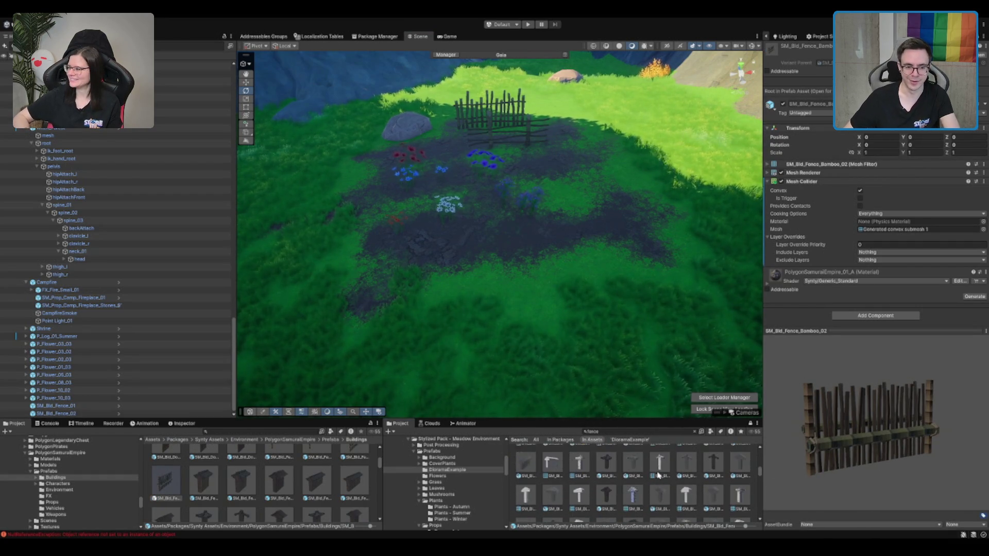
scroll(649, 471, down, 2)
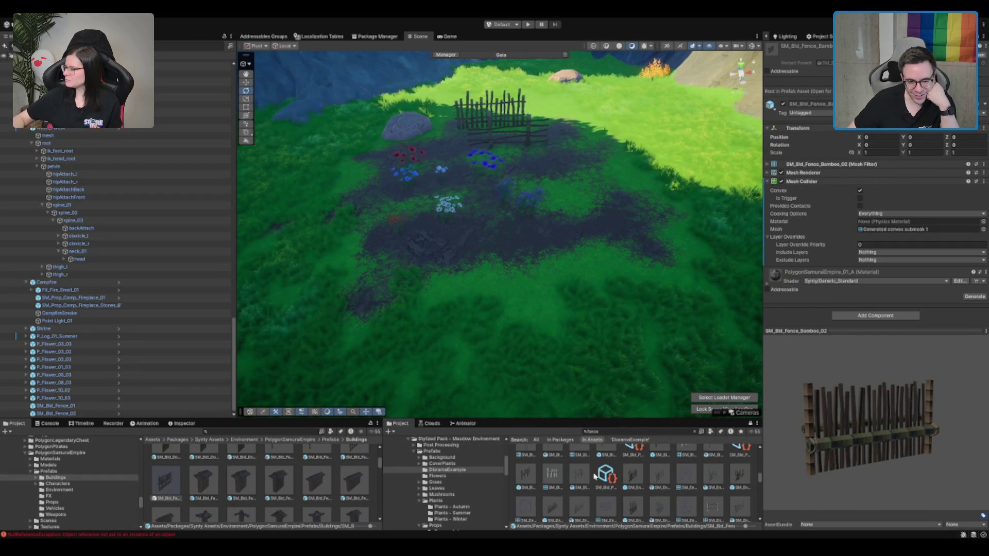
click(579, 474)
Step: Place two SM_Env_Fence_Goblin fences around the flower garden
click(660, 474)
drag(660, 474, 553, 208)
scroll(667, 504, down, 1)
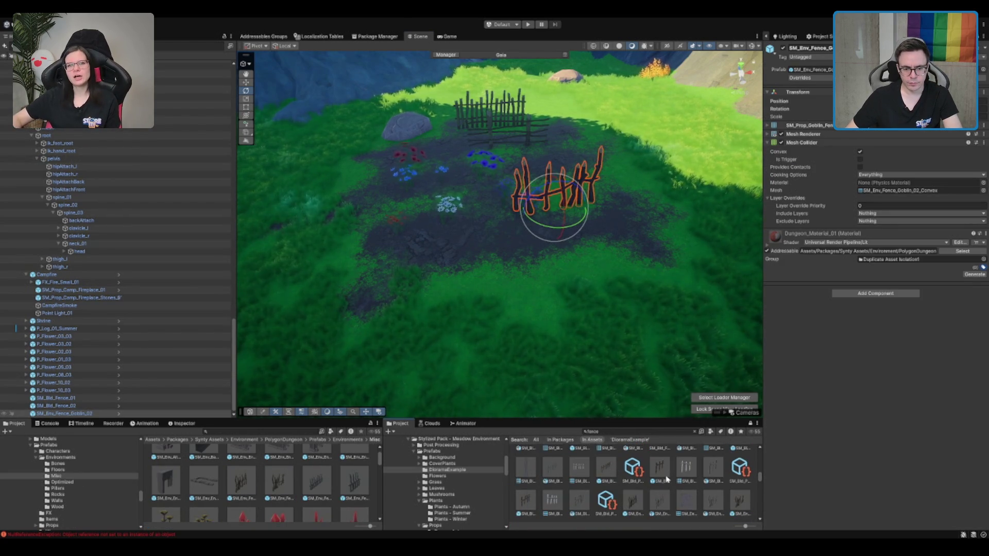
mouse_move(642, 502)
mouse_down()
mouse_move(566, 401)
mouse_move(494, 255)
mouse_up()
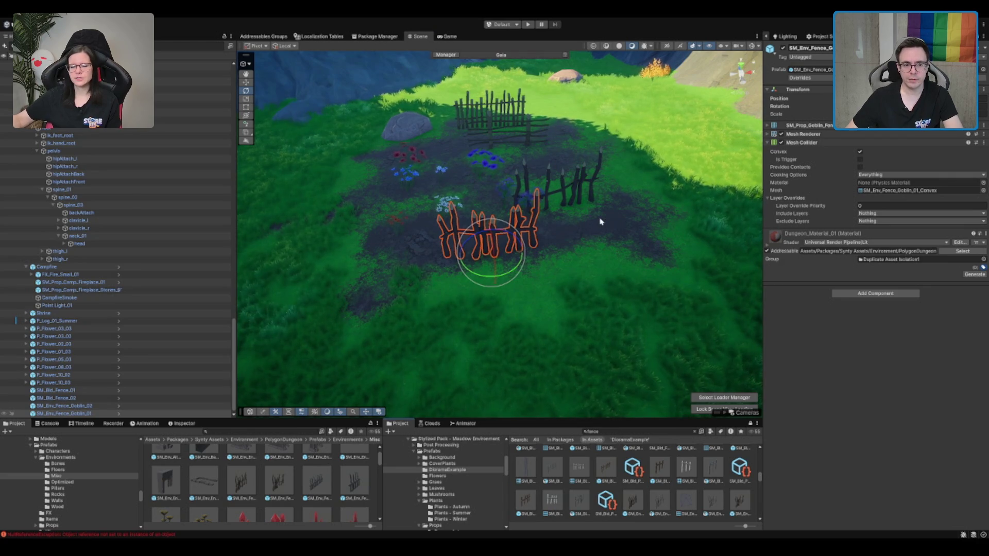
click(633, 500)
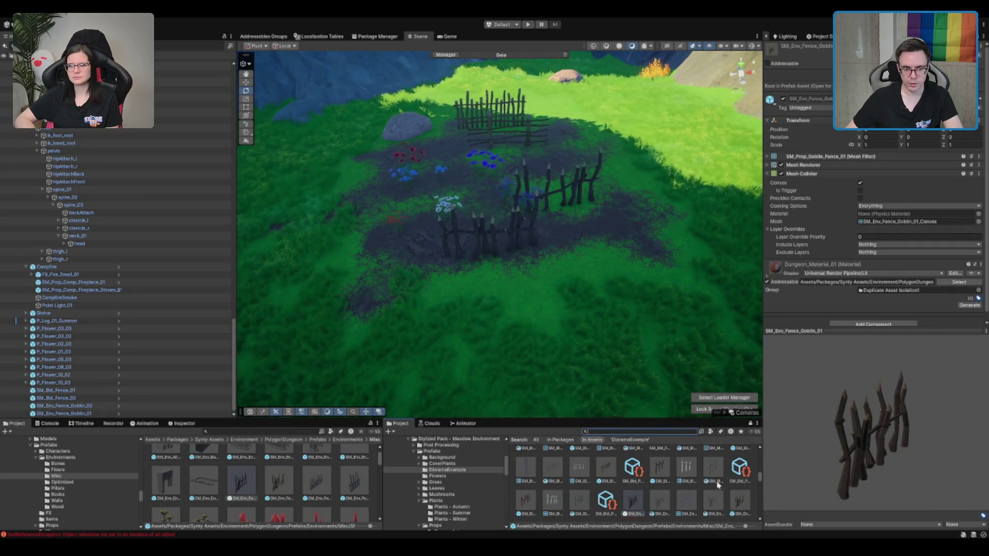
Step: Clear the search to preview the Misc spike fences, and delete the old plank fence
key(Escape)
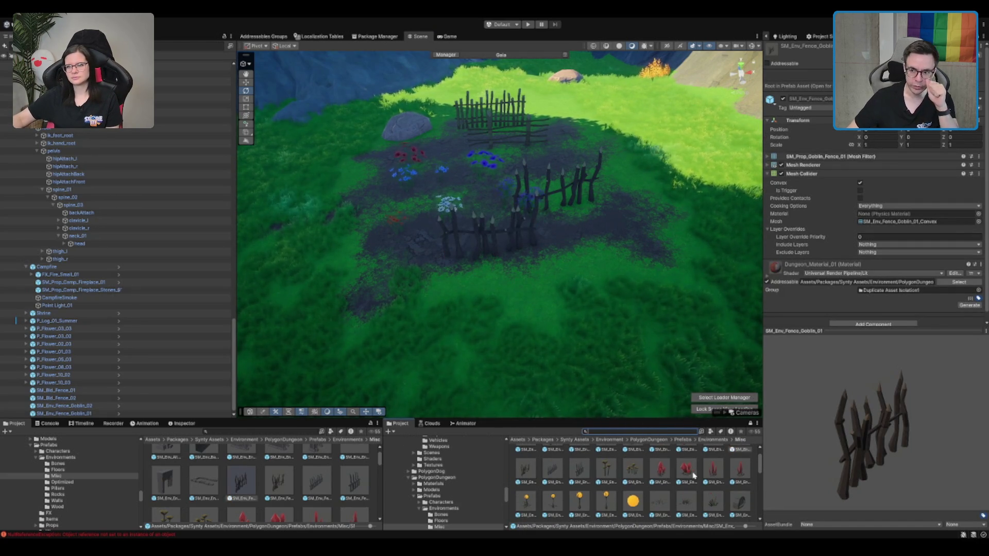
scroll(692, 466, up, 1)
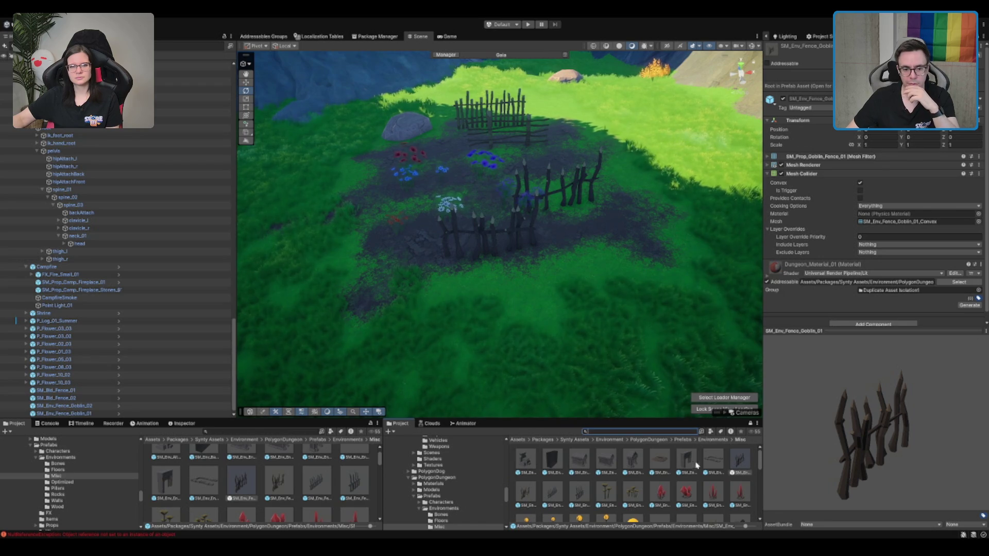
click(579, 492)
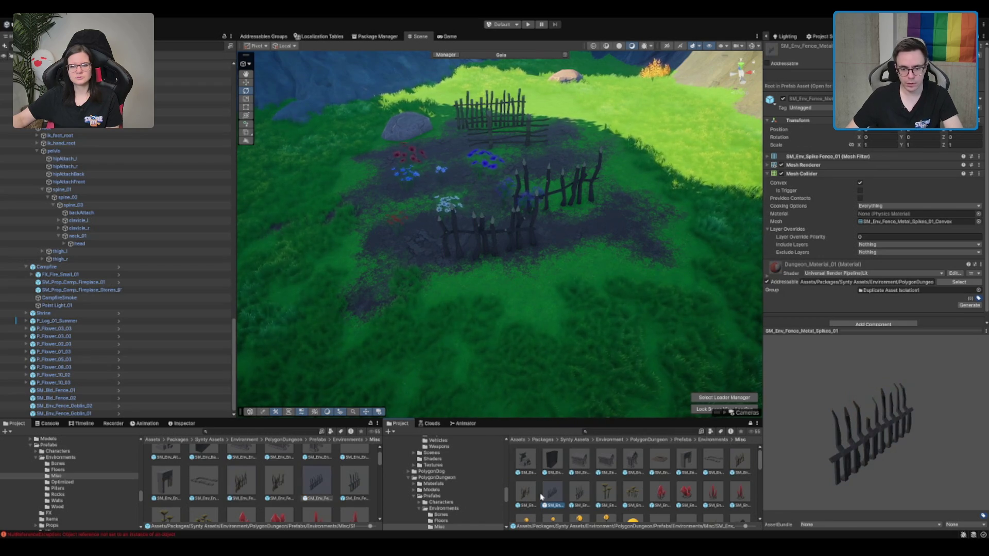
scroll(544, 497, down, 1)
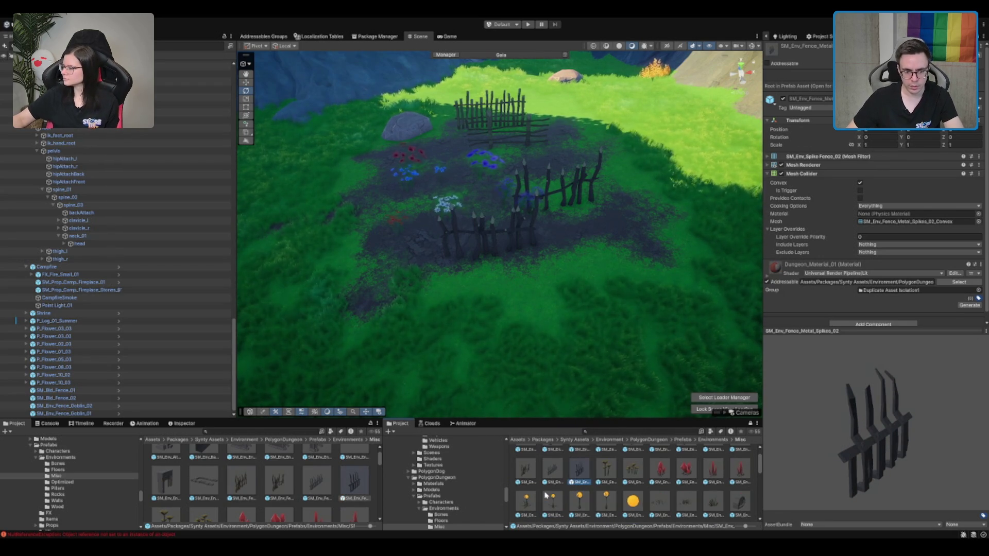
scroll(545, 496, down, 2)
scroll(548, 496, down, 2)
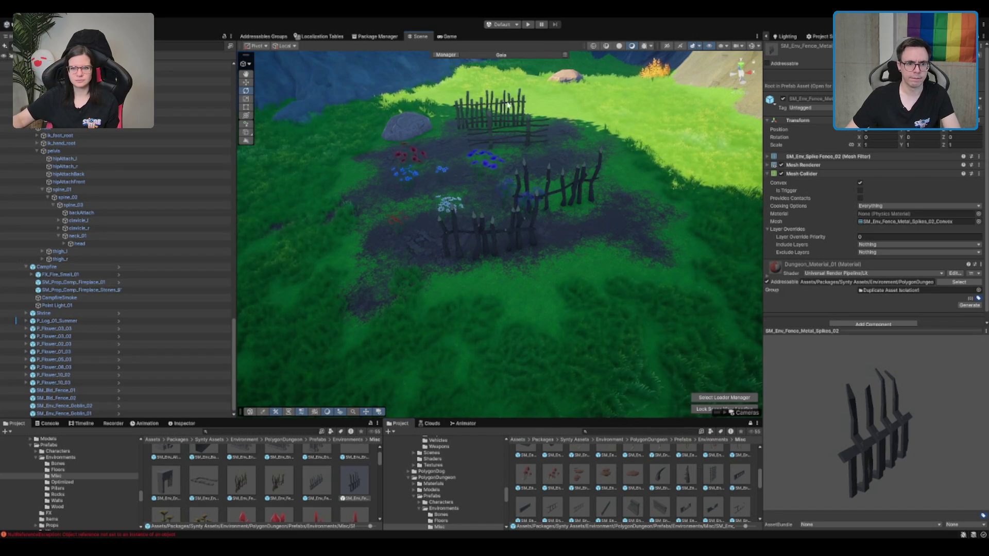
key(Delete)
click(547, 200)
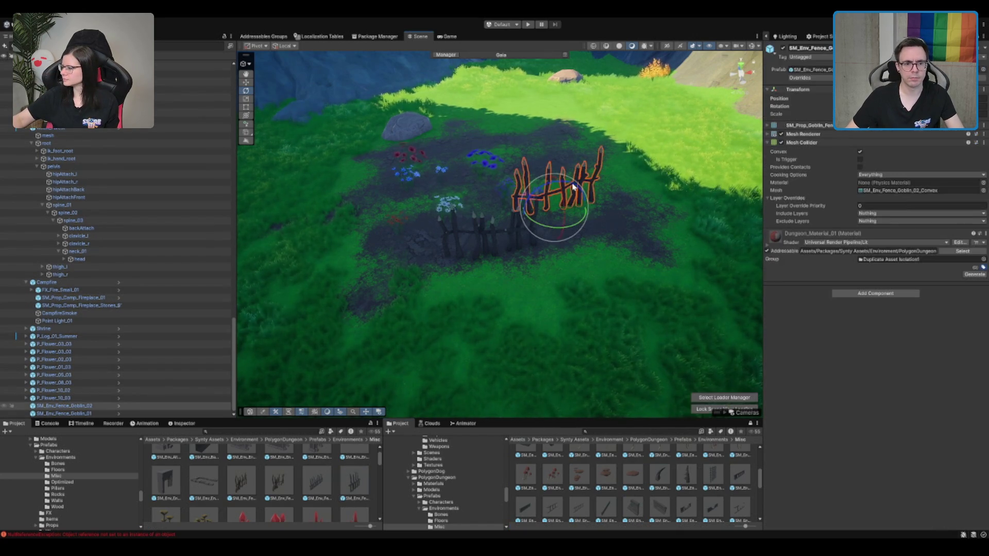
Step: Move the goblin fence behind the flowers beside the rock and duplicate it
drag(547, 205, 462, 135)
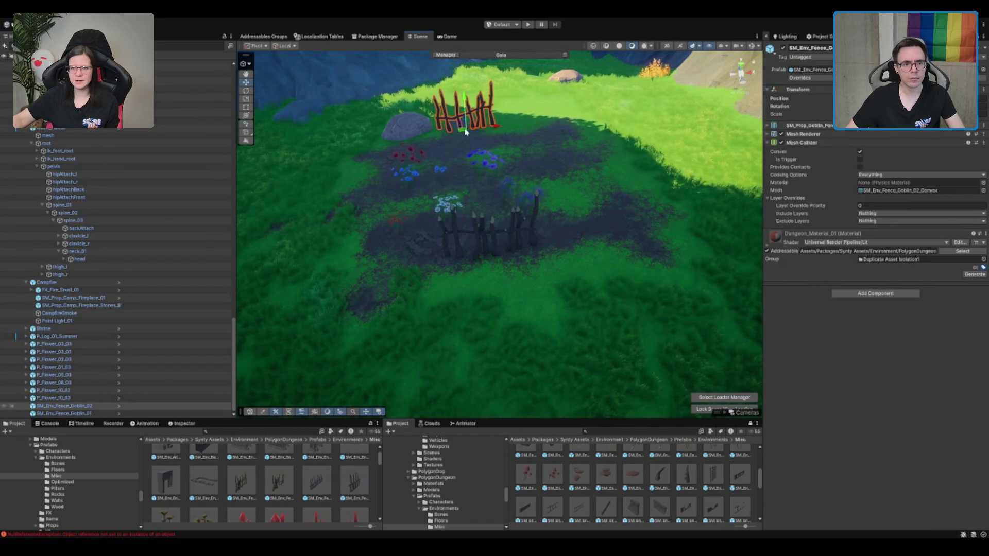
key(f)
mouse_move(509, 236)
mouse_down()
mouse_move(503, 281)
mouse_move(499, 258)
mouse_move(525, 278)
mouse_up()
key(e)
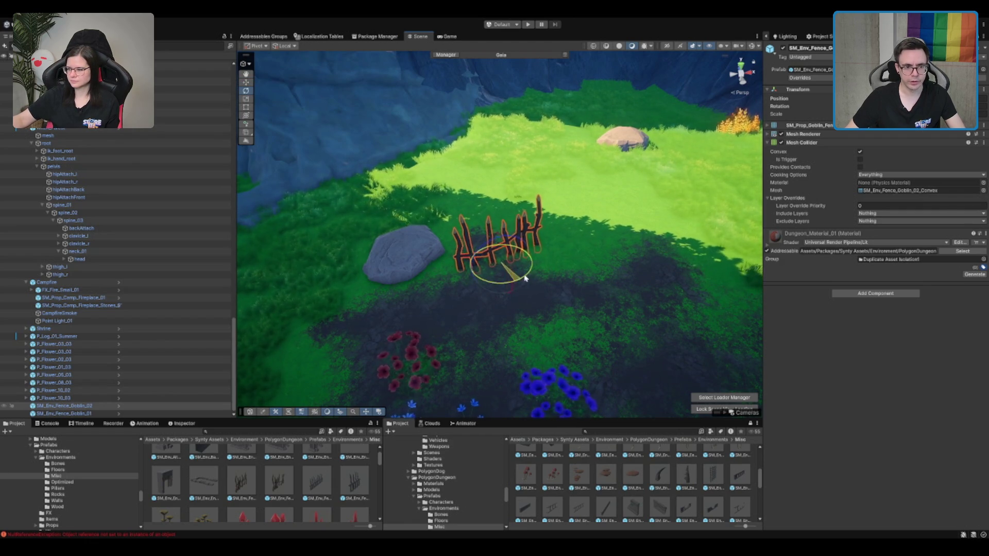
key(ctrl+d)
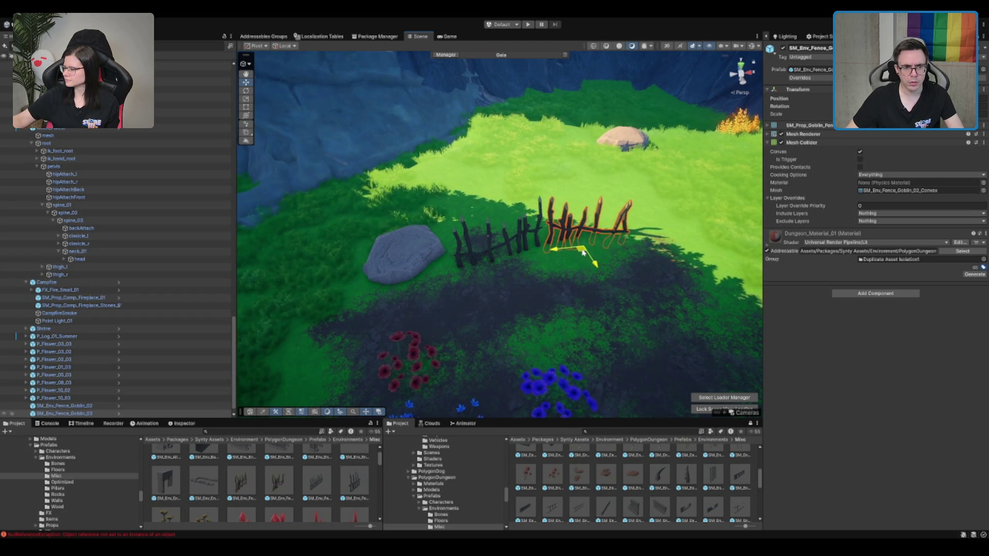
Step: Rotate the nearer fence copy so it lines up with the row
mouse_move(582, 252)
mouse_down()
mouse_move(461, 195)
mouse_move(482, 325)
mouse_move(496, 350)
mouse_move(551, 346)
mouse_move(515, 345)
mouse_up()
click(461, 196)
key(e)
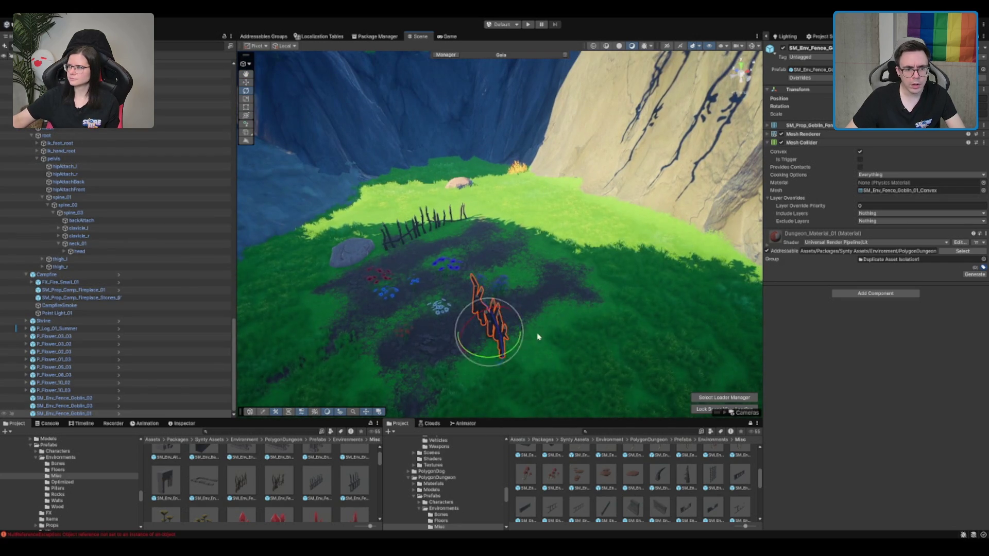
key(w)
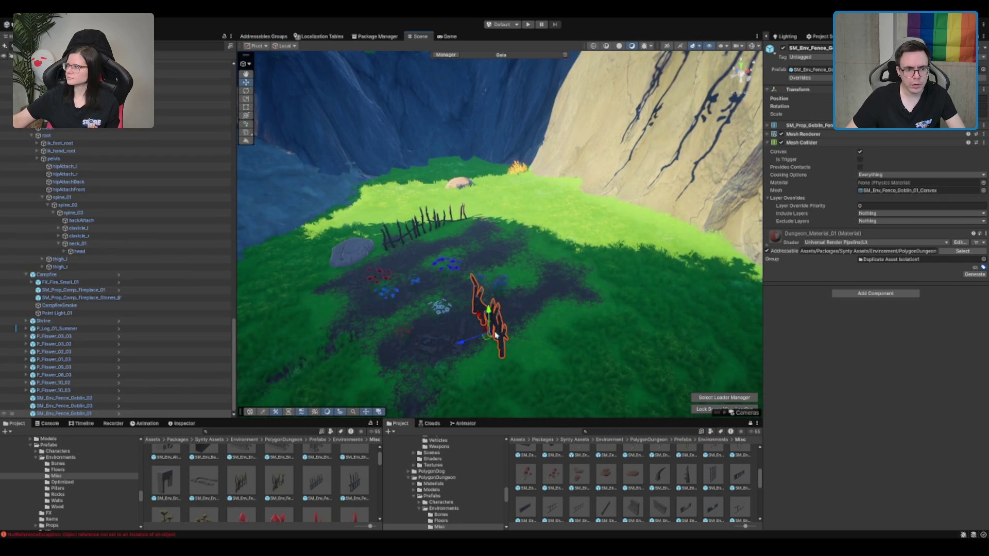
key(f)
key(e)
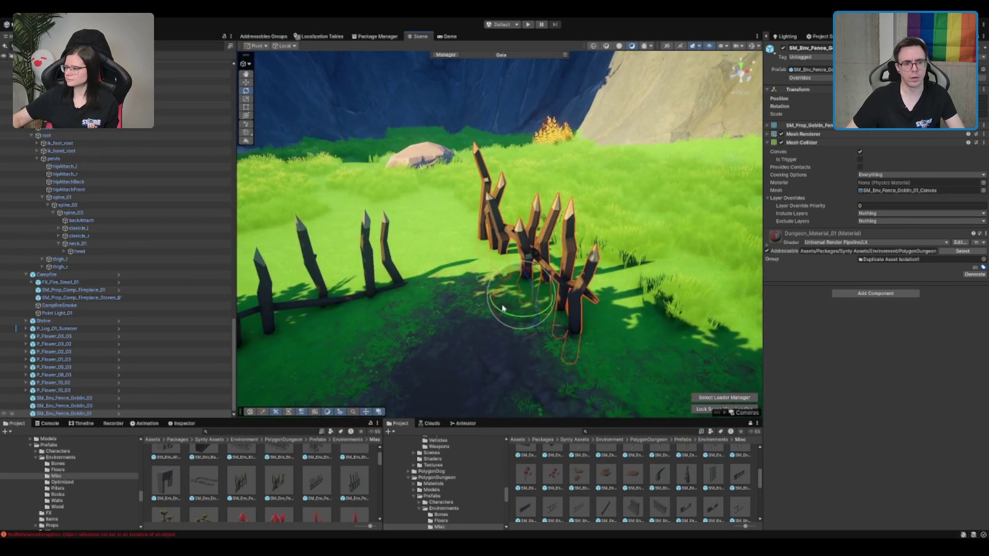
drag(533, 313, 432, 296)
key(w)
Step: Frame another fence in the row from above, then select the terrain
click(396, 280)
key(f)
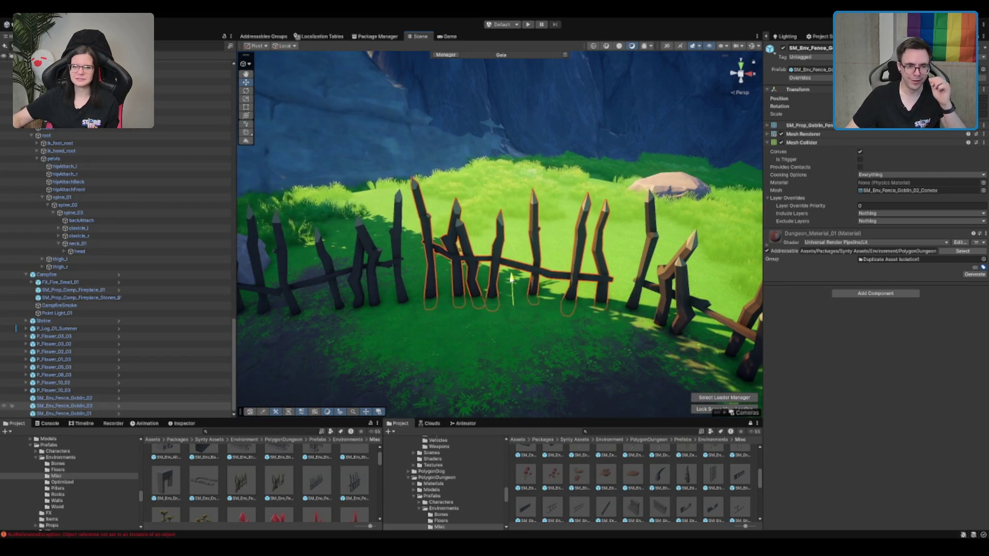
scroll(530, 227, down, 10)
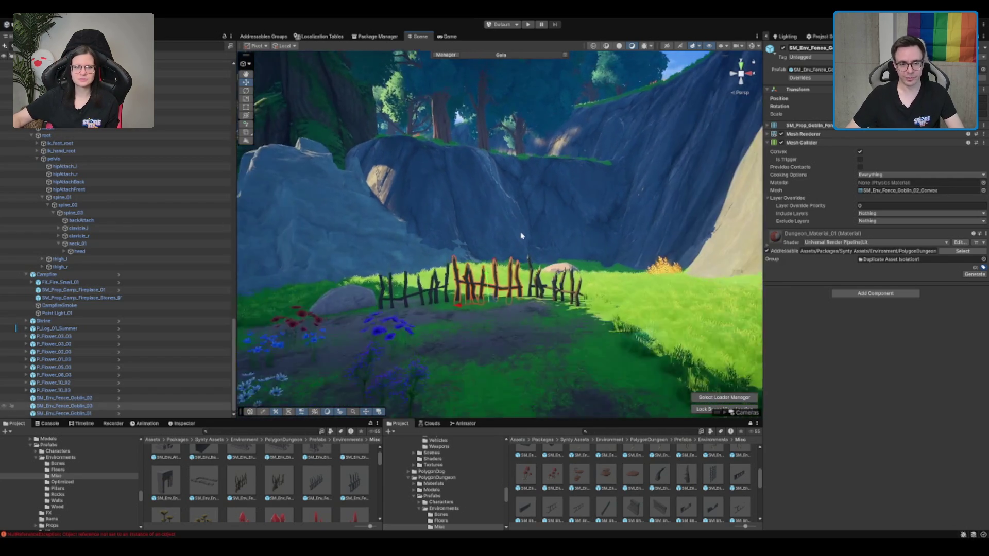
mouse_move(571, 248)
mouse_down()
mouse_move(542, 235)
mouse_move(541, 265)
mouse_move(612, 292)
mouse_move(525, 321)
mouse_up()
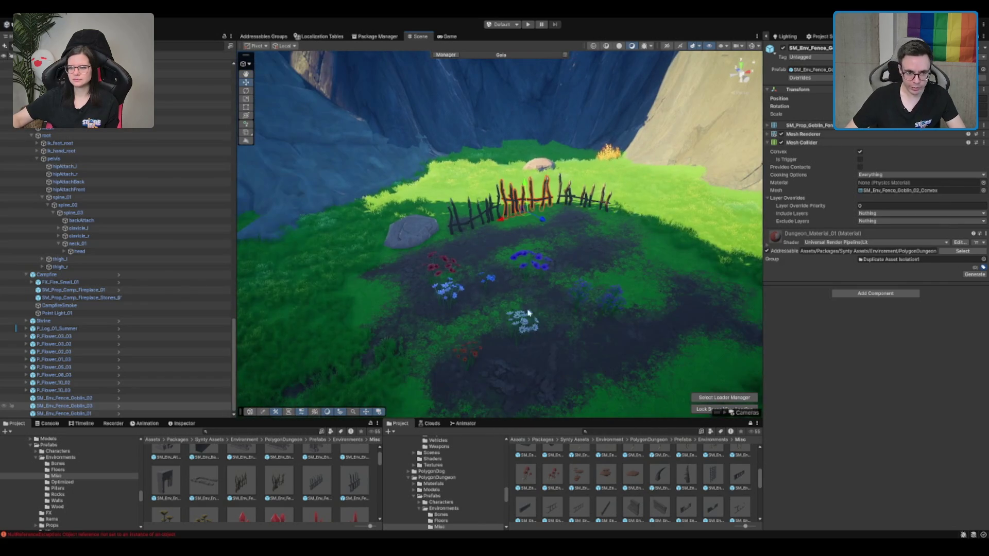
click(542, 264)
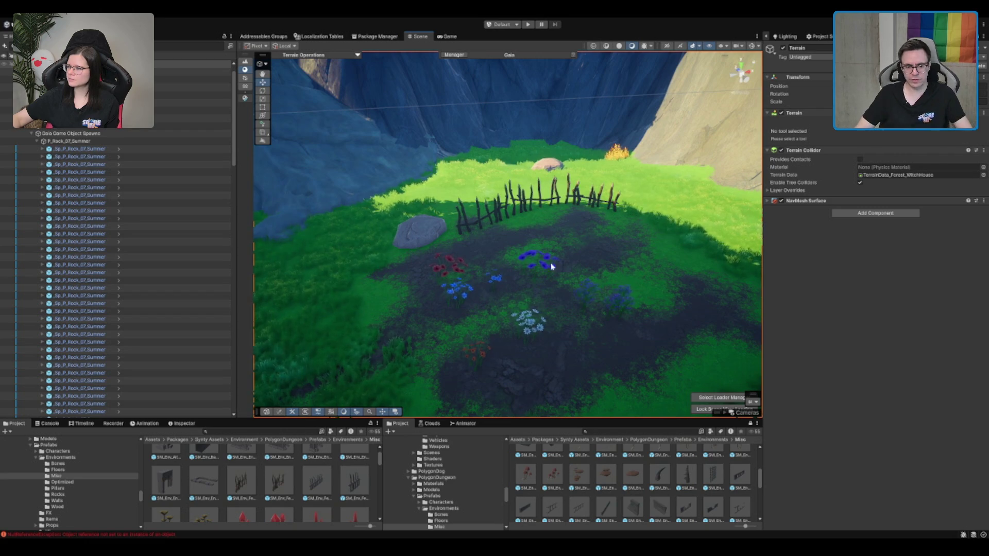
drag(569, 477, 582, 253)
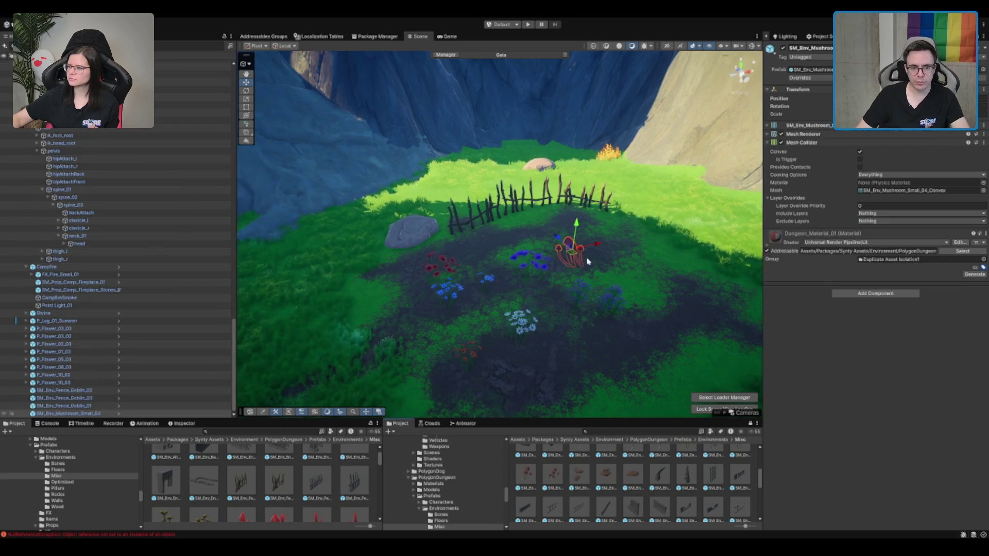
key(Delete)
scroll(613, 489, down, 3)
scroll(607, 483, down, 3)
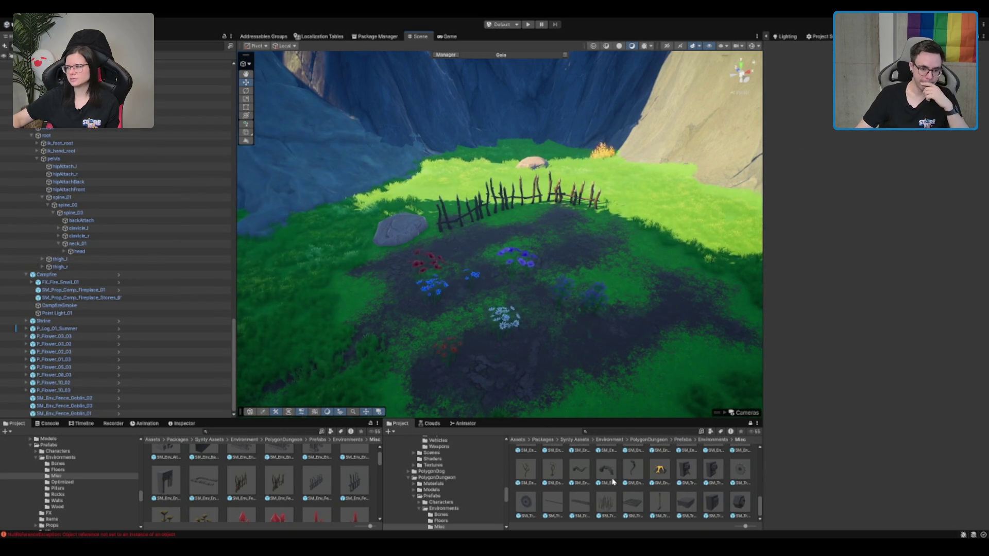
click(606, 471)
scroll(557, 213, down, 5)
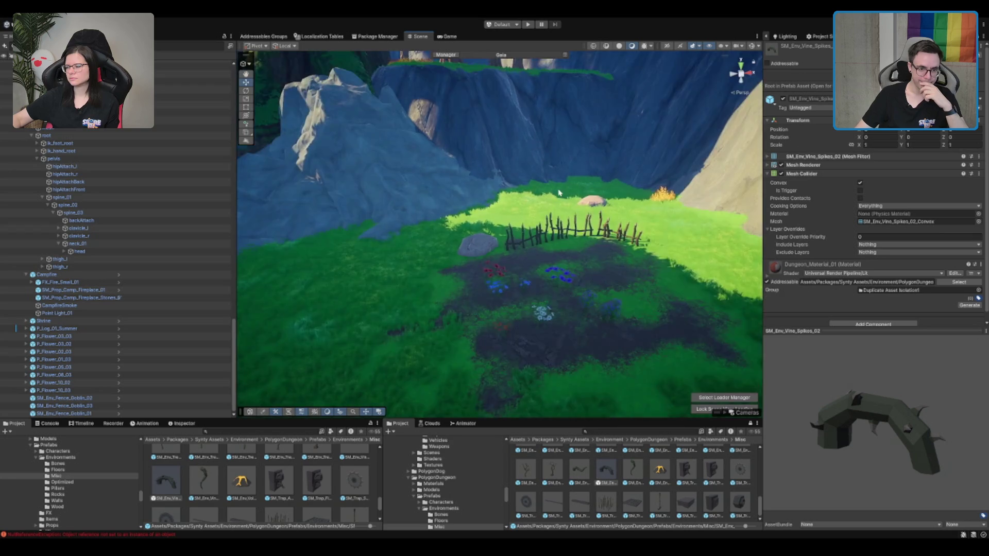
scroll(556, 212, up, 5)
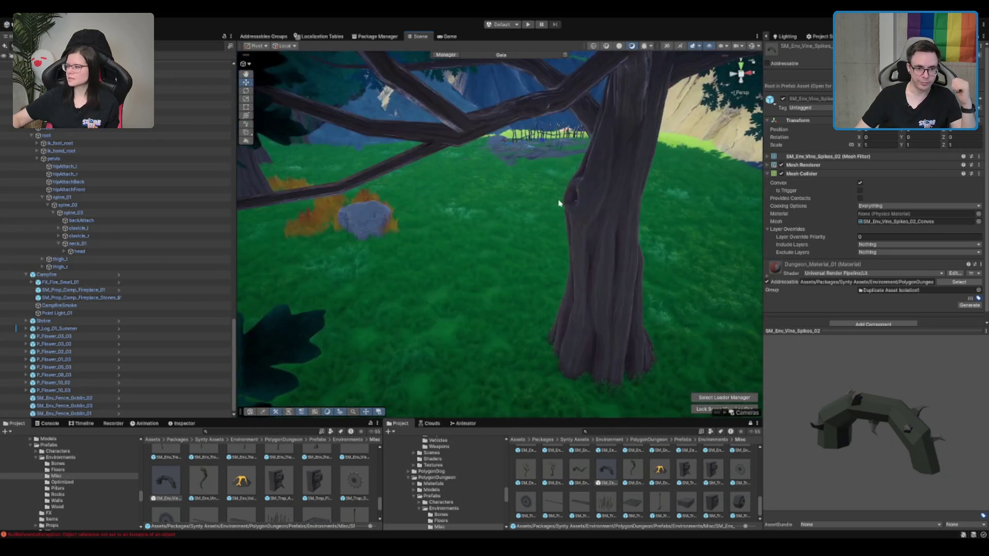
mouse_move(686, 157)
mouse_down()
mouse_move(498, 199)
mouse_move(537, 342)
mouse_move(579, 337)
mouse_move(503, 259)
mouse_move(638, 216)
mouse_move(591, 202)
mouse_move(565, 214)
mouse_up()
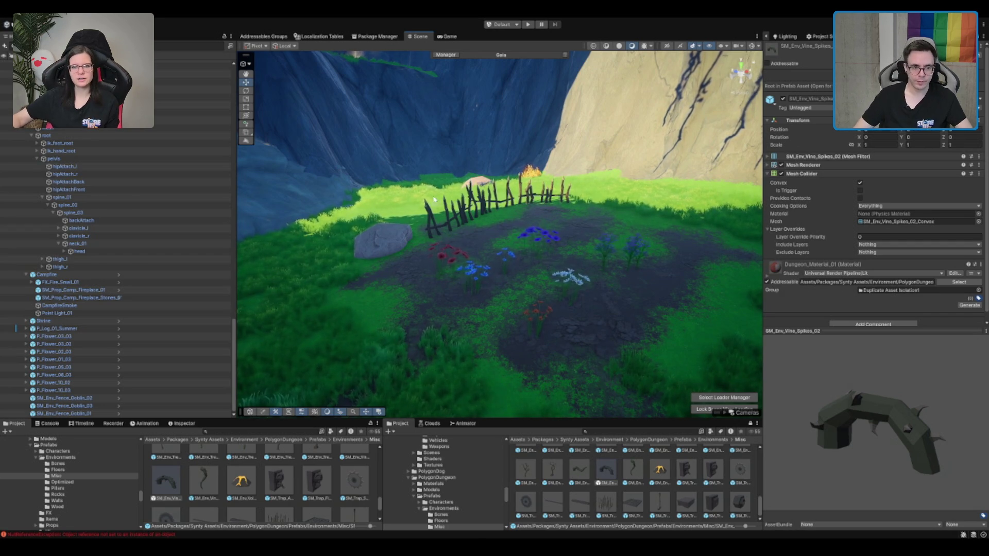
click(497, 302)
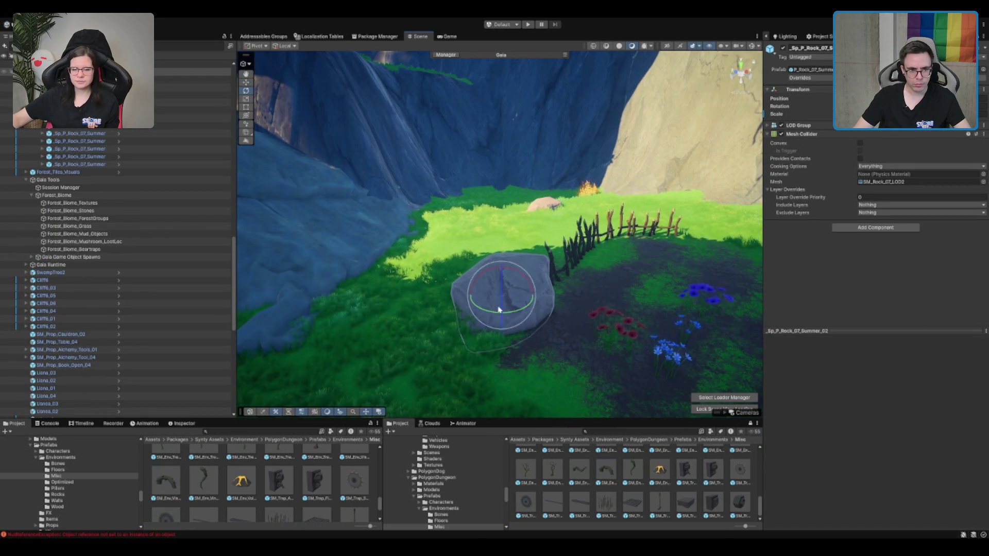
key(w)
mouse_move(501, 292)
mouse_down()
mouse_move(492, 278)
mouse_move(564, 251)
mouse_move(402, 262)
mouse_up()
click(464, 309)
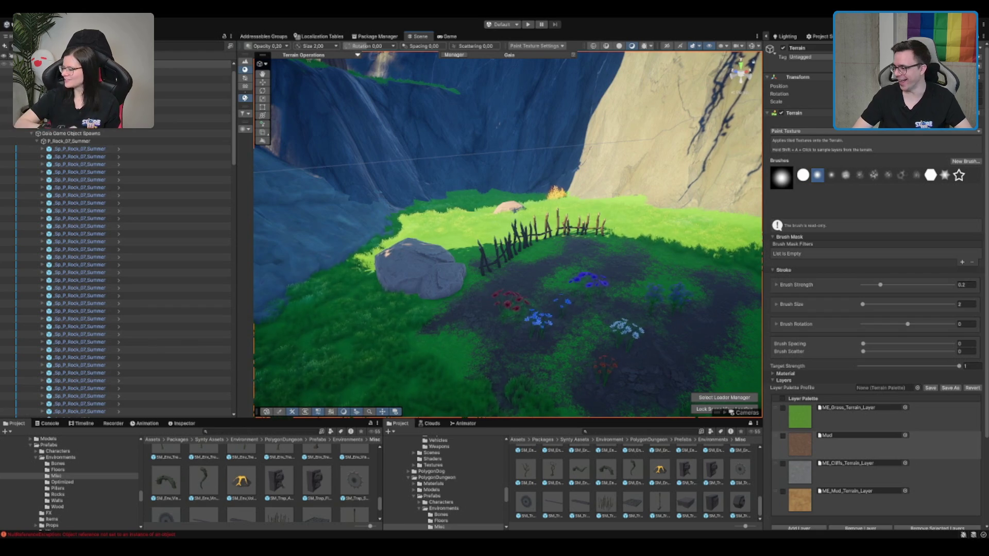
key(F4)
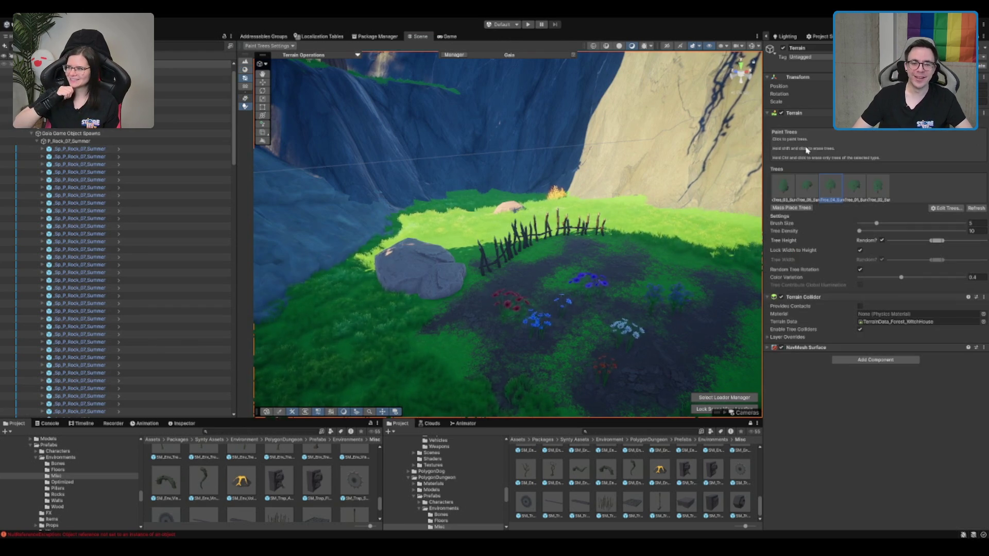
click(525, 246)
key(ctrl+z)
click(412, 257)
key(ctrl+z)
click(481, 248)
key(ctrl+z)
click(381, 279)
key(w)
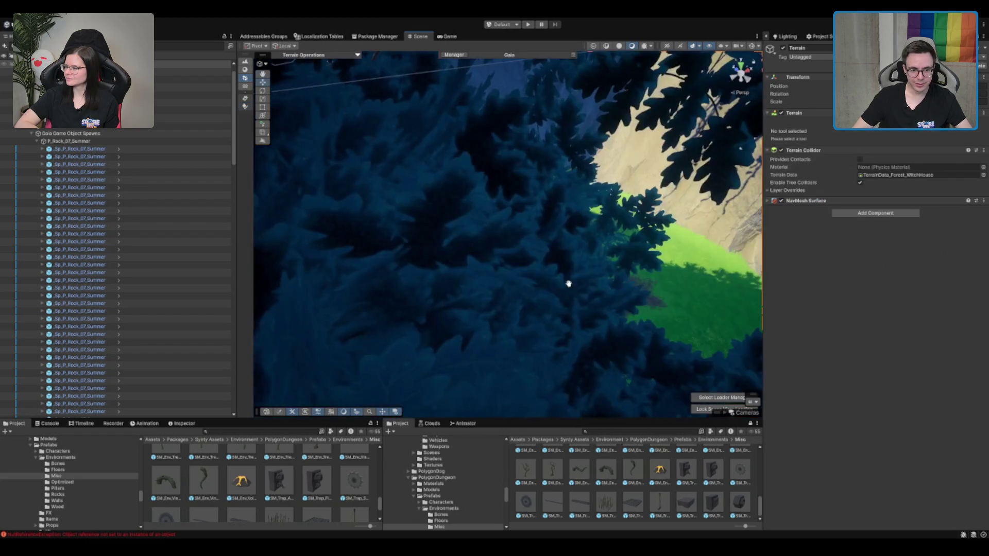
key(ctrl+z)
scroll(556, 269, down, 3)
scroll(571, 273, up, 2)
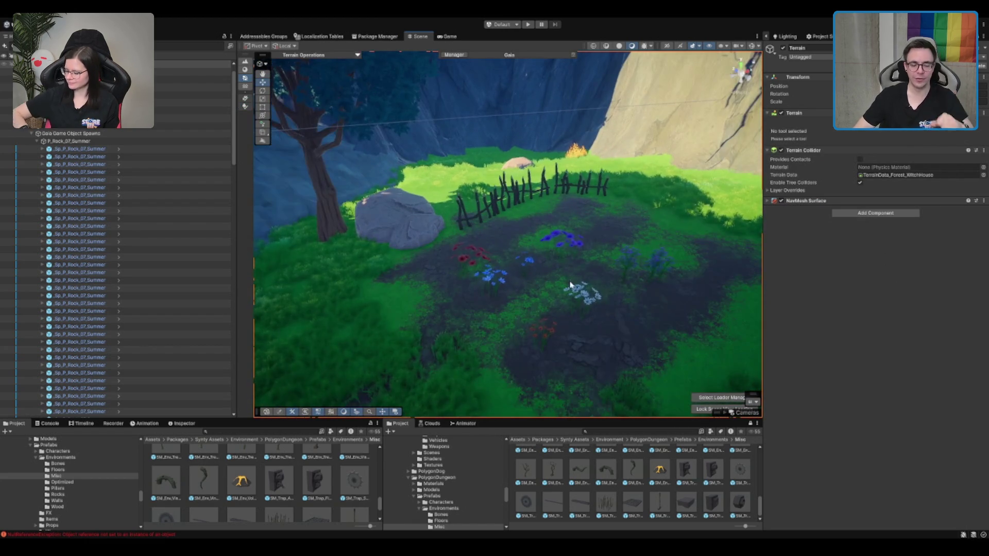
drag(550, 285, 545, 256)
scroll(565, 237, down, 10)
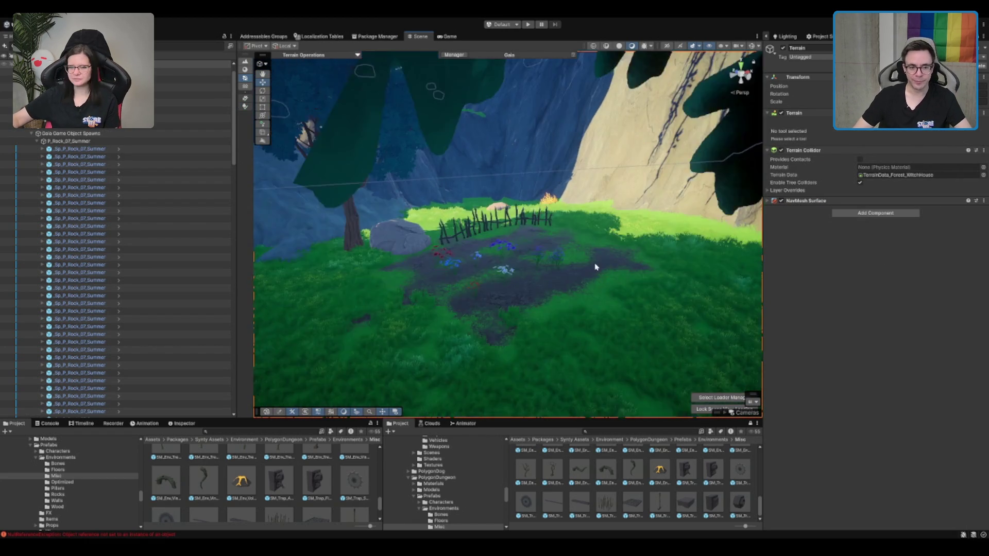
scroll(463, 231, up, 10)
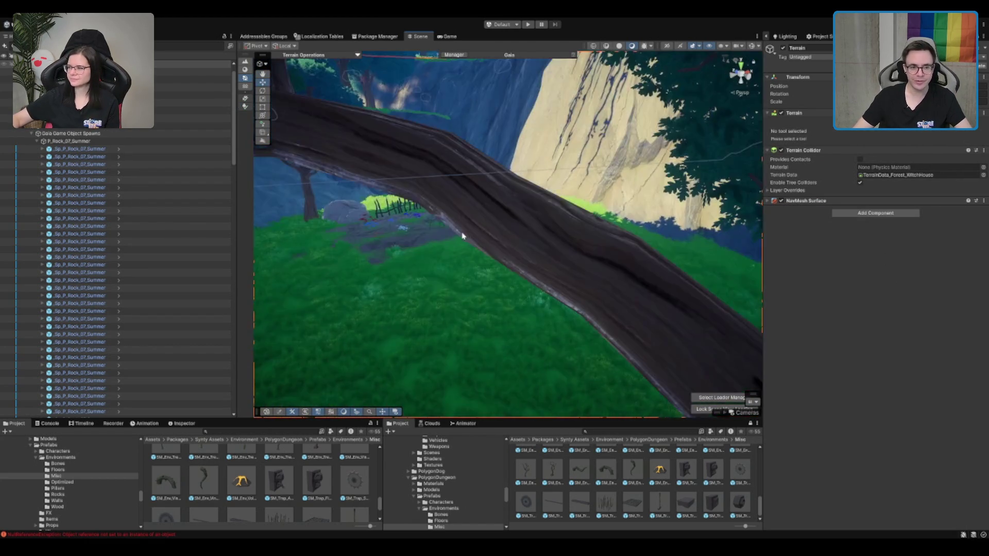
click(506, 233)
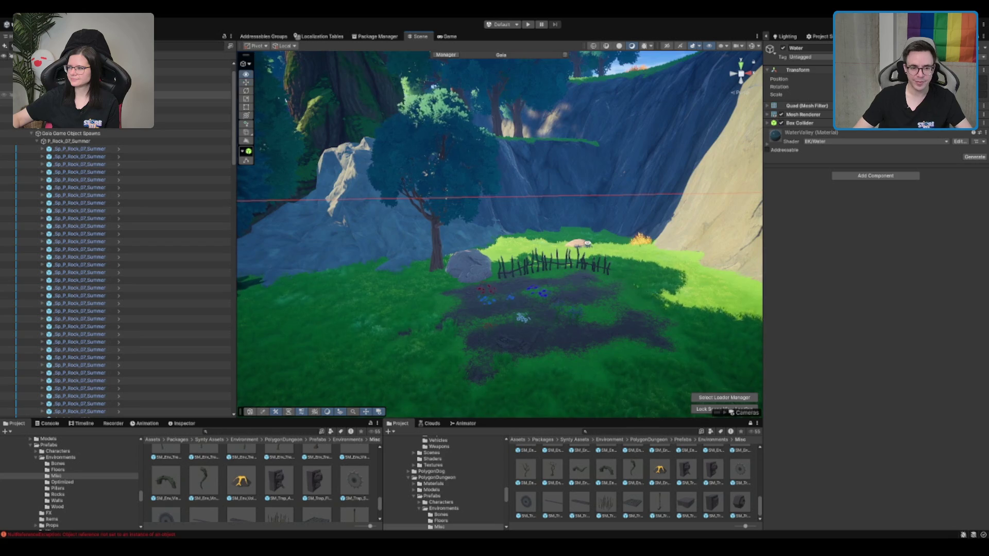
scroll(587, 243, up, 5)
scroll(683, 291, down, 3)
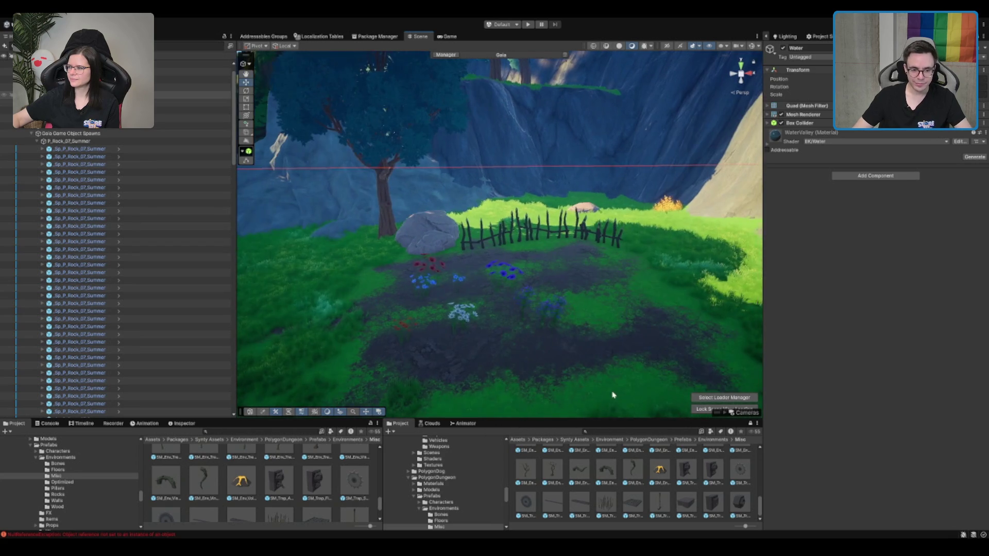
click(613, 402)
scroll(653, 487, up, 5)
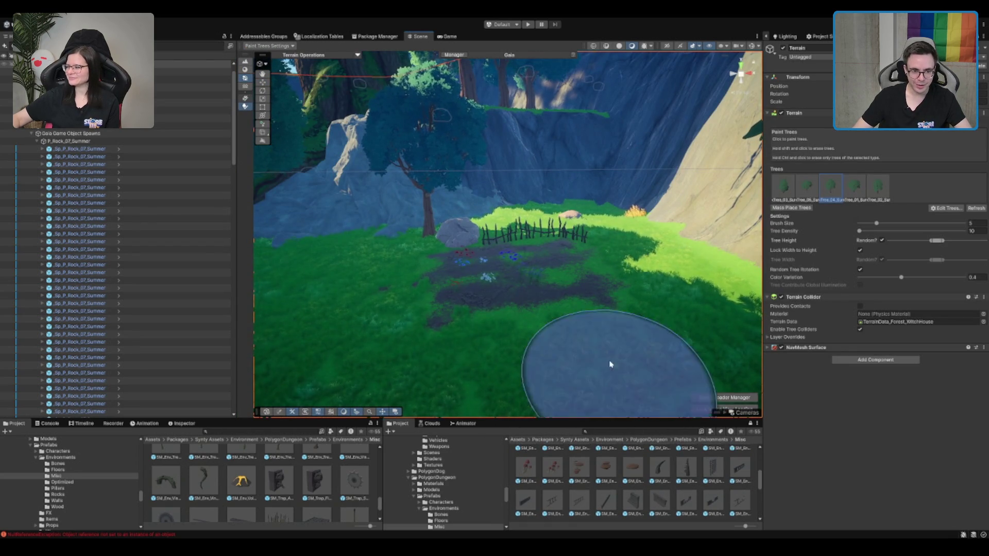
key(w)
scroll(612, 355, up, 10)
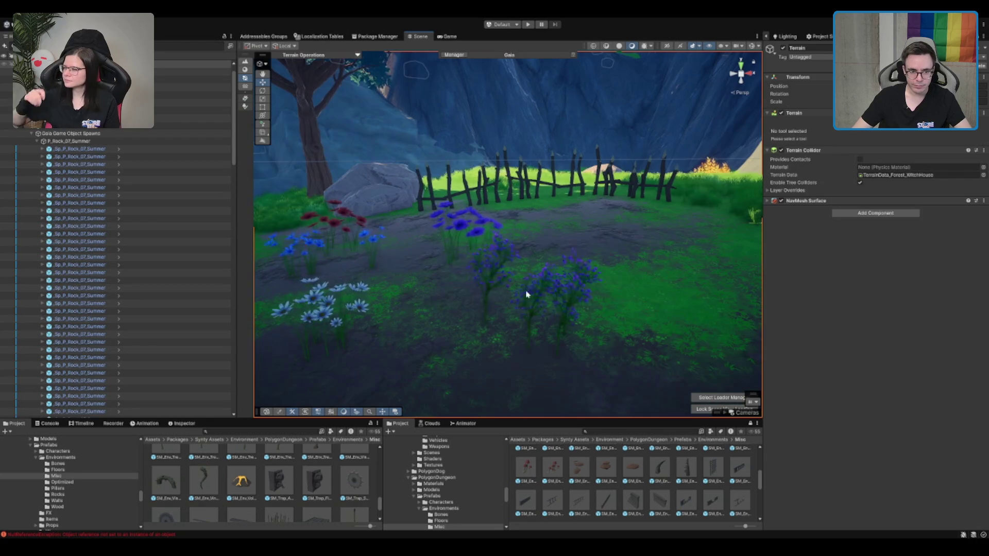
Step: Inspect a blue flower in the bed, then reselect the terrain for Paint Trees
click(531, 302)
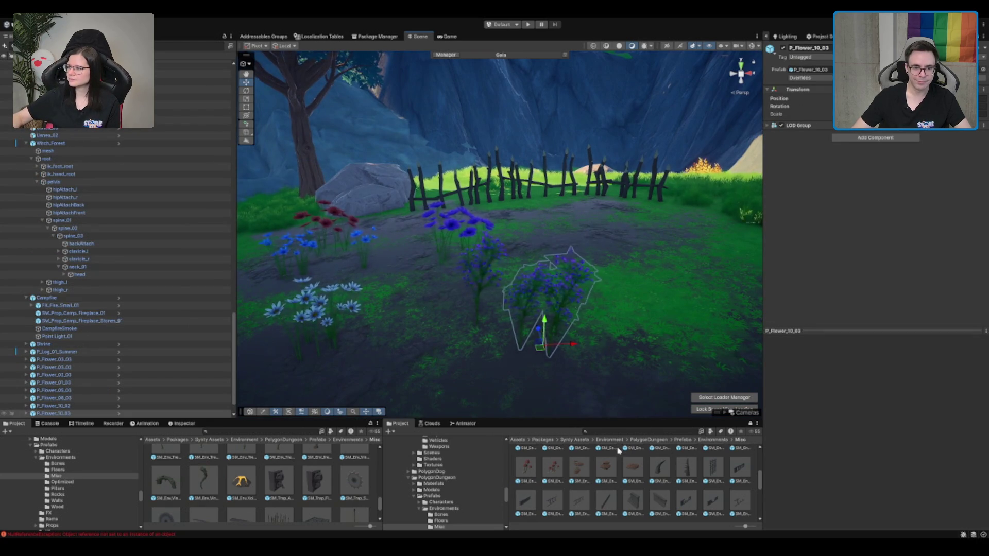
scroll(637, 248, down, 5)
scroll(629, 455, down, 3)
scroll(629, 455, down, 2)
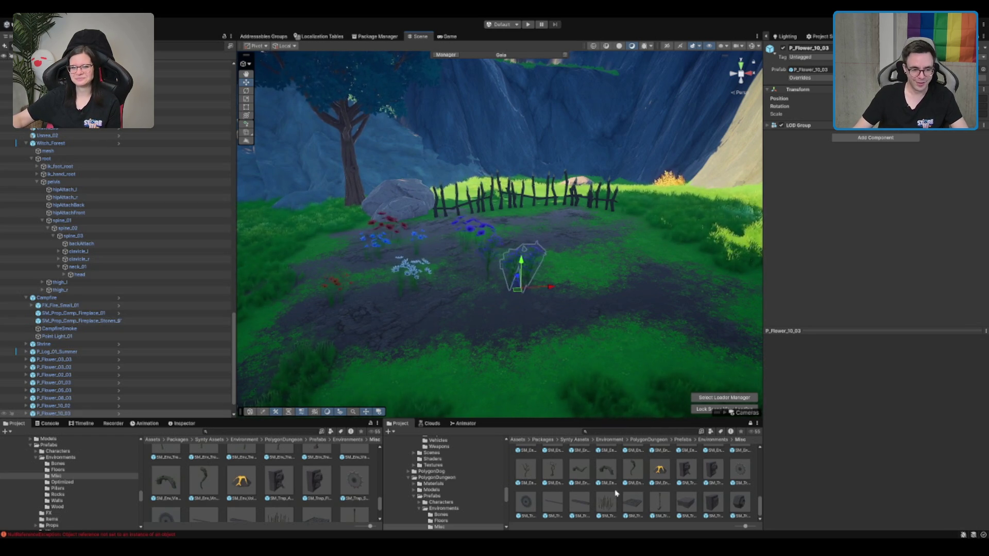
drag(506, 177, 531, 183)
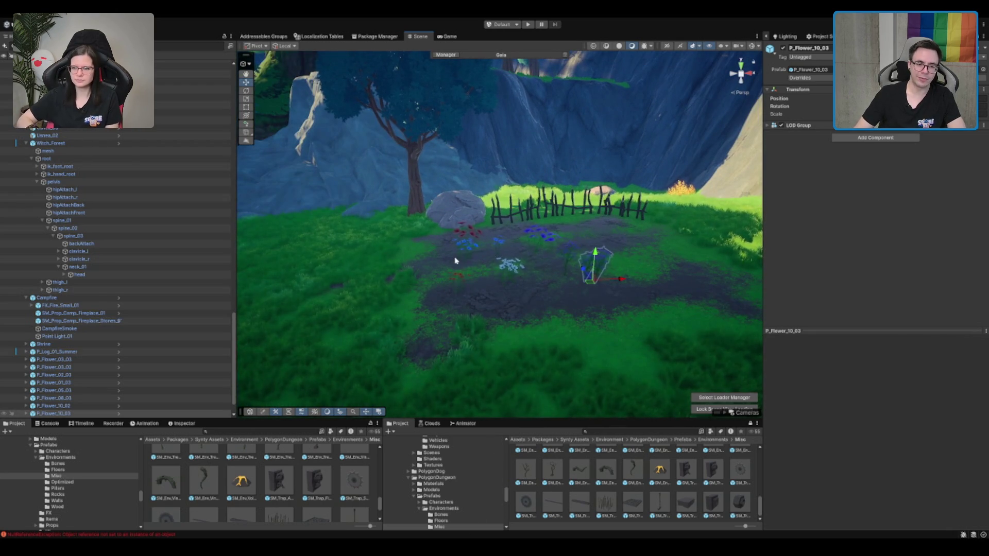
click(454, 261)
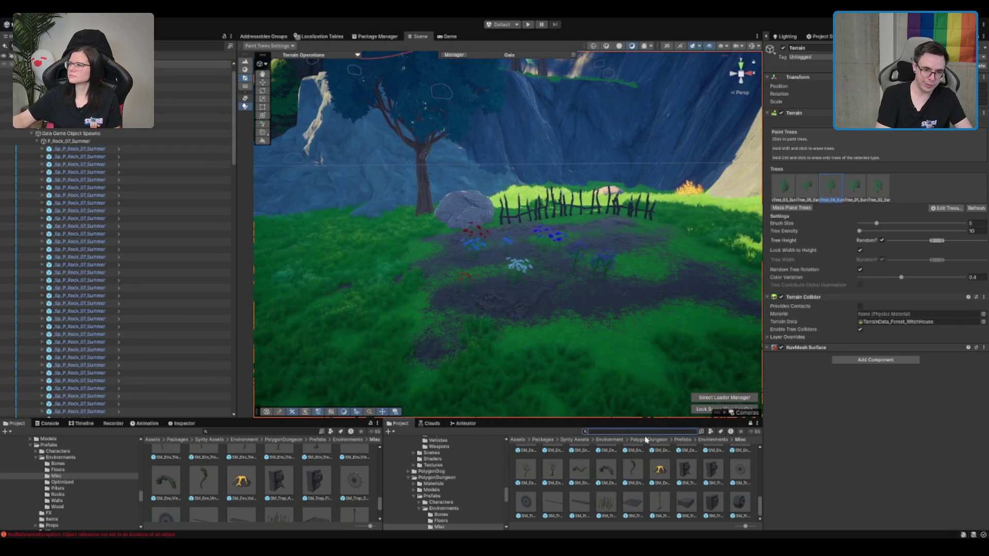
Step: Search the Project for 'plank' and frame the rock and fence clearing closer
text(plank)
scroll(698, 515, down, 5)
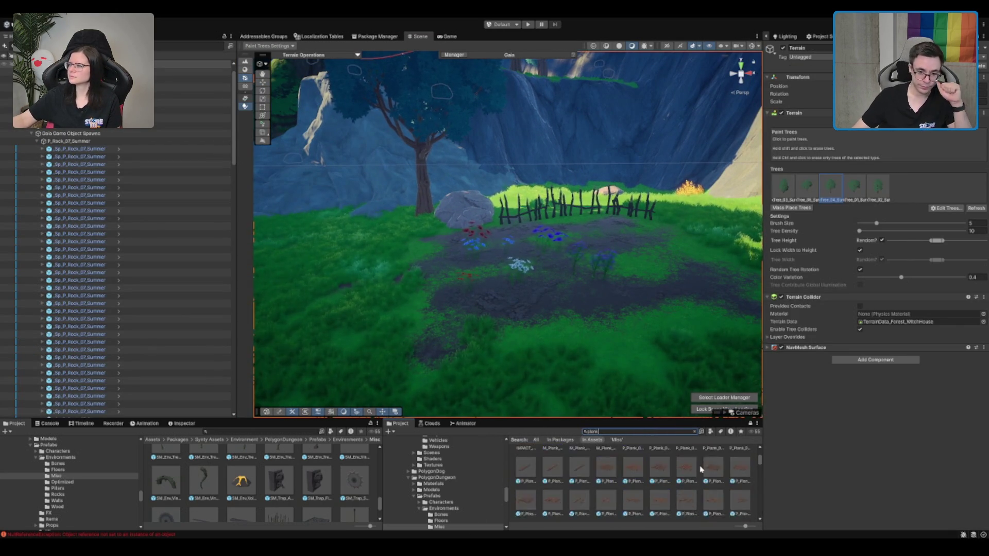
scroll(636, 461, down, 5)
scroll(635, 477, up, 2)
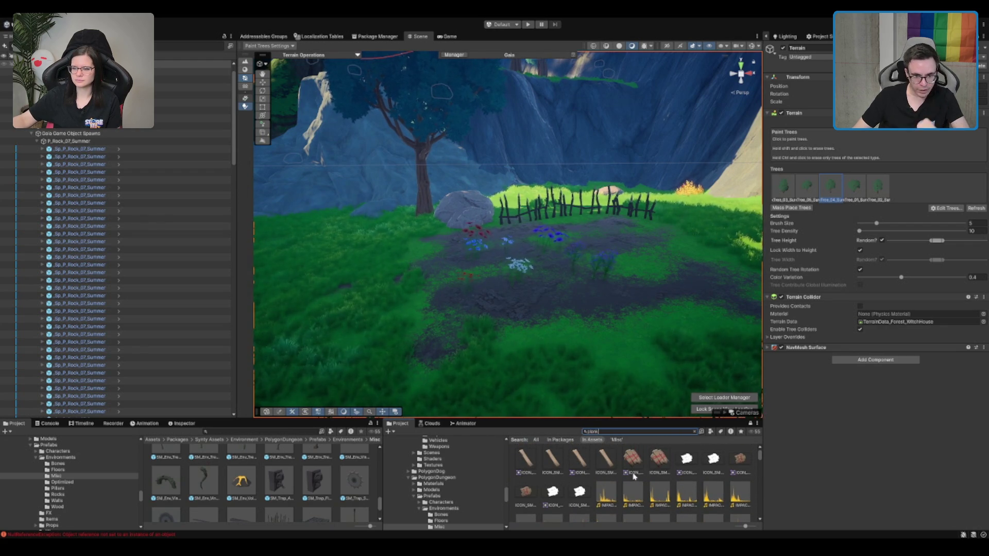
mouse_move(354, 329)
mouse_down()
mouse_move(563, 166)
mouse_move(535, 188)
mouse_up()
scroll(538, 185, up, 3)
mouse_move(530, 177)
mouse_down()
mouse_move(567, 184)
mouse_move(546, 193)
mouse_up()
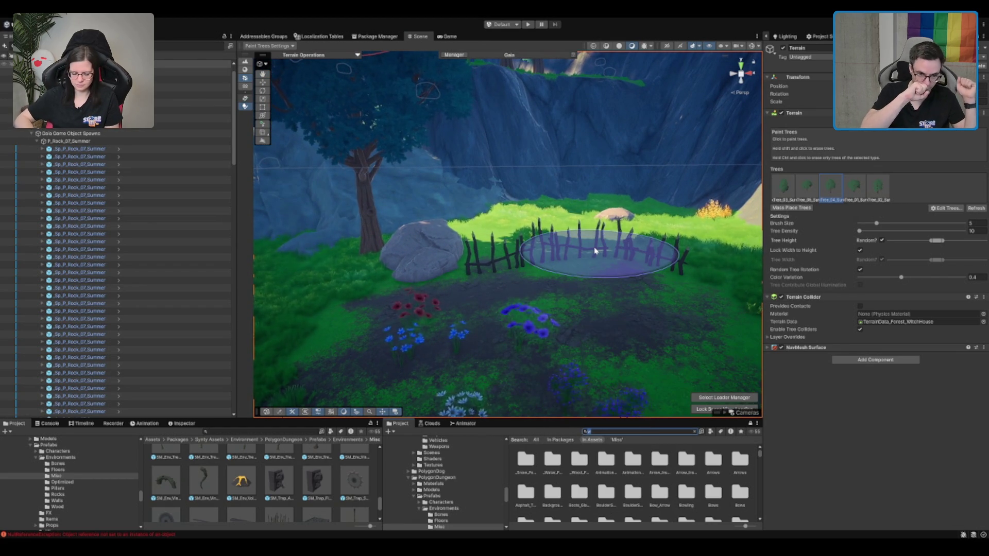
scroll(556, 261, down, 3)
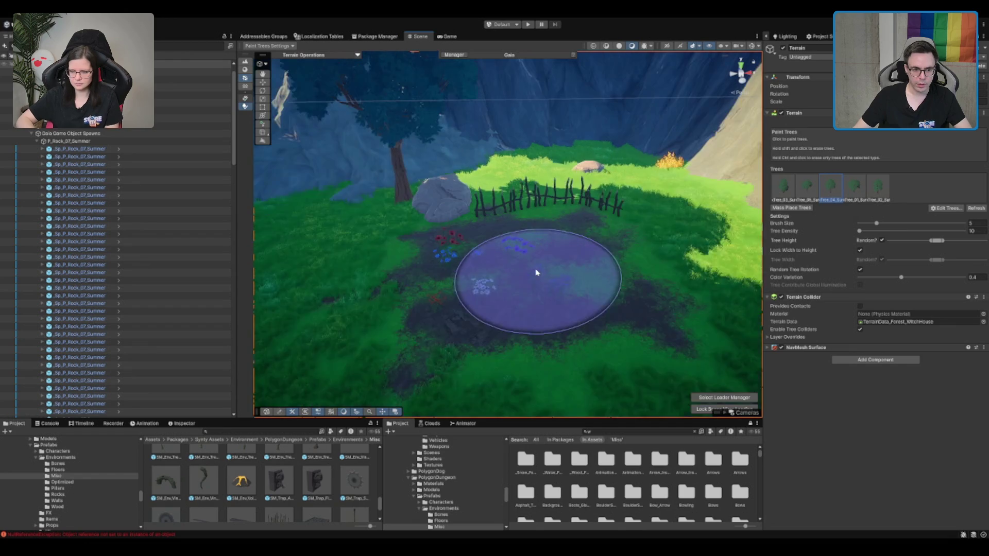
Step: Move the blue flowers P_Flower_02_03 and P_Flower_10_03 up toward the fence
key(w)
click(520, 251)
scroll(528, 265, up, 3)
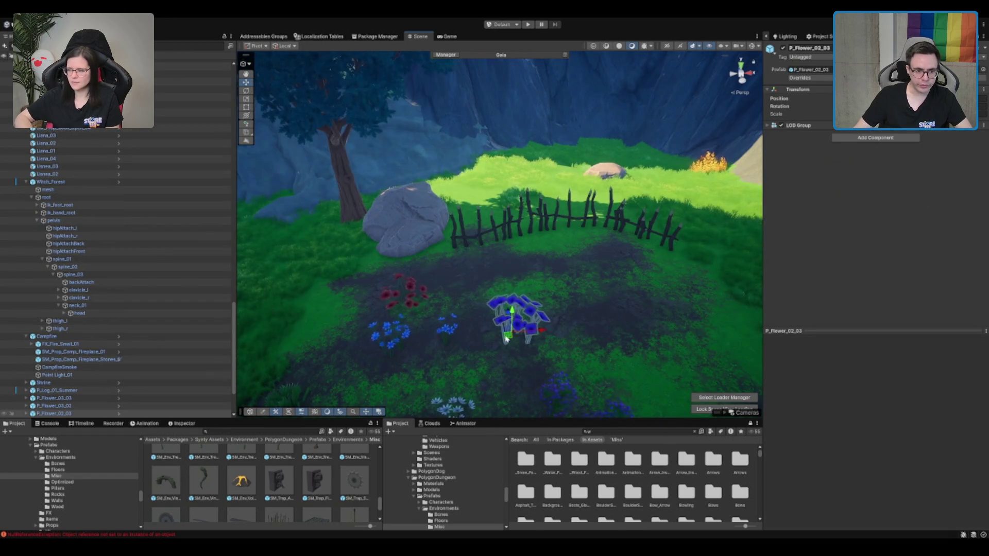
drag(513, 339, 453, 279)
click(405, 315)
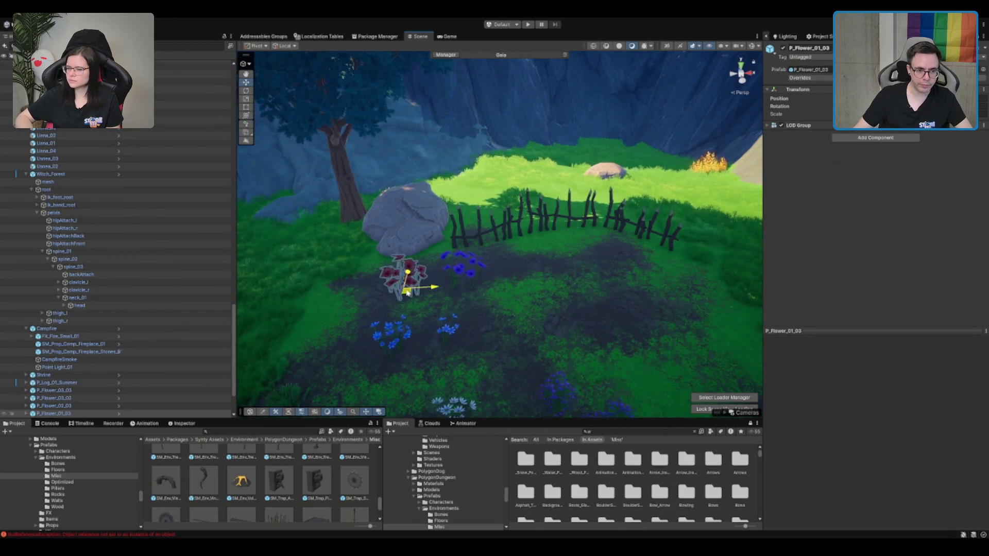
click(448, 335)
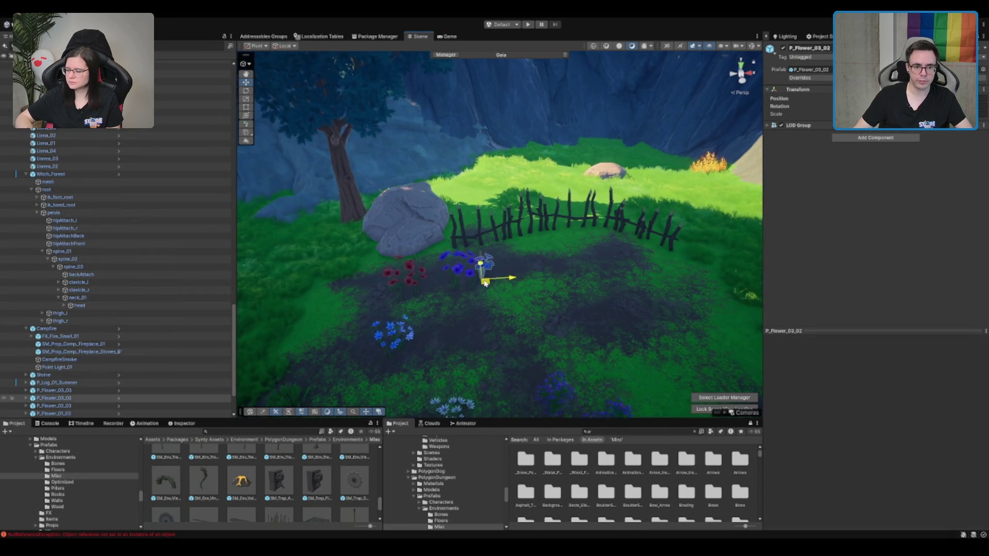
click(528, 363)
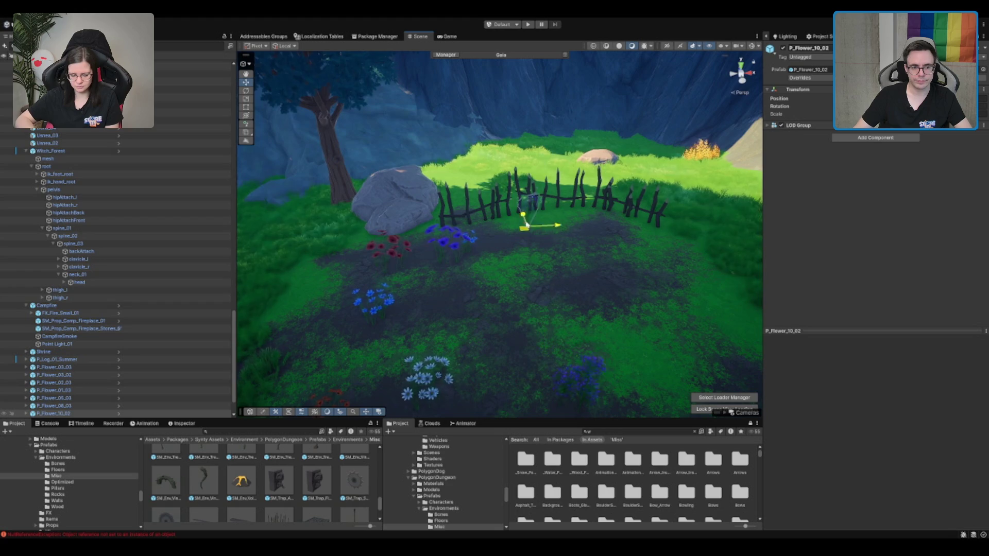
click(576, 396)
drag(576, 396, 572, 228)
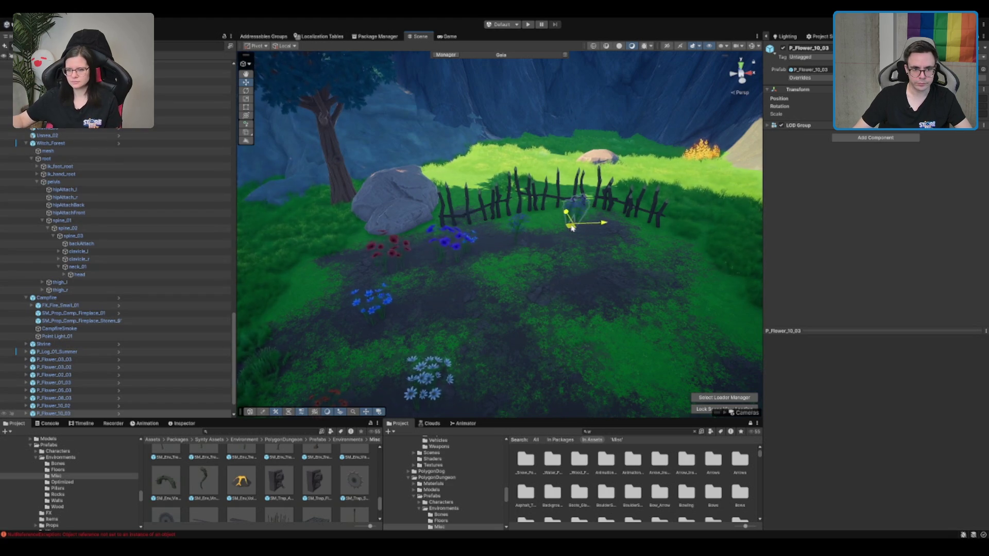
Step: Move white P_Flower_05_03 and blue P_Flower_08_03 near the fence, then reselect the terrain
click(409, 403)
drag(411, 401, 577, 254)
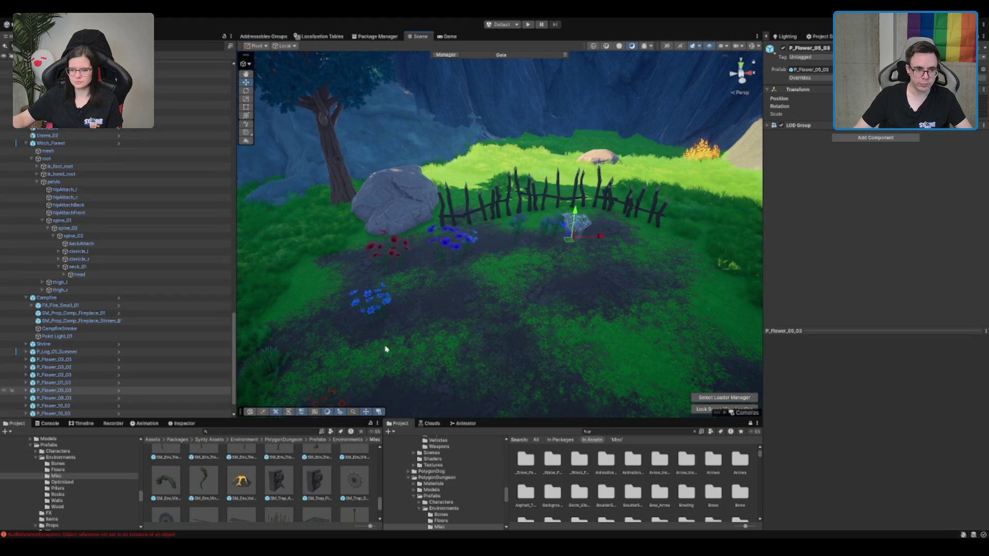
scroll(374, 304, down, 2)
click(415, 319)
drag(416, 316, 441, 289)
click(531, 294)
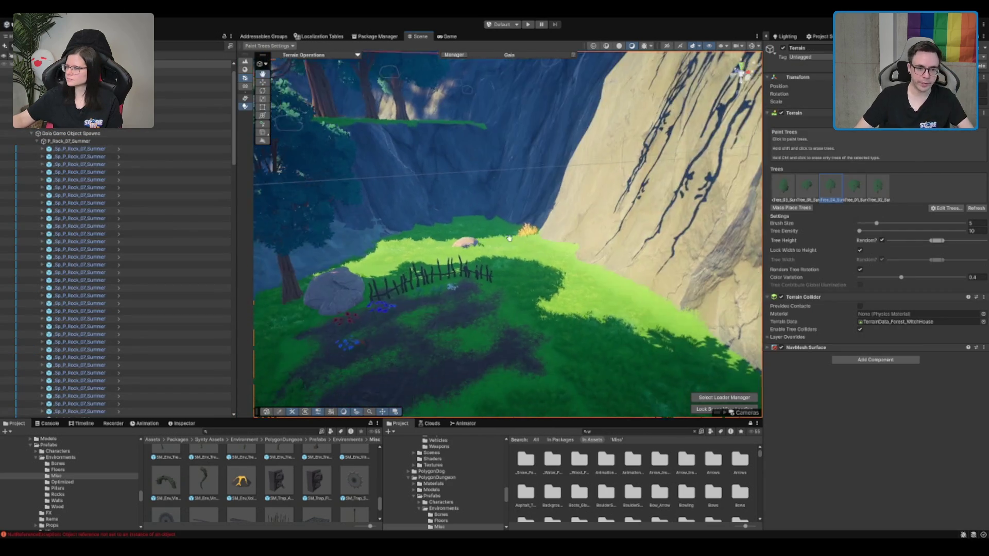
Step: Marquee-select the eight flowers and shift the group down-left
key(w)
scroll(536, 217, down, 5)
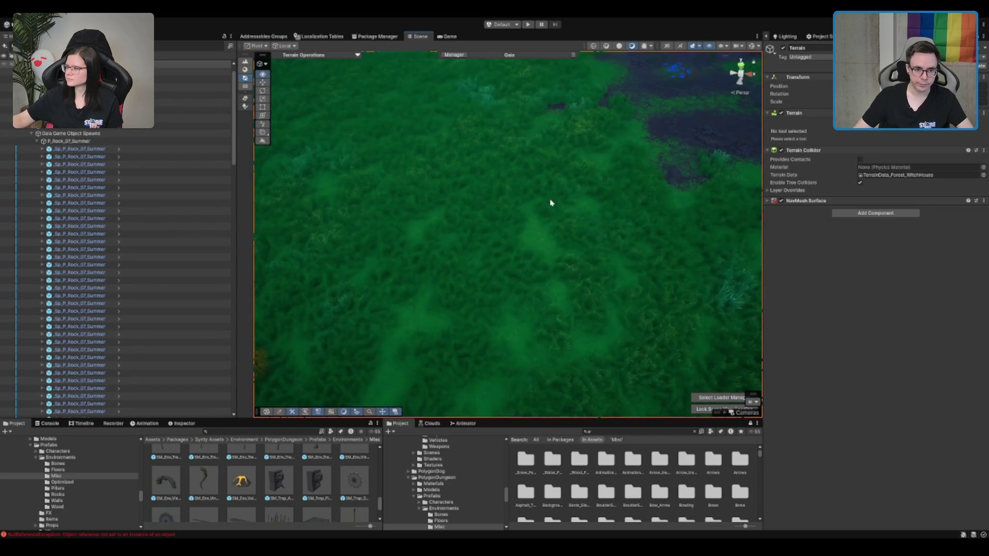
scroll(515, 229, up, 5)
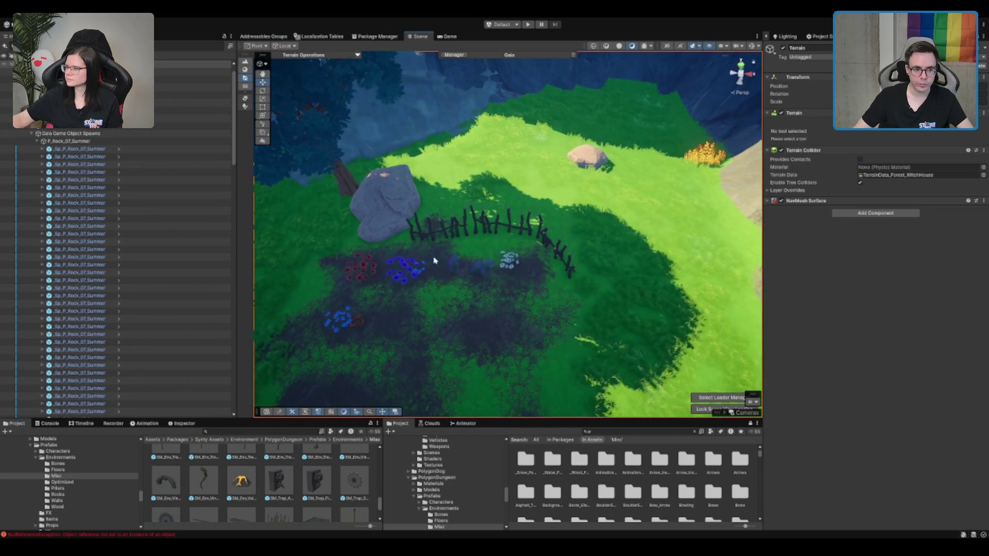
mouse_move(288, 254)
mouse_down()
mouse_move(541, 309)
mouse_move(514, 364)
mouse_up()
drag(398, 282, 427, 343)
key(f)
Step: Duplicate the flowers, spread the copies down the mud patch, and choose Paint Texture
key(ctrl+d)
mouse_move(478, 264)
mouse_down()
mouse_move(427, 334)
mouse_move(516, 257)
mouse_move(597, 113)
mouse_move(587, 237)
mouse_up()
click(592, 174)
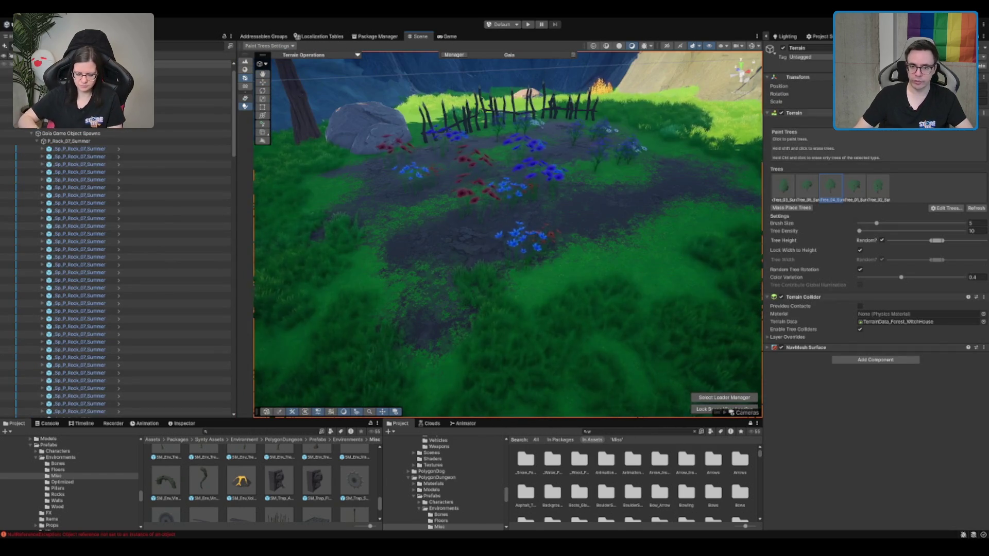
click(865, 128)
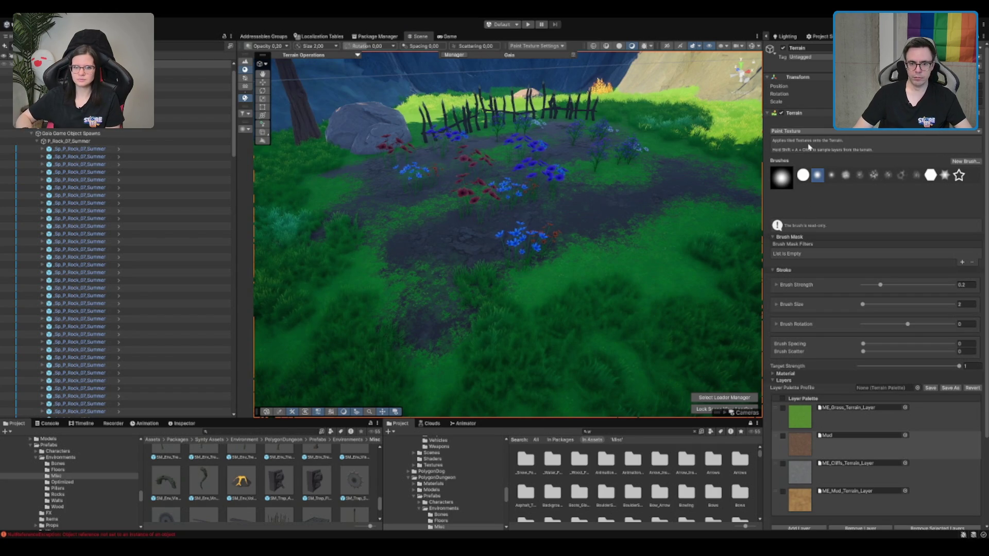
Step: Switch to Raise or Lower Terrain and undo the accidental tall mound
key(F1)
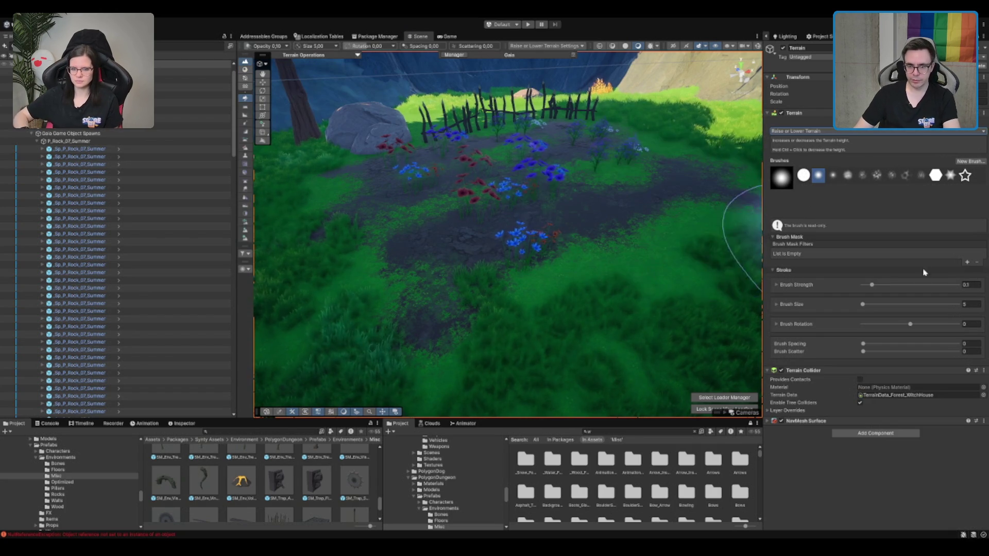
drag(495, 257, 446, 286)
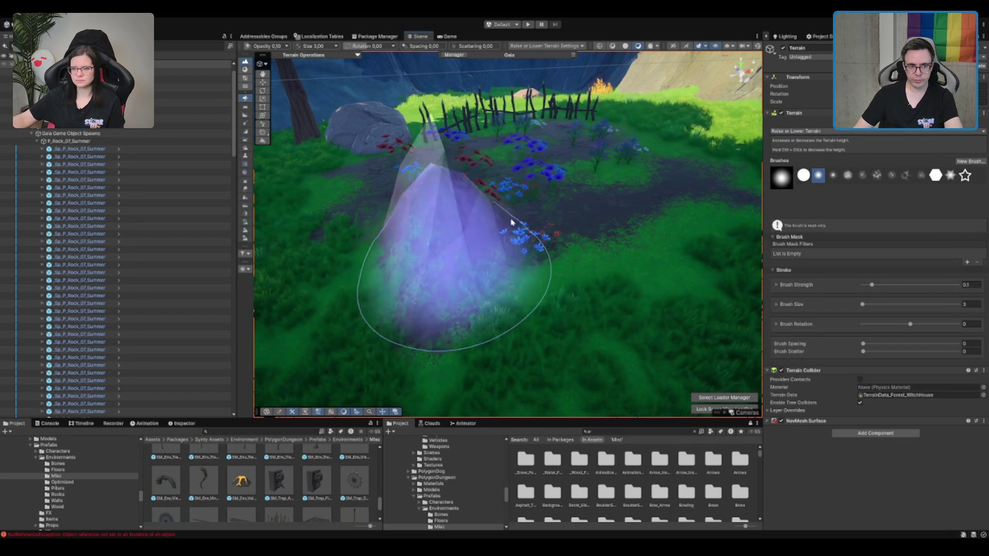
key(ctrl+z)
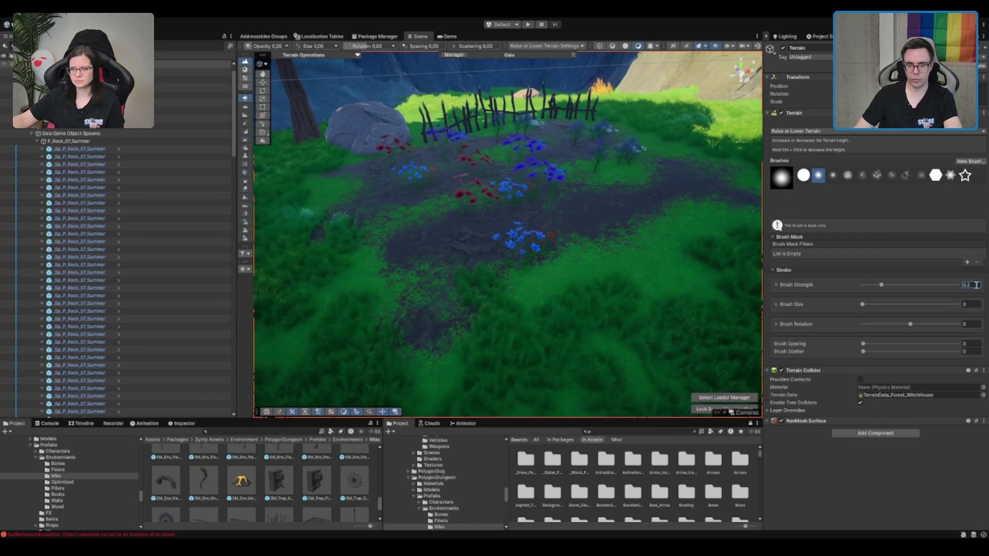
Step: Set Brush Strength to 0.01, then pick a fence piece in the scene
text(.01)
key(Return)
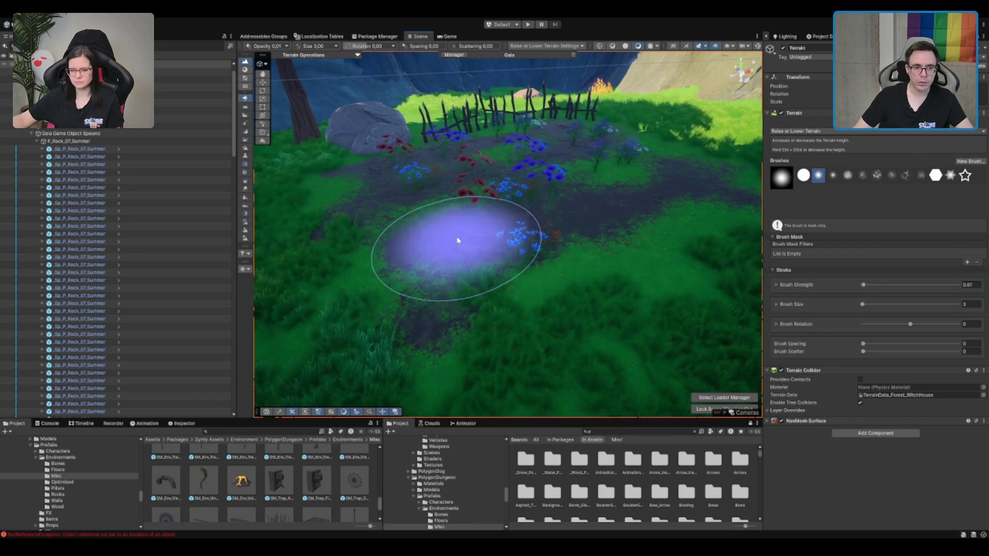
drag(624, 196, 650, 133)
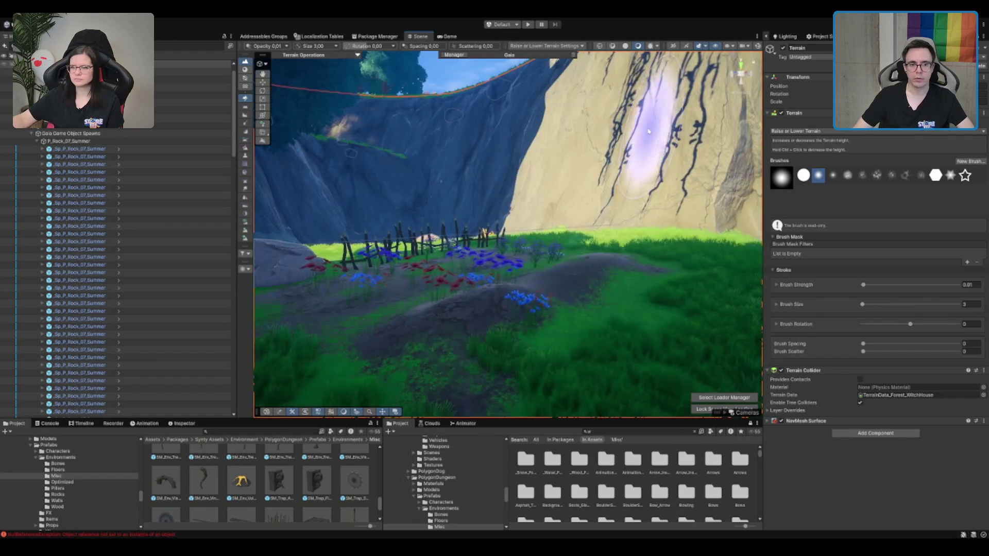
scroll(650, 133, up, 3)
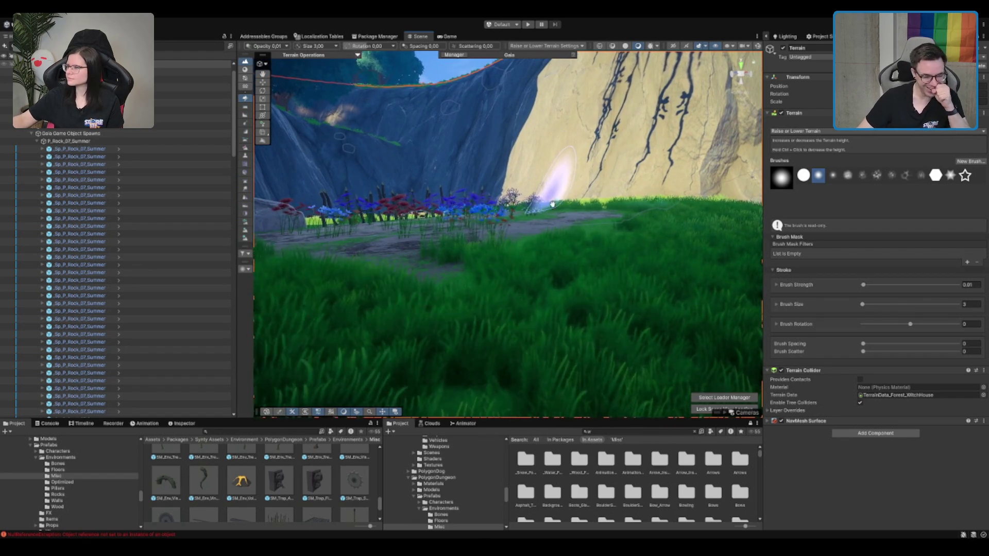
scroll(551, 198, down, 5)
click(503, 270)
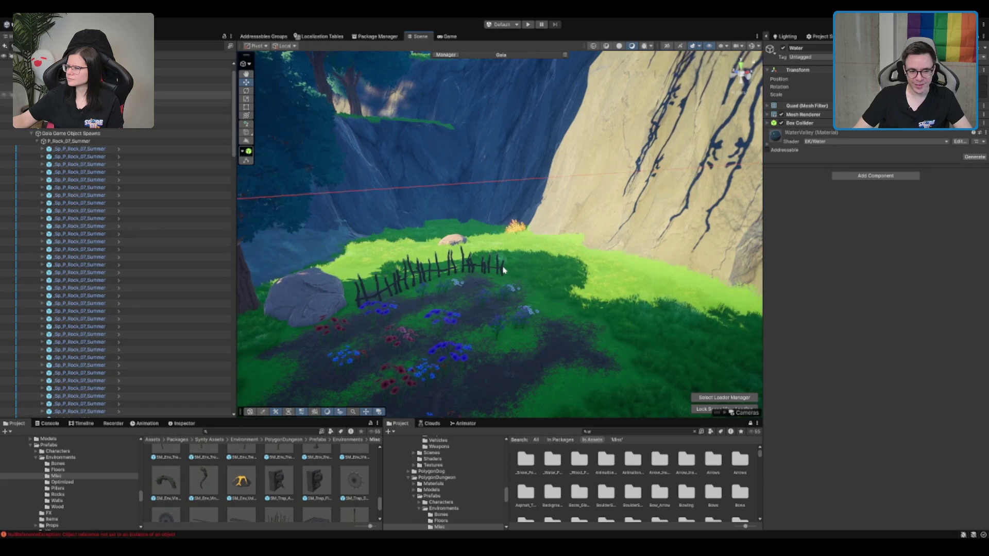
Step: Duplicate the right-hand fence piece and move the copy to the right
click(502, 269)
scroll(489, 262, up, 3)
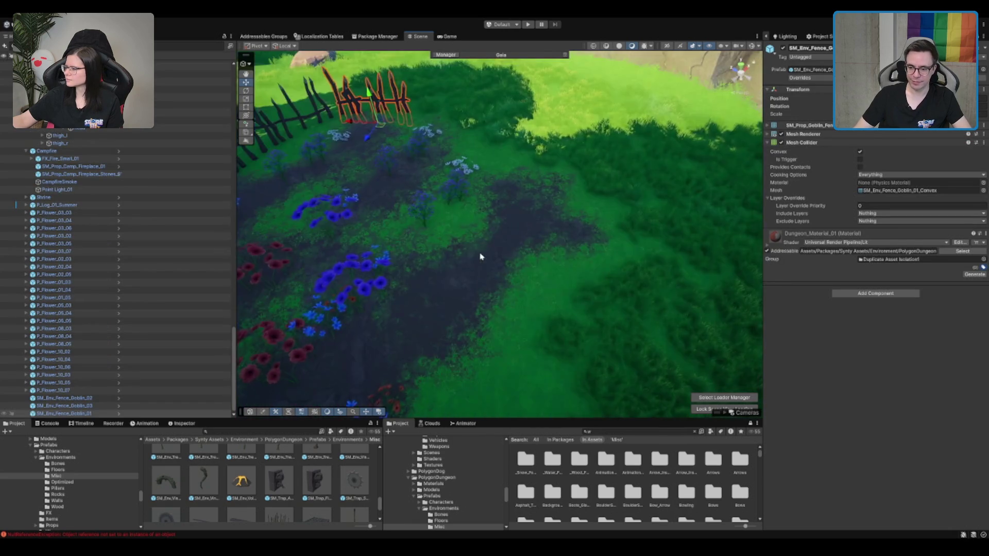
scroll(489, 259, down, 3)
mouse_move(507, 261)
mouse_down()
mouse_move(523, 298)
mouse_move(564, 316)
mouse_up()
key(w)
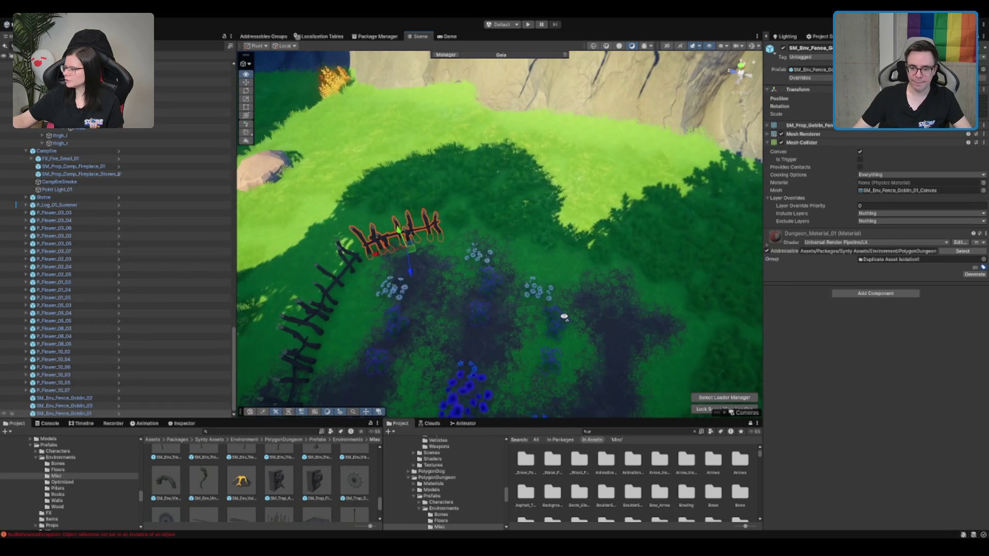
key(ctrl+d)
drag(418, 252, 546, 262)
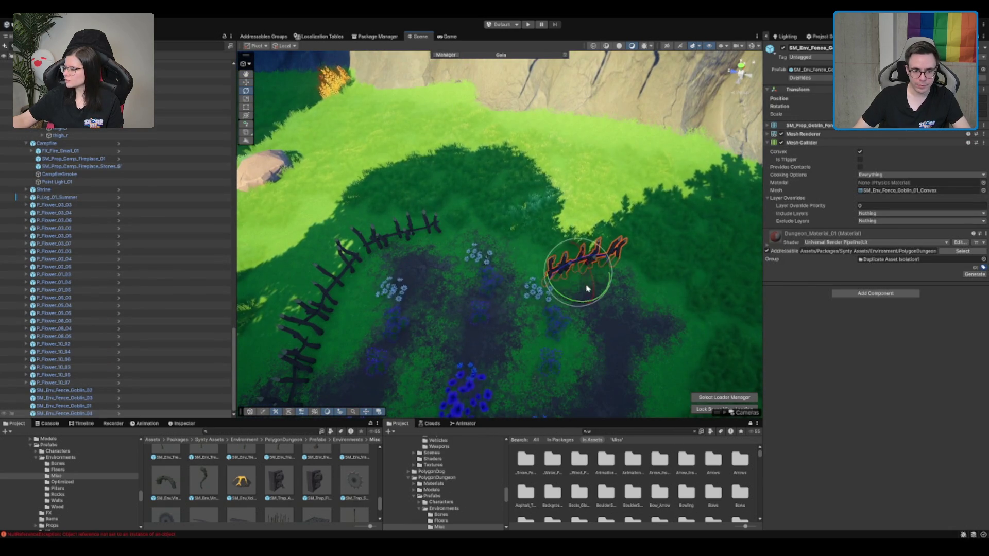
mouse_move(573, 295)
mouse_down()
mouse_move(541, 229)
mouse_move(600, 254)
mouse_up()
key(w)
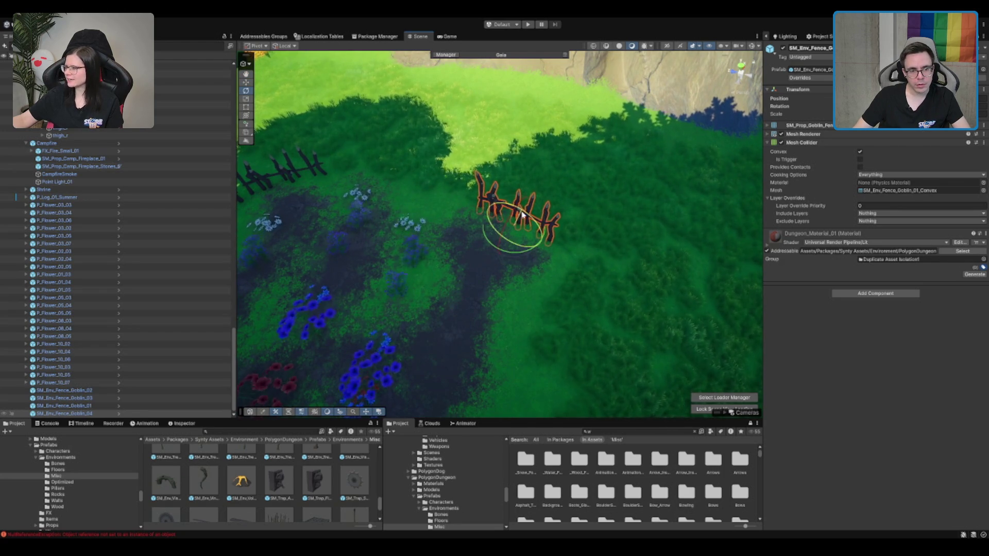
Step: Duplicate the fence again for another section and frame it over the garden
mouse_move(523, 223)
mouse_down()
mouse_move(567, 215)
mouse_move(446, 212)
mouse_move(624, 249)
mouse_move(564, 248)
mouse_up()
key(ctrl+d)
mouse_move(645, 194)
mouse_down()
mouse_move(560, 239)
mouse_move(634, 205)
mouse_up()
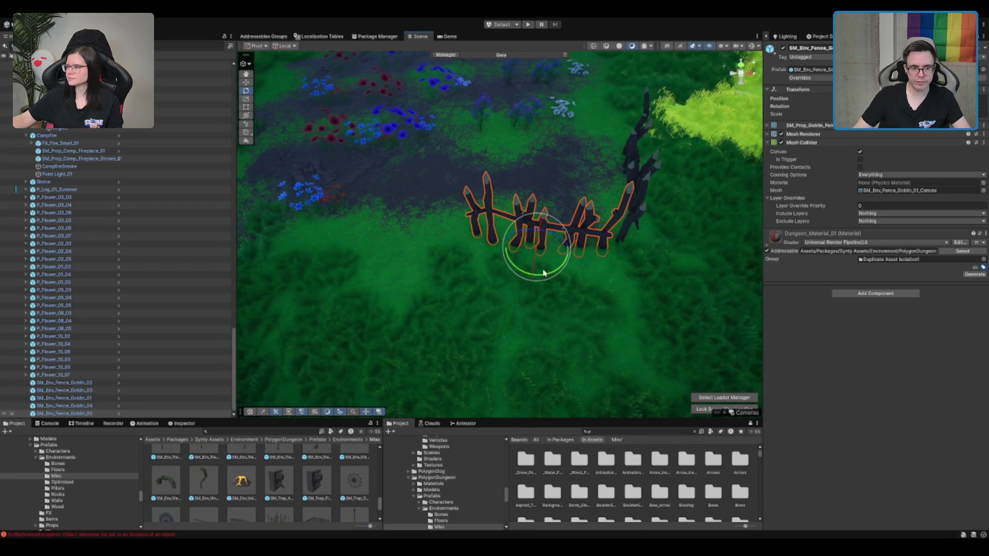
mouse_move(534, 266)
mouse_down()
mouse_move(410, 215)
mouse_move(627, 174)
mouse_move(664, 138)
mouse_up()
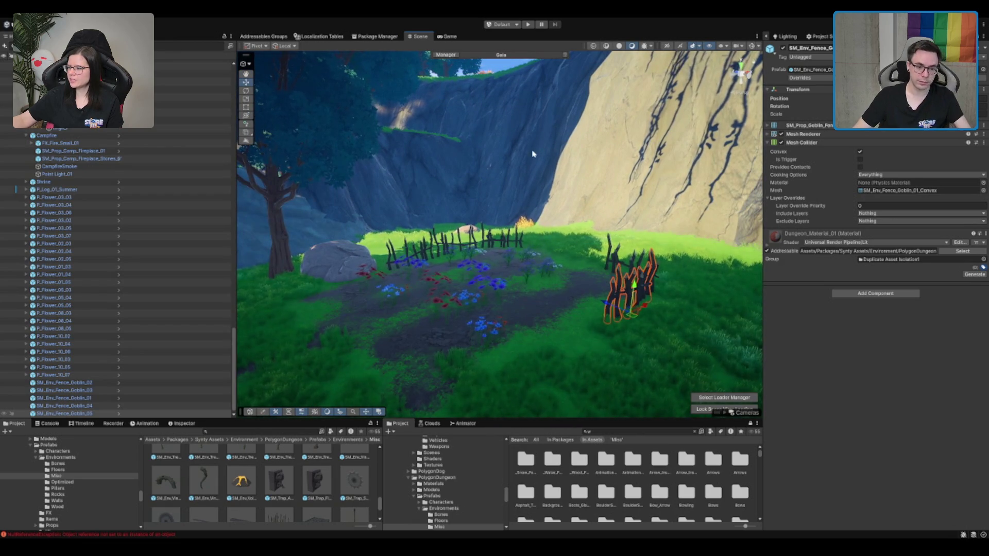
mouse_move(457, 151)
mouse_down()
mouse_move(587, 227)
mouse_move(719, 230)
mouse_up()
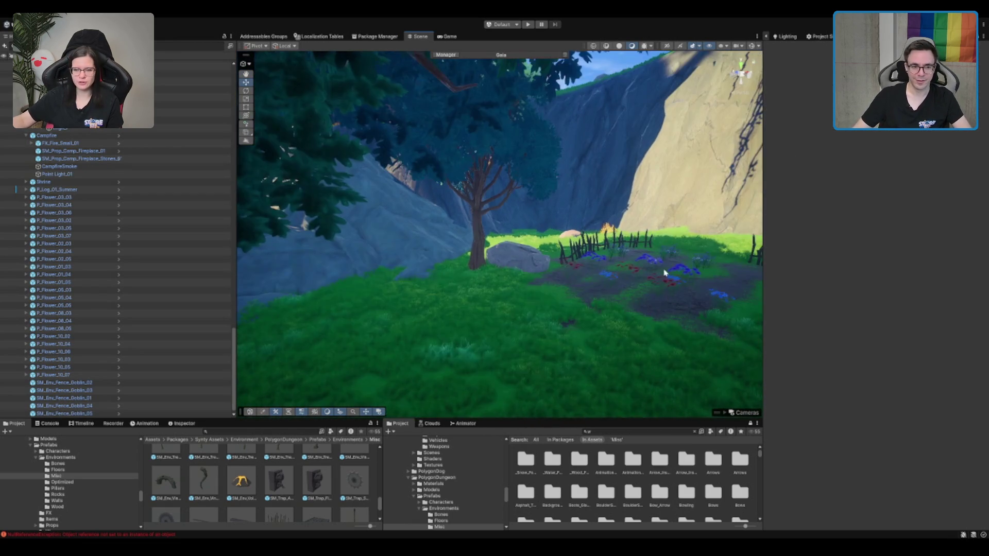
Step: Fly to the rock, select the terrain, and switch to Paint Texture
mouse_move(325, 306)
mouse_down()
mouse_move(716, 309)
mouse_move(388, 271)
mouse_move(546, 309)
mouse_move(484, 309)
mouse_move(477, 221)
mouse_up()
mouse_move(388, 202)
mouse_down()
mouse_move(600, 202)
mouse_move(608, 190)
mouse_up()
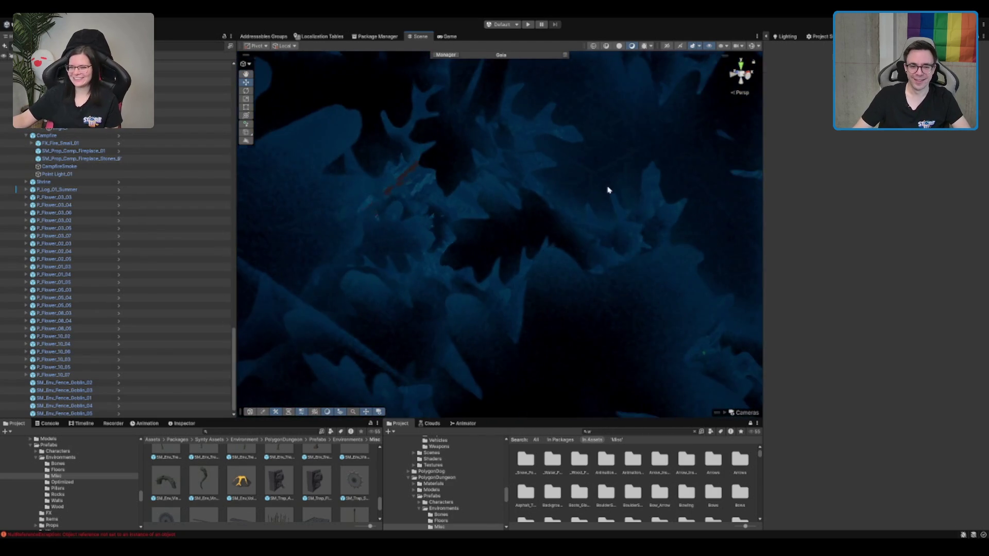
click(609, 190)
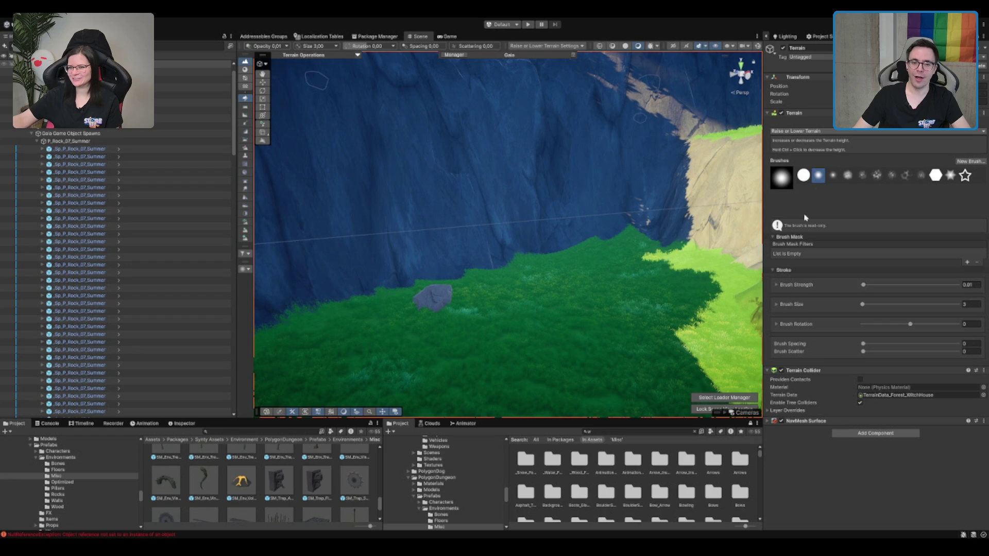
key(F2)
drag(640, 199, 603, 219)
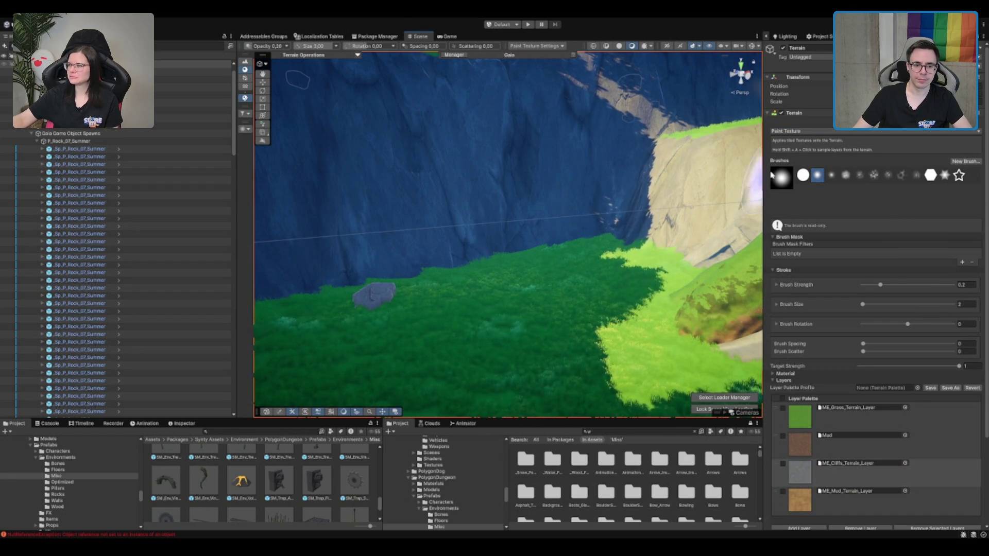
mouse_move(610, 207)
mouse_down()
mouse_move(625, 214)
mouse_move(373, 239)
mouse_move(530, 219)
mouse_up()
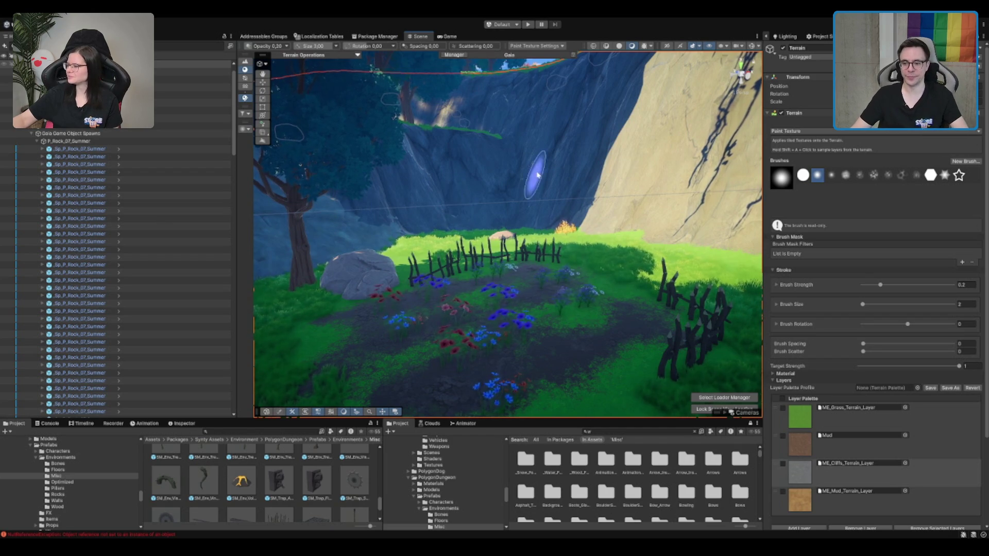
Step: Pick ME_Mud_Terrain_Layer and dab mud onto the meadow beside the rock
key(w)
drag(537, 189, 591, 209)
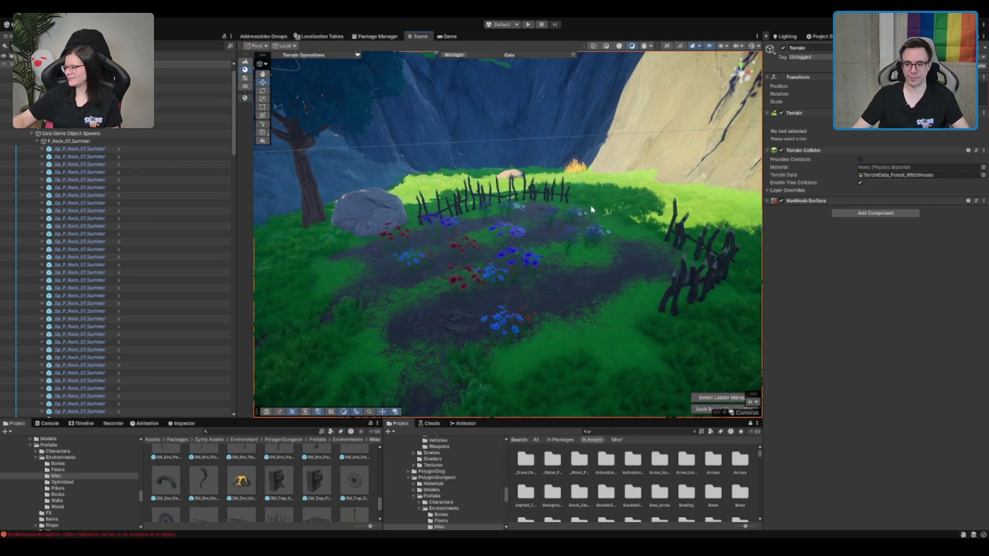
mouse_move(556, 350)
mouse_down()
mouse_move(365, 331)
mouse_move(430, 289)
mouse_move(513, 276)
mouse_move(557, 280)
mouse_move(465, 302)
mouse_move(468, 312)
mouse_move(549, 313)
mouse_move(587, 249)
mouse_move(567, 230)
mouse_up()
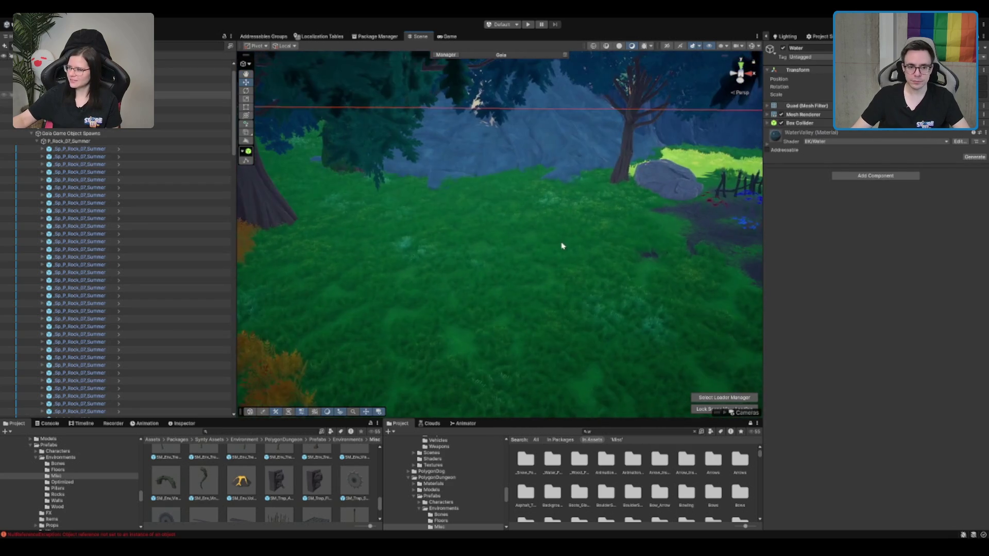
key(F3)
click(847, 491)
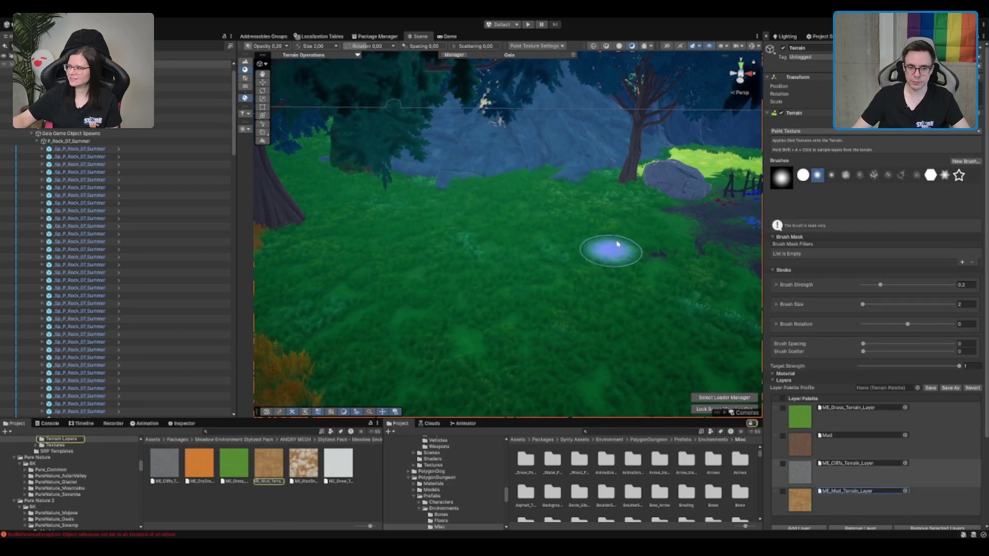
mouse_move(570, 249)
mouse_down()
mouse_move(592, 221)
mouse_move(548, 208)
mouse_move(578, 221)
mouse_move(543, 227)
mouse_move(525, 276)
mouse_up()
scroll(532, 257, up, 3)
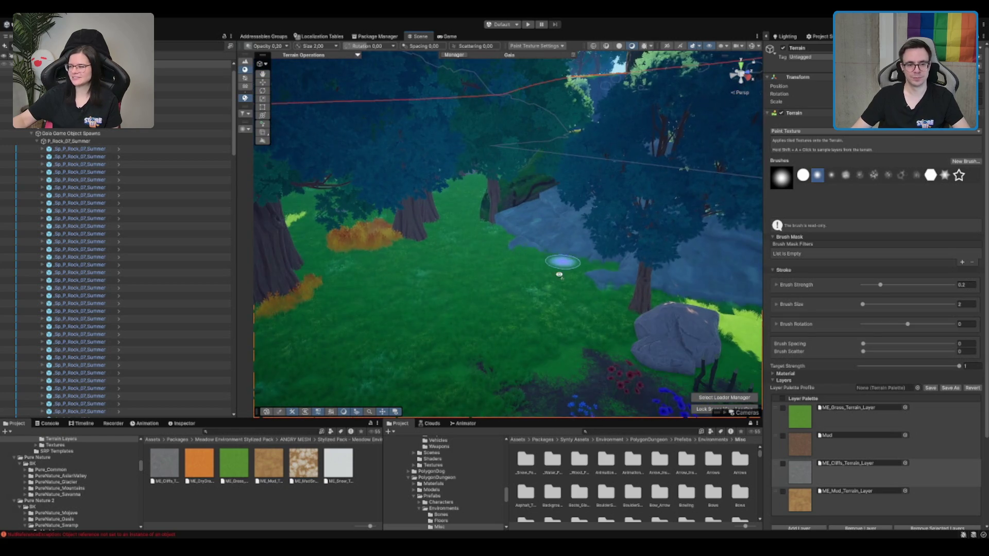
click(497, 263)
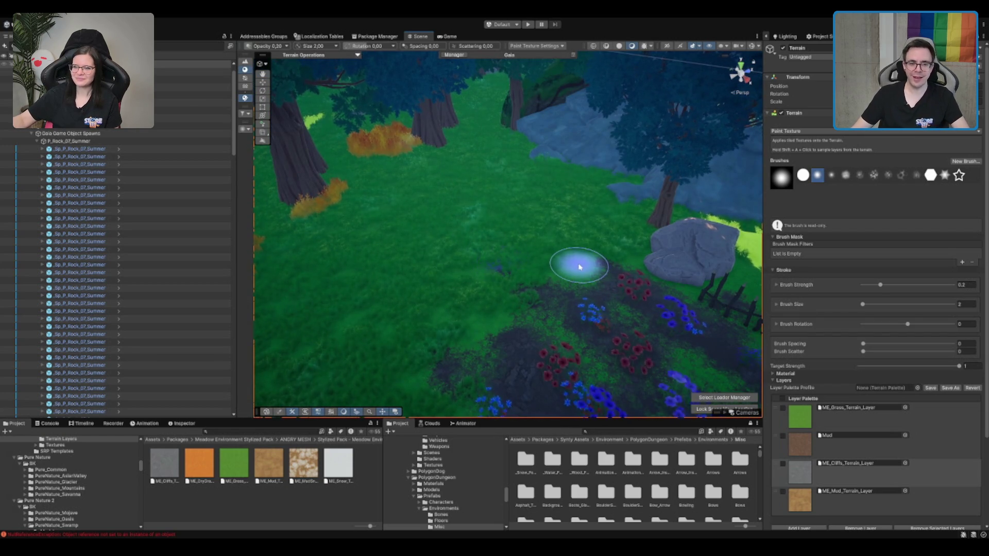
click(875, 502)
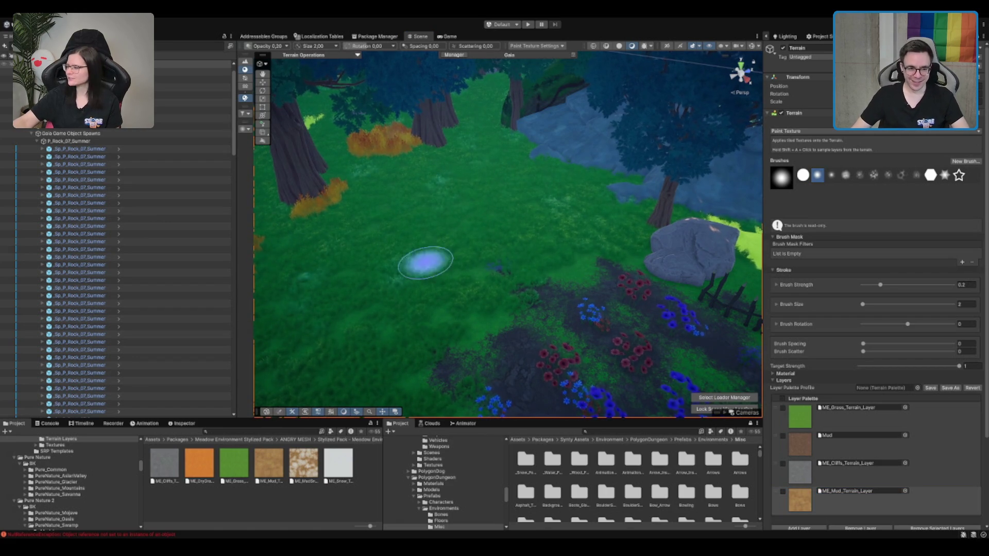
scroll(438, 260, up, 2)
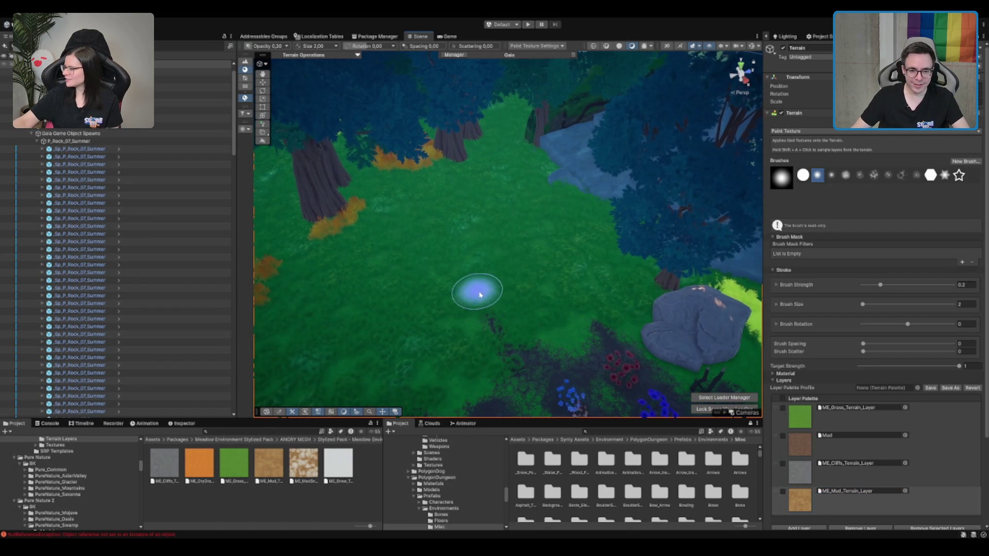
click(875, 499)
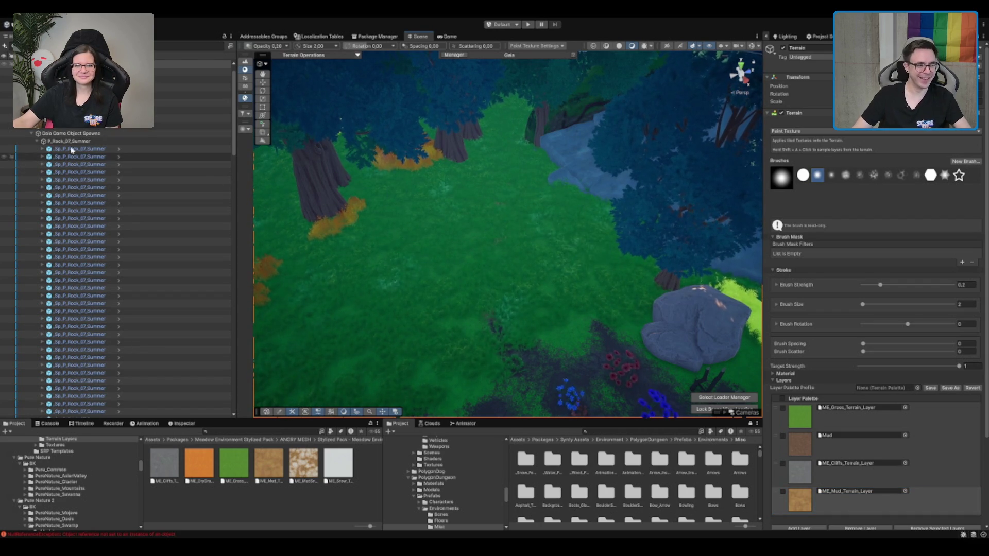
Step: Collapse the Gaia spawn groups and expand Clear Spawns on the forest stones spawner
click(136, 141)
click(104, 133)
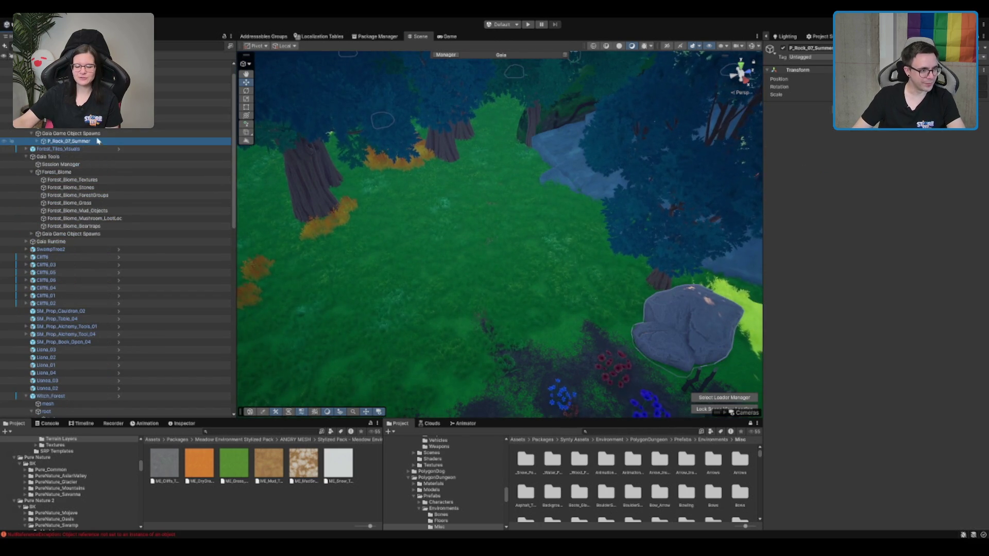
key(Left)
scroll(80, 155, down, 3)
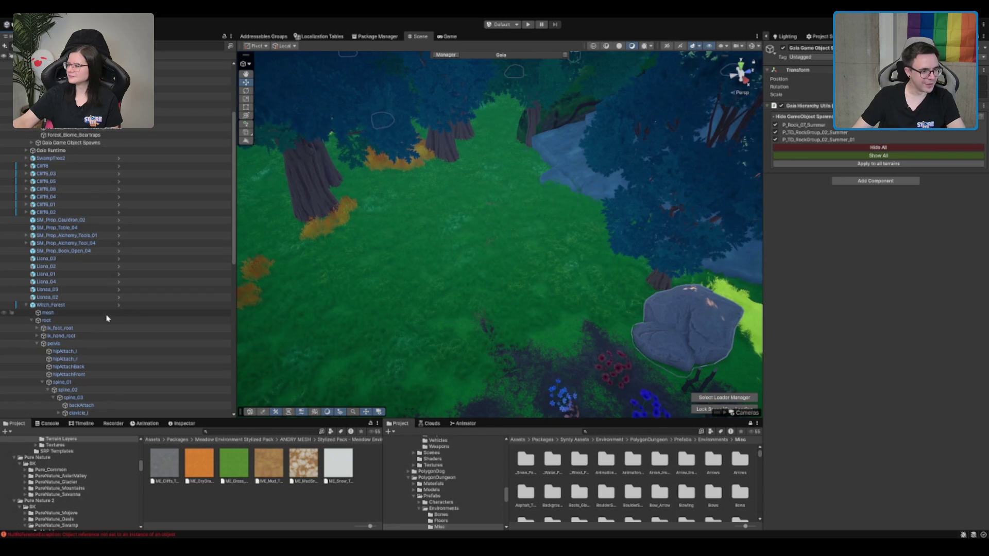
click(77, 96)
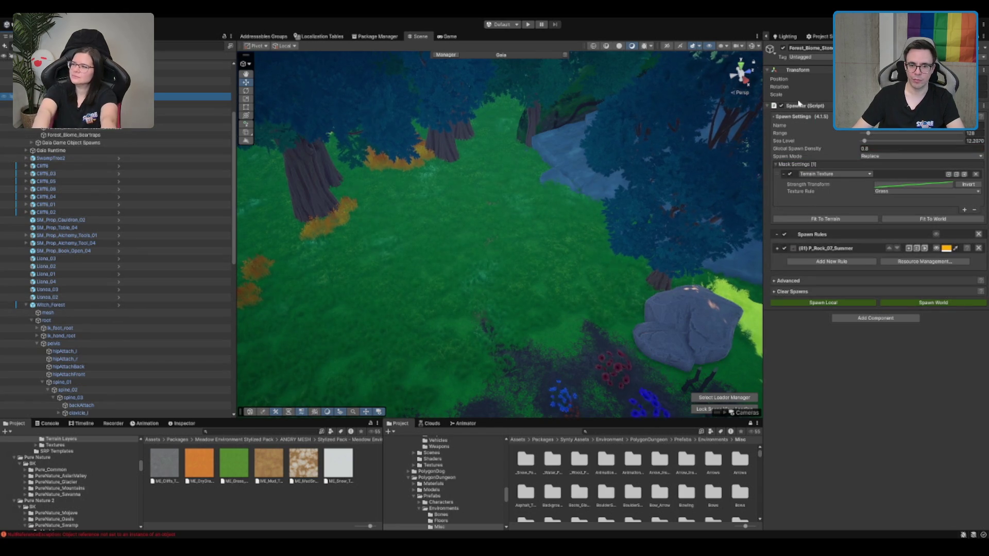
click(792, 293)
Step: On Forest_Biome, disable Forest_Biome_Textures and clear spawns, then reselect the terrain
click(77, 81)
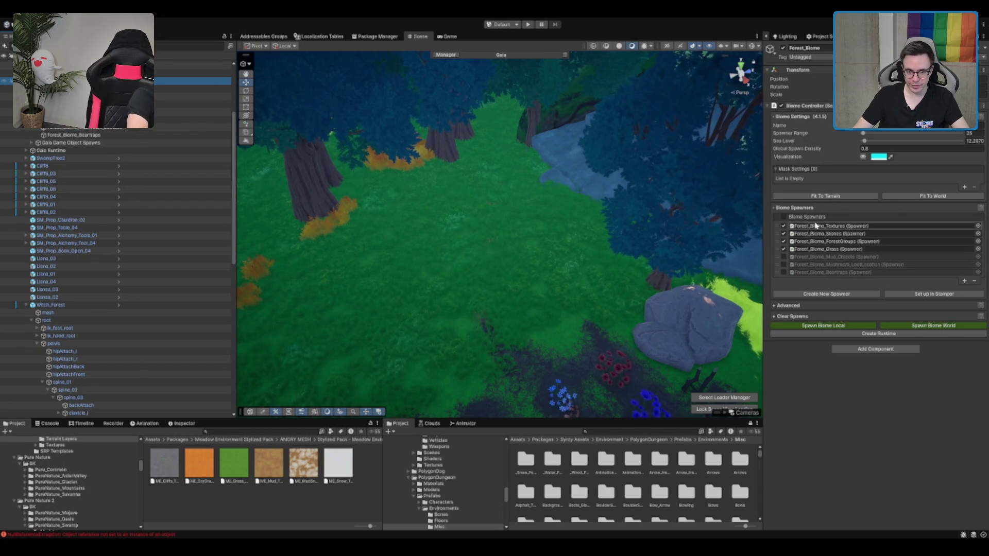
click(783, 226)
click(801, 316)
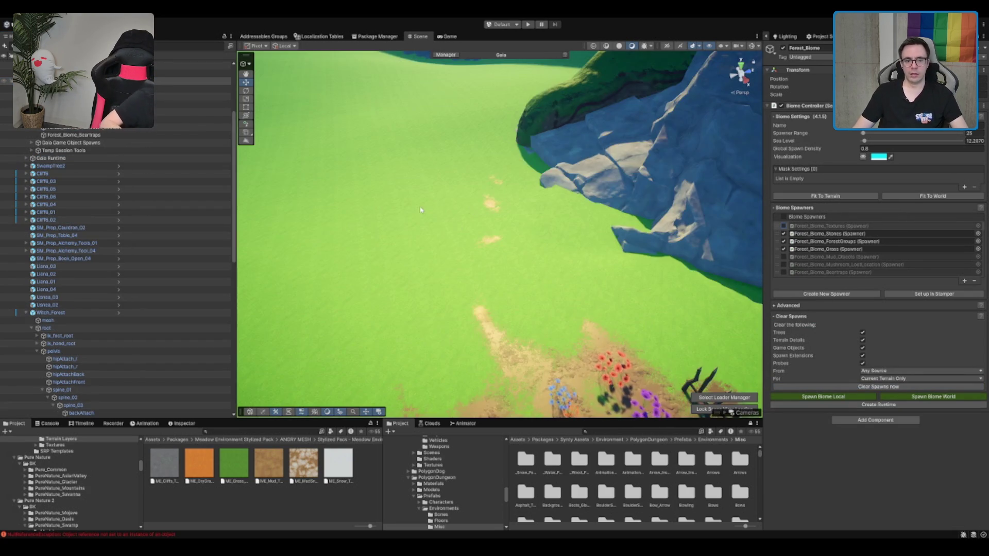
drag(470, 207, 604, 270)
click(604, 271)
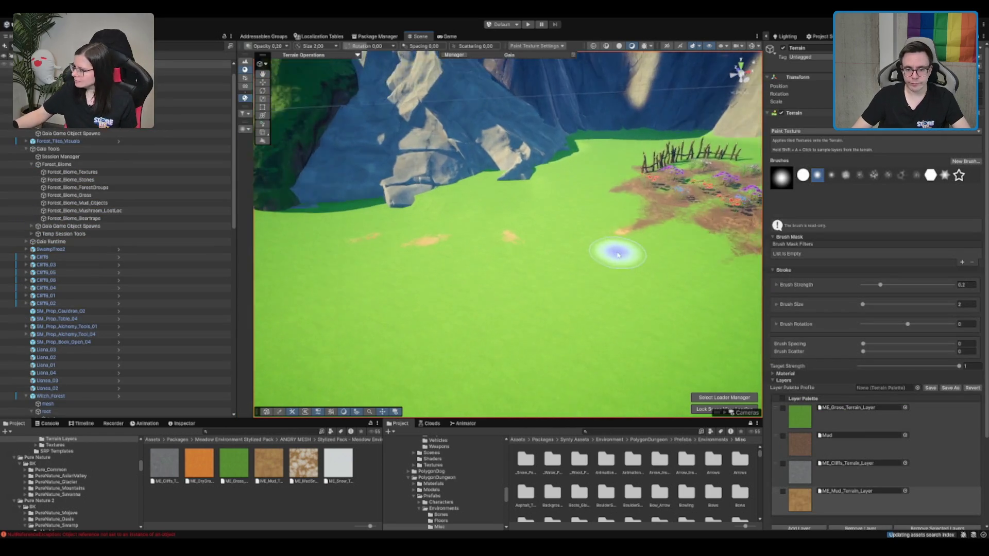
Step: Paint two long mud trails across the meadow grass
click(834, 493)
drag(664, 242, 391, 277)
click(845, 412)
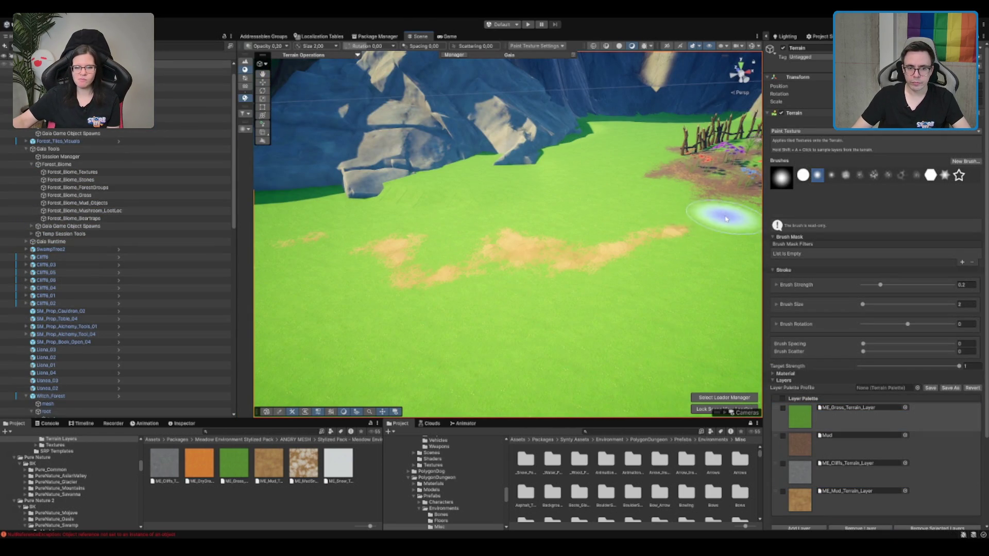
click(847, 499)
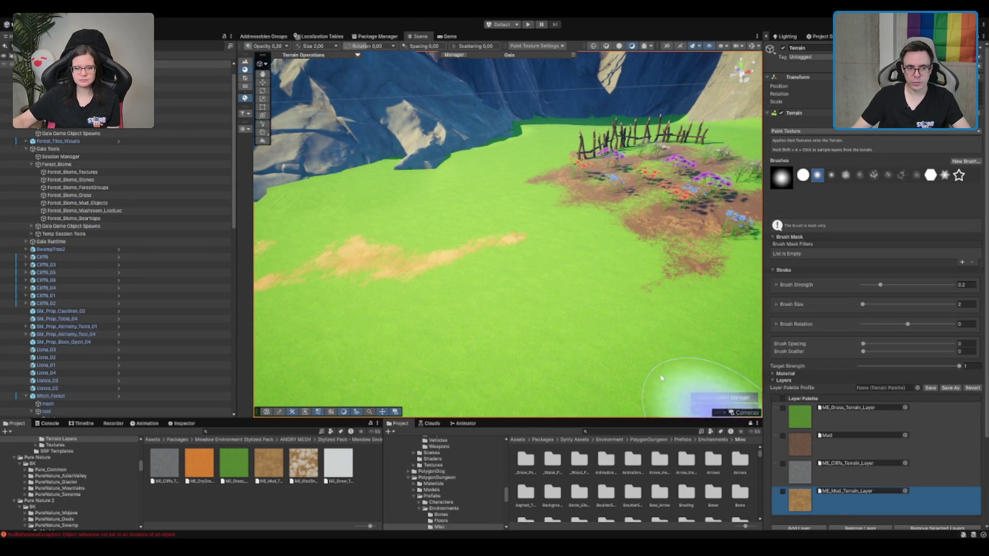
key(Left)
key(Left)
key(Up)
key(Up)
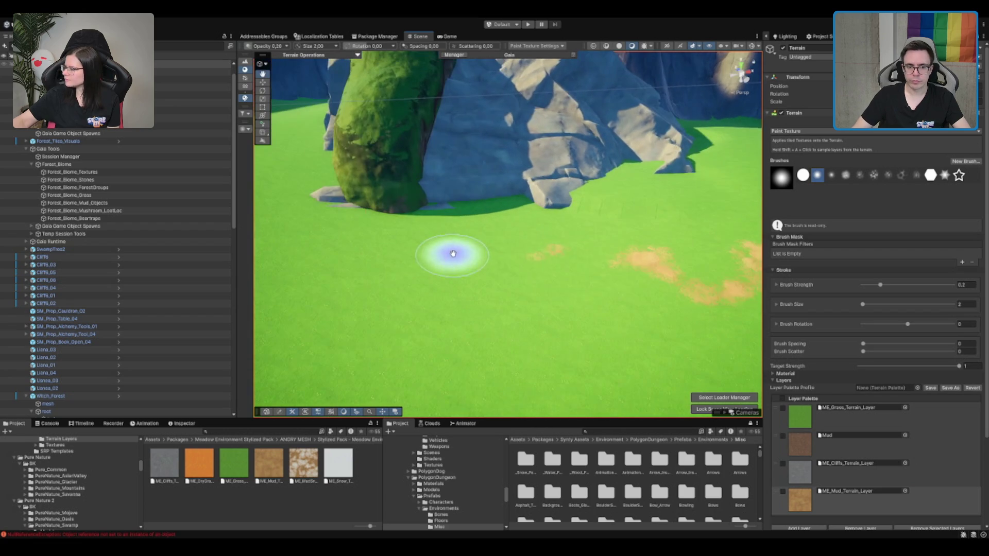
mouse_move(622, 269)
mouse_down()
mouse_move(448, 286)
mouse_move(471, 280)
mouse_move(592, 272)
mouse_move(336, 319)
mouse_up()
Step: Frame the tree, cliffs and log, then move P_Log_01_Summer into the cliff's shadow
mouse_move(448, 264)
mouse_down()
mouse_move(514, 225)
mouse_move(653, 287)
mouse_move(598, 276)
mouse_move(655, 280)
mouse_move(634, 270)
mouse_move(600, 286)
mouse_move(508, 294)
mouse_move(611, 269)
mouse_move(523, 292)
mouse_move(450, 288)
mouse_move(425, 304)
mouse_move(409, 276)
mouse_move(377, 292)
mouse_move(390, 253)
mouse_move(369, 255)
mouse_up()
mouse_move(388, 291)
mouse_down()
mouse_move(611, 272)
mouse_move(592, 216)
mouse_move(503, 261)
mouse_up()
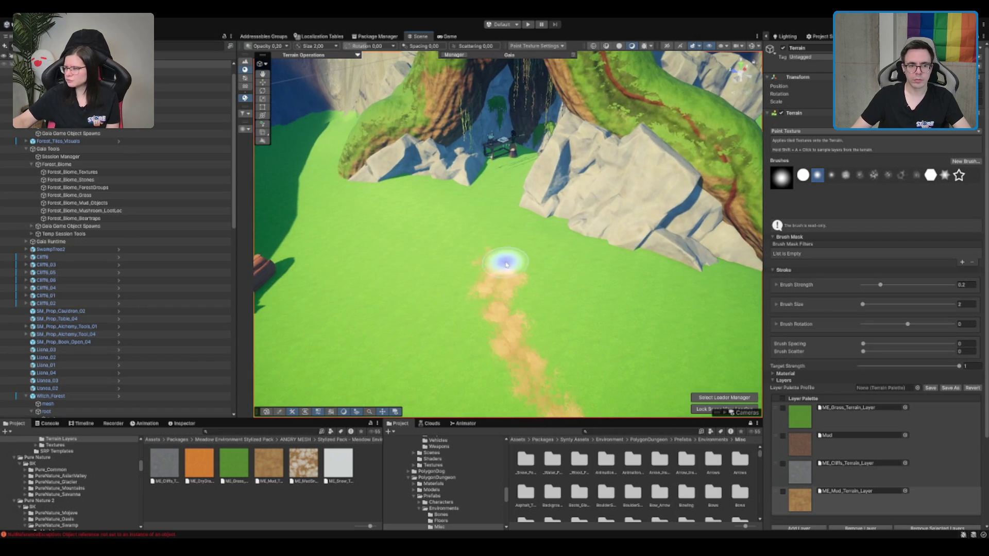
drag(481, 293, 761, 291)
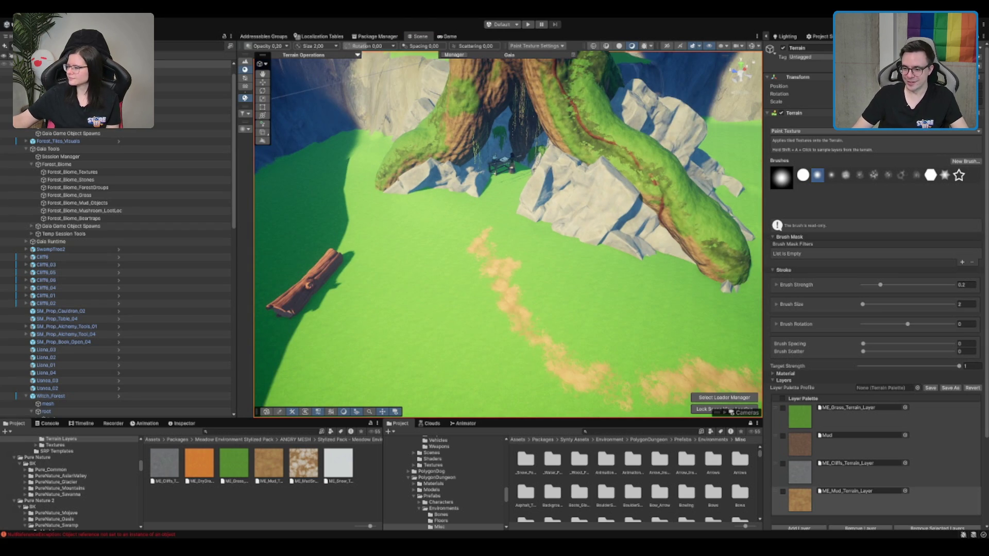
drag(566, 272, 567, 252)
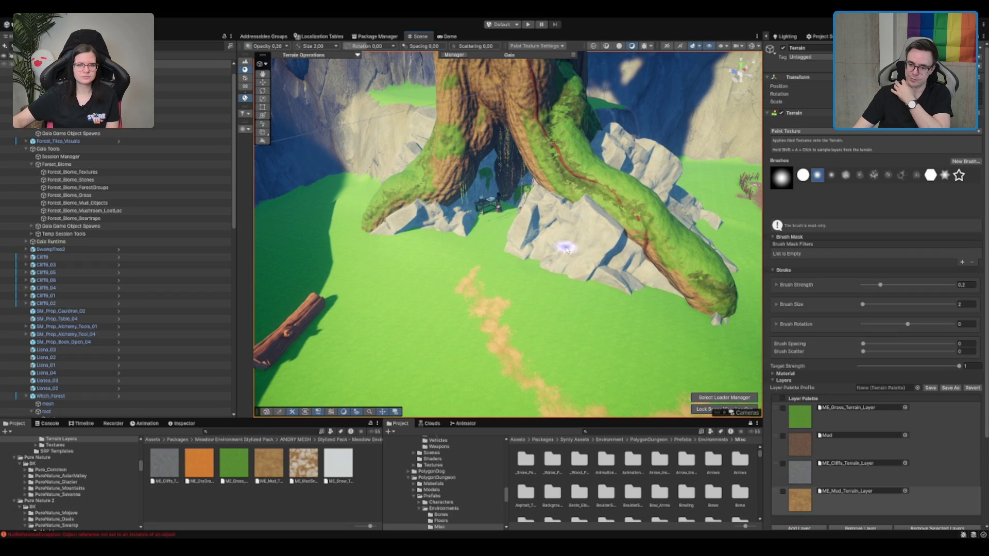
mouse_move(522, 240)
mouse_down()
mouse_move(517, 231)
mouse_move(539, 231)
mouse_move(534, 254)
mouse_move(484, 258)
mouse_move(545, 209)
mouse_move(564, 156)
mouse_move(570, 181)
mouse_move(546, 199)
mouse_move(418, 260)
mouse_move(383, 250)
mouse_move(596, 225)
mouse_move(636, 260)
mouse_up()
key(w)
click(418, 260)
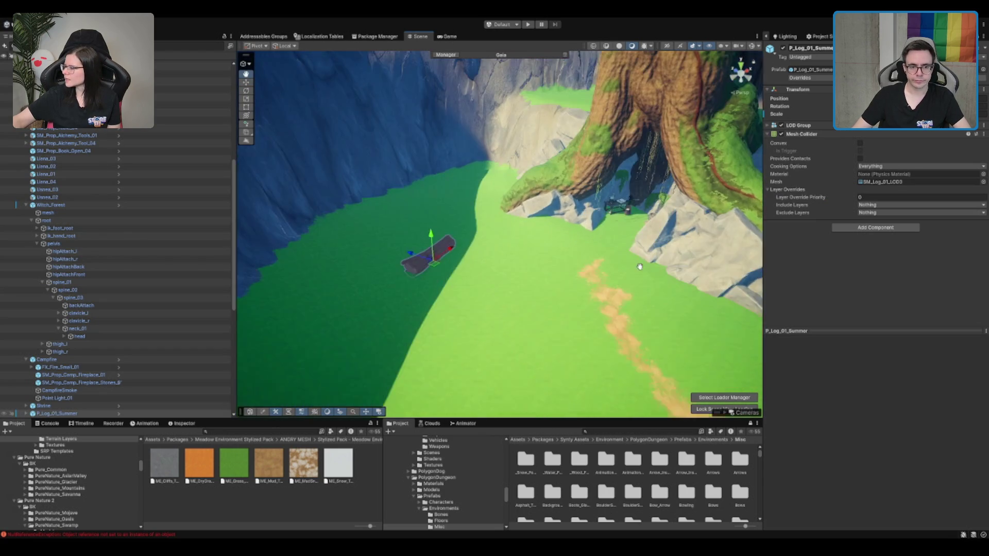
Step: Select the terrain and paint a new mud trail down-left across the grass near the tree and cliffs
click(636, 260)
mouse_move(570, 281)
mouse_down()
mouse_move(563, 269)
mouse_move(613, 329)
mouse_up()
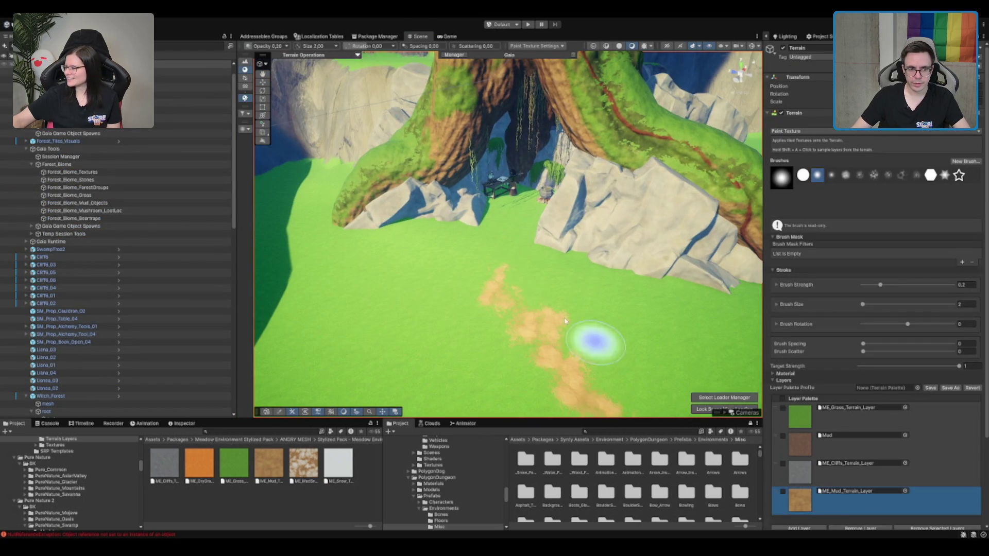
mouse_move(489, 261)
mouse_down()
mouse_move(536, 270)
mouse_move(632, 324)
mouse_move(629, 287)
mouse_move(559, 263)
mouse_move(630, 178)
mouse_up()
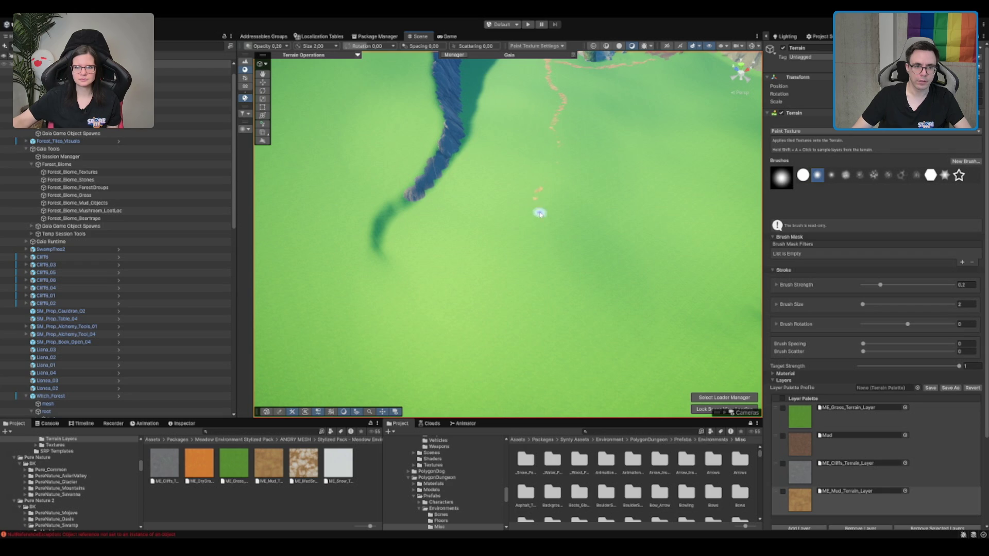
mouse_move(542, 232)
mouse_down()
mouse_move(536, 221)
mouse_move(497, 333)
mouse_move(495, 304)
mouse_move(521, 263)
mouse_move(543, 272)
mouse_move(536, 241)
mouse_move(477, 228)
mouse_up()
drag(526, 271, 473, 274)
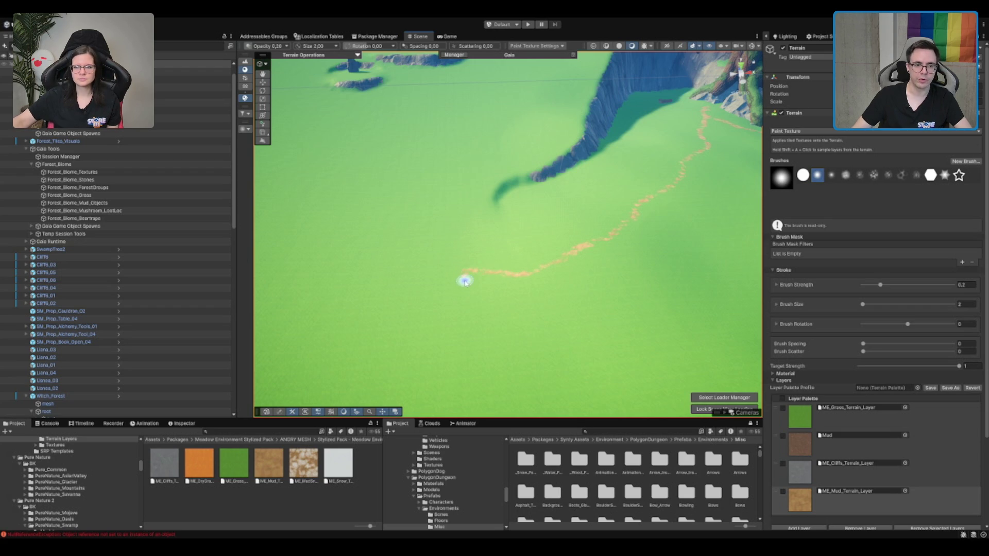
scroll(466, 279, down, 10)
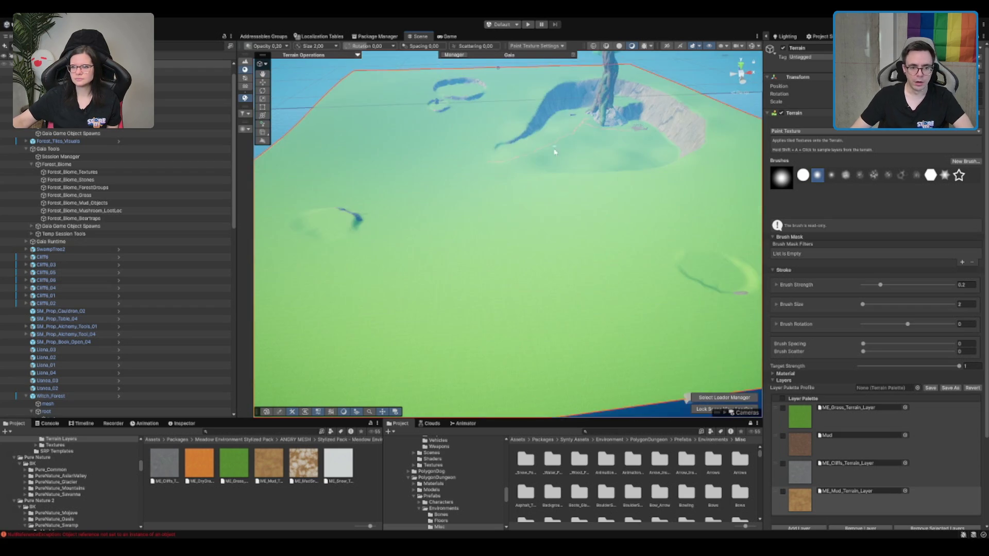
Step: Extend the mud path further up-left toward the terrain's near edge
mouse_move(554, 152)
mouse_down()
mouse_move(536, 161)
mouse_move(499, 260)
mouse_up()
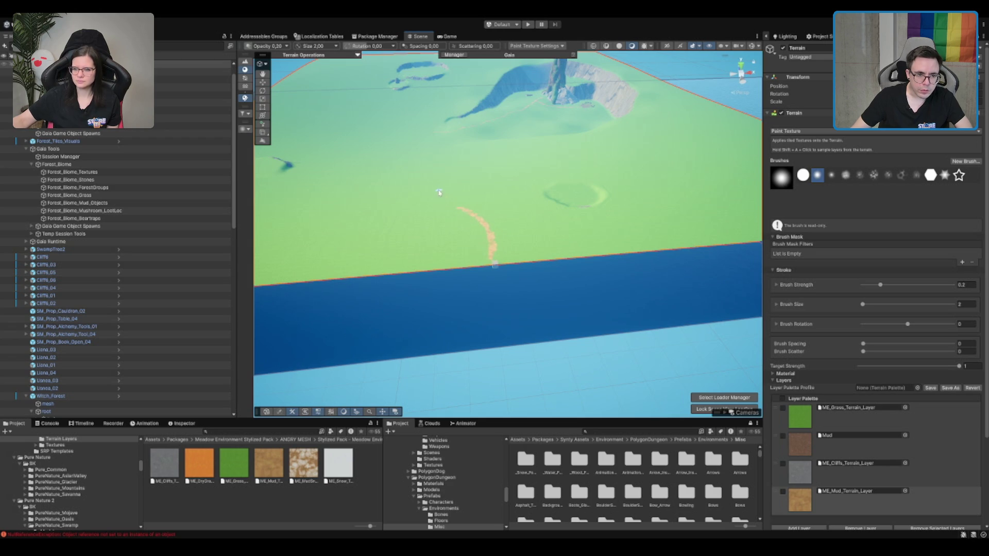
scroll(434, 184, up, 5)
mouse_move(474, 253)
mouse_down()
mouse_move(413, 253)
mouse_move(379, 222)
mouse_up()
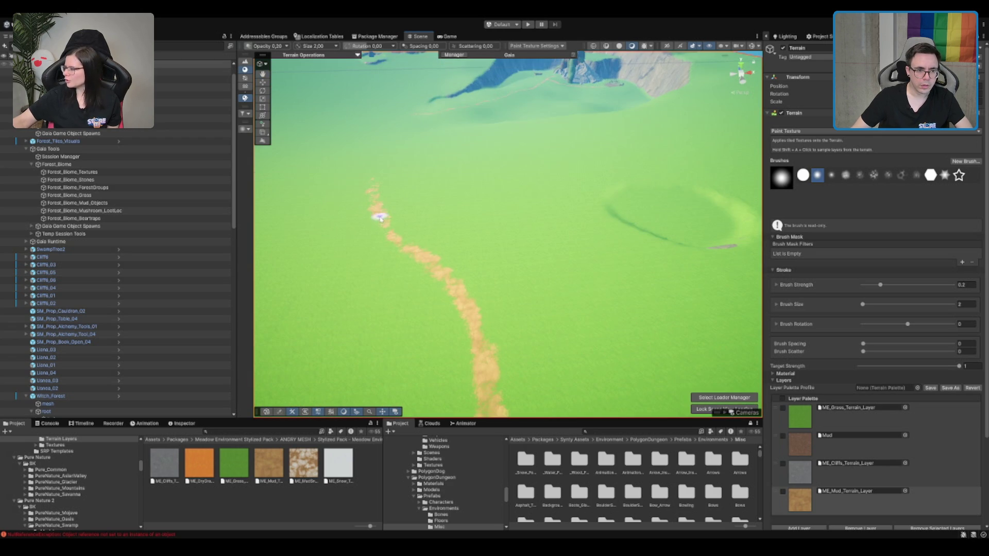
scroll(461, 261, down, 5)
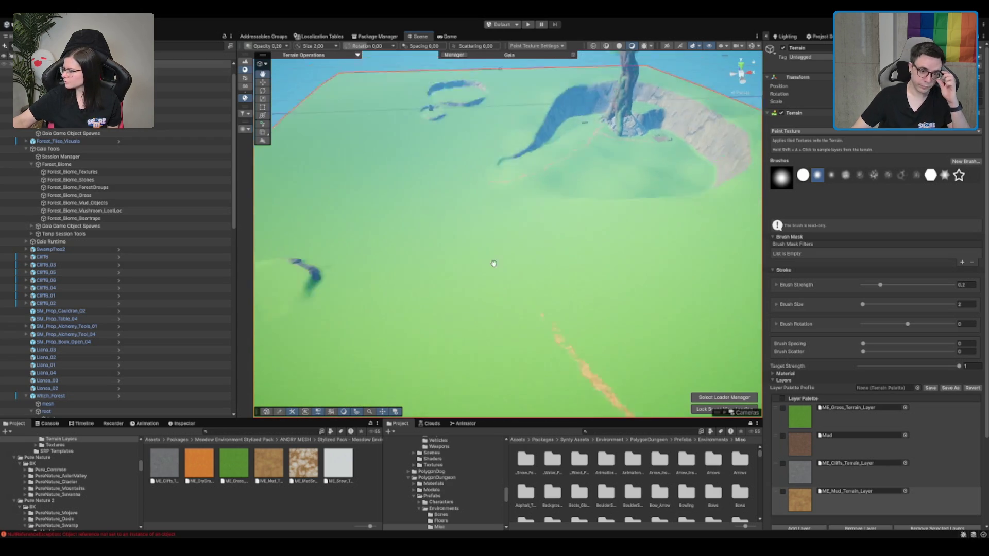
scroll(493, 263, up, 5)
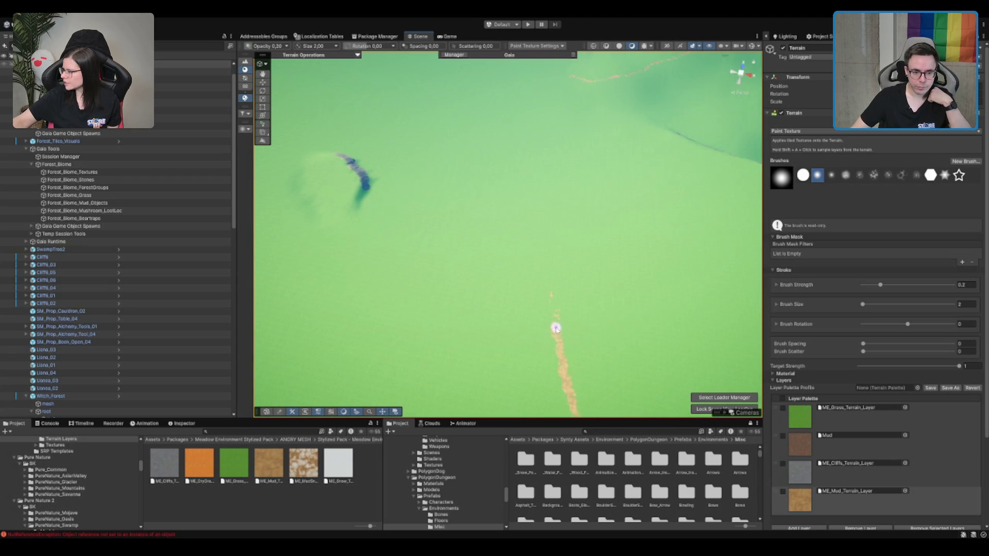
drag(524, 253, 517, 198)
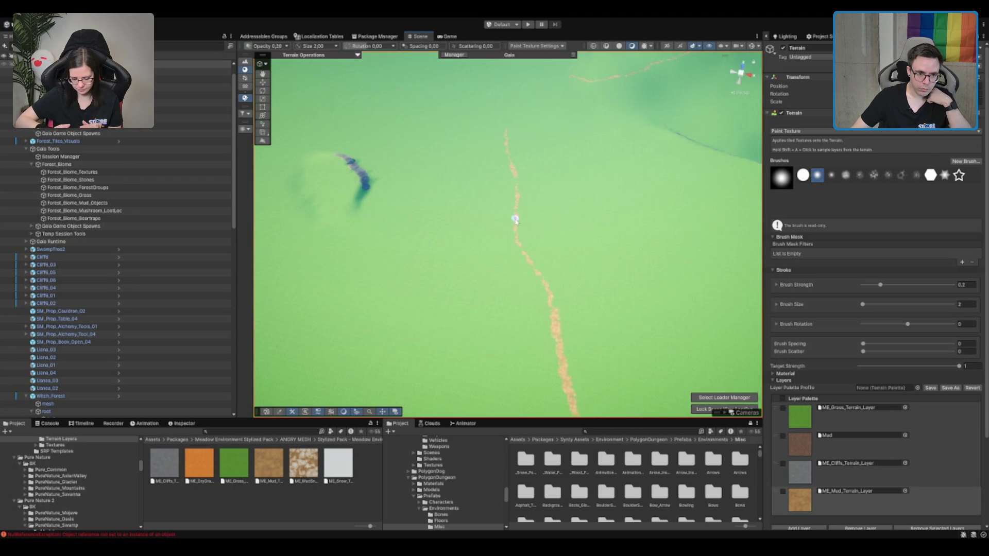
scroll(558, 324, down, 3)
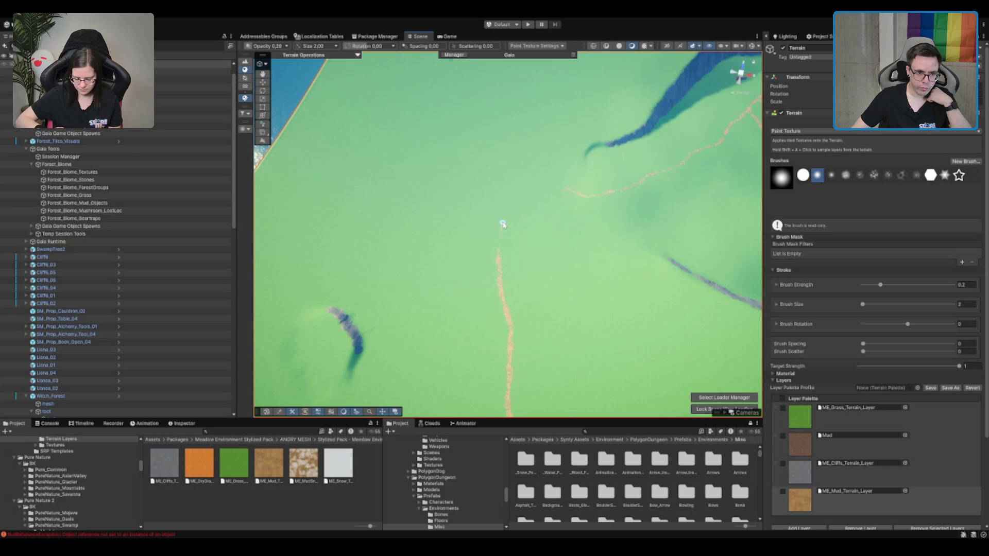
mouse_move(504, 238)
mouse_down()
mouse_move(512, 239)
mouse_move(483, 324)
mouse_up()
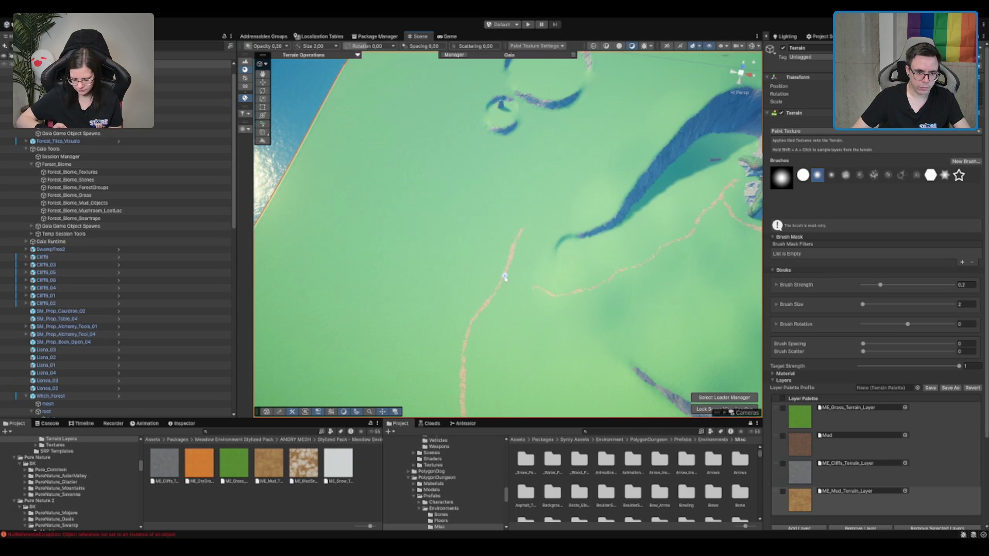
Step: Extend the vertical mud path upward and fill its gaps into one continuous line
scroll(557, 244, down, 3)
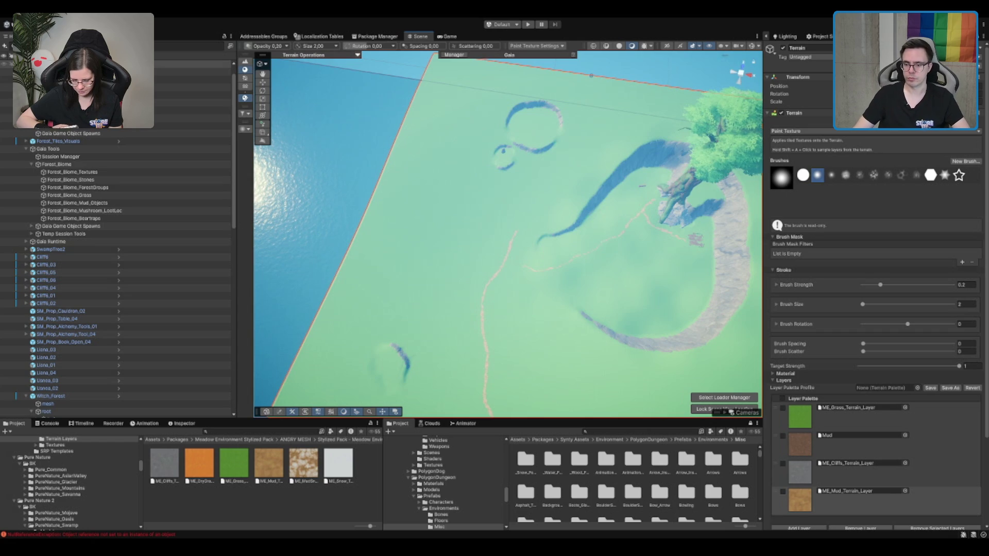
scroll(633, 238, up, 5)
scroll(608, 192, up, 3)
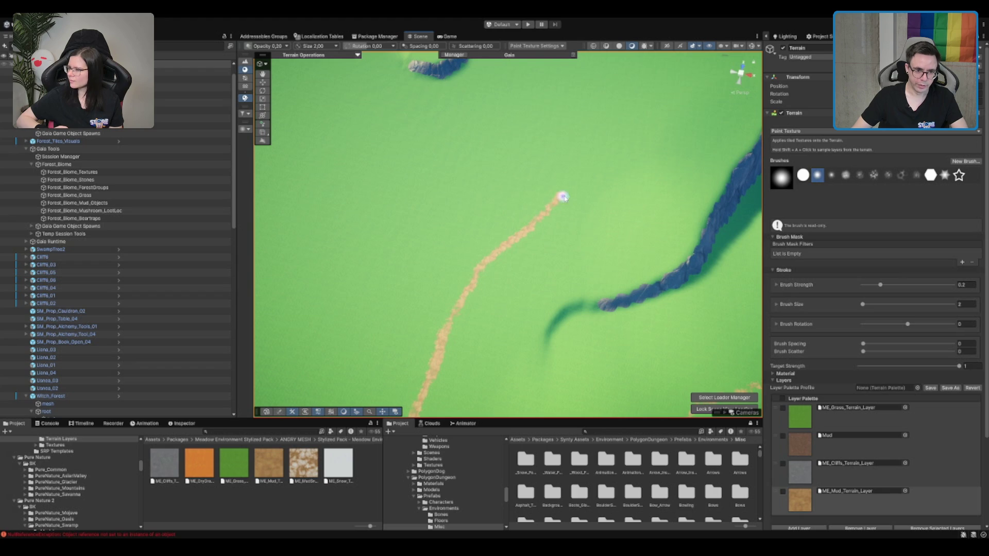
scroll(471, 236, up, 10)
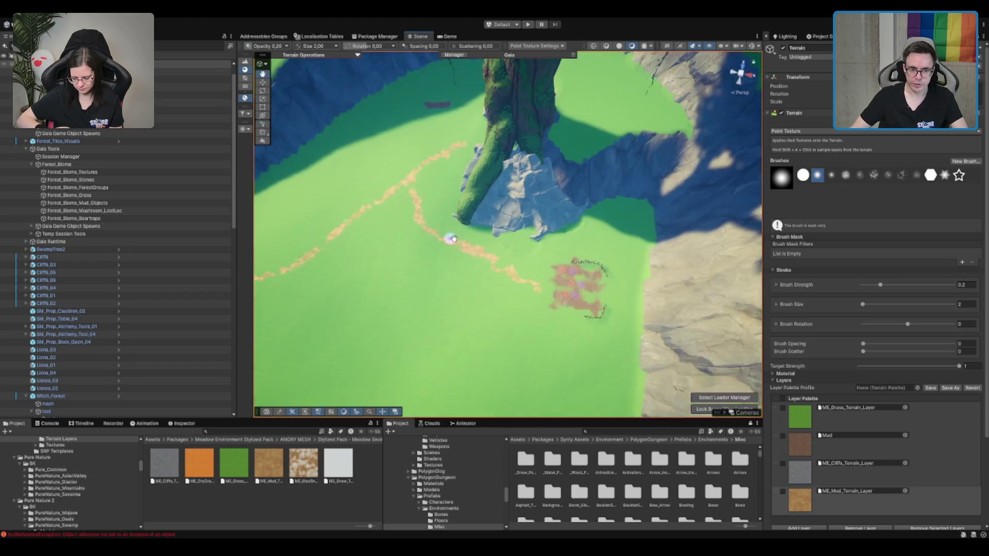
scroll(534, 231, down, 6)
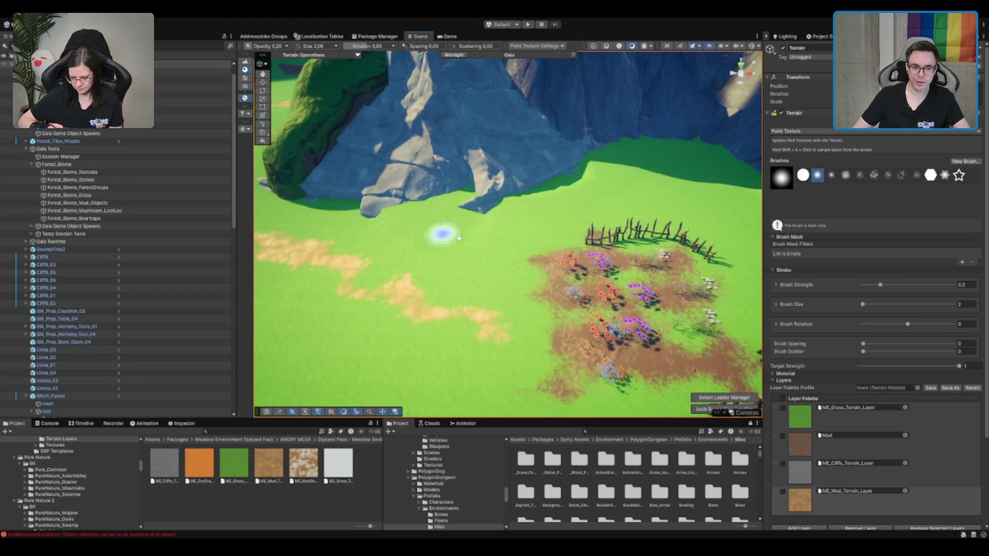
scroll(419, 227, down, 10)
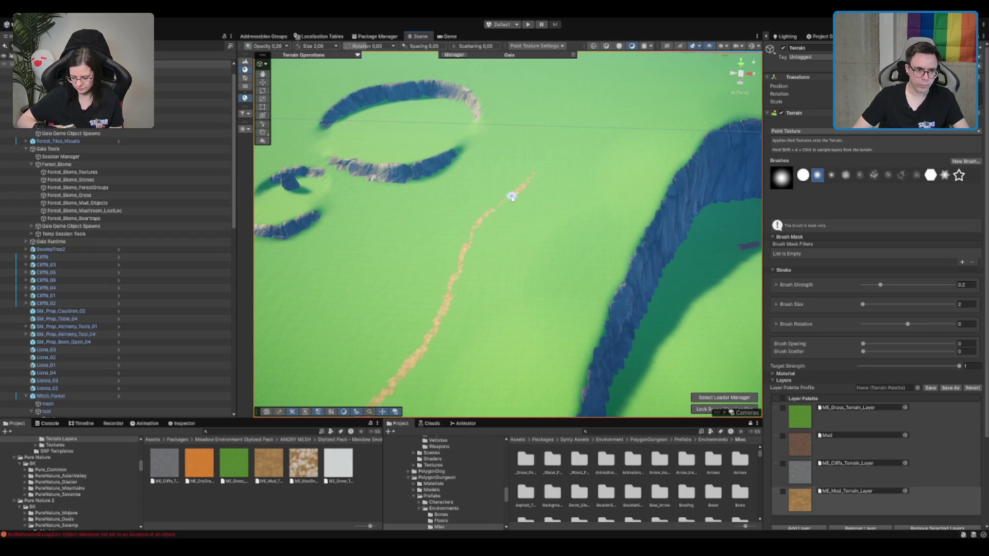
drag(467, 260, 539, 325)
scroll(540, 325, up, 10)
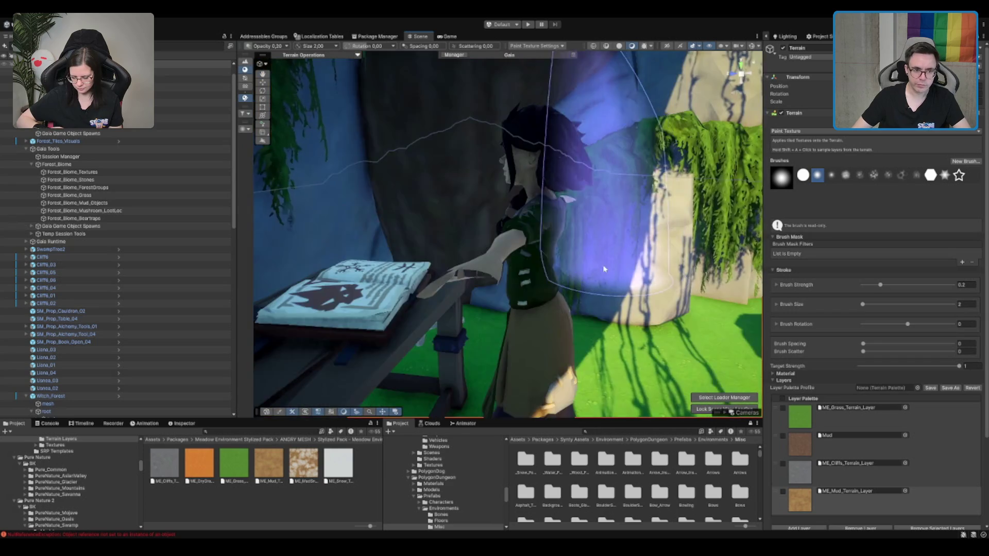
scroll(609, 287, down, 15)
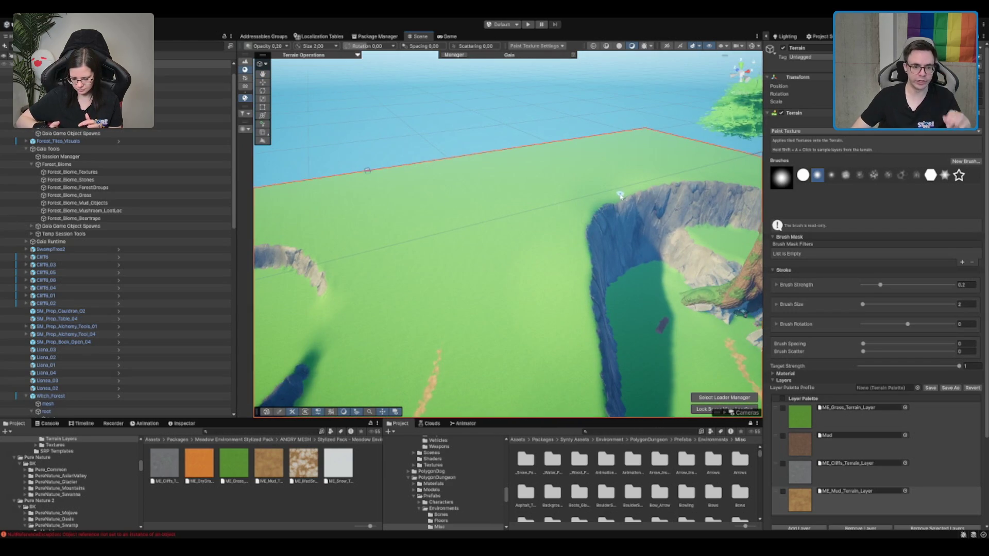
scroll(629, 171, down, 2)
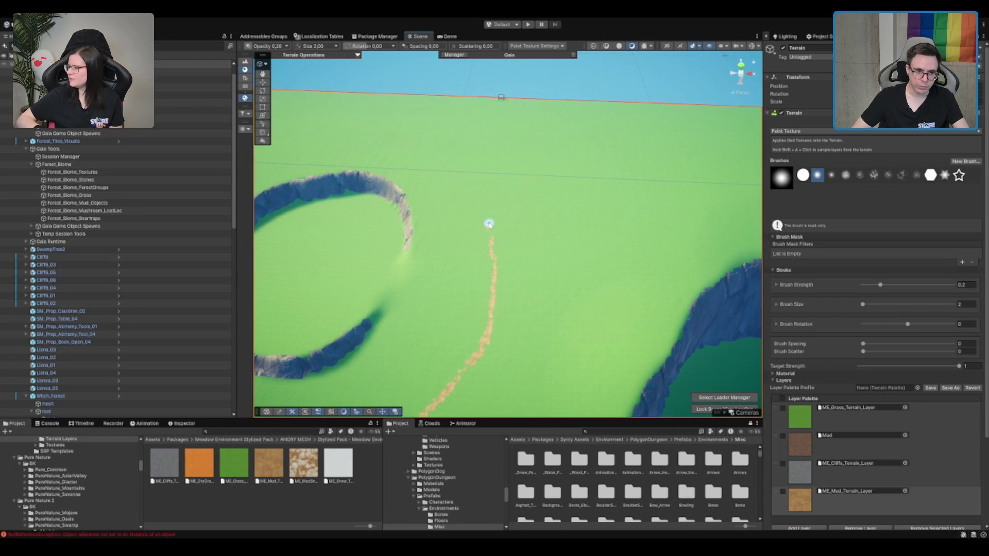
drag(503, 184, 490, 236)
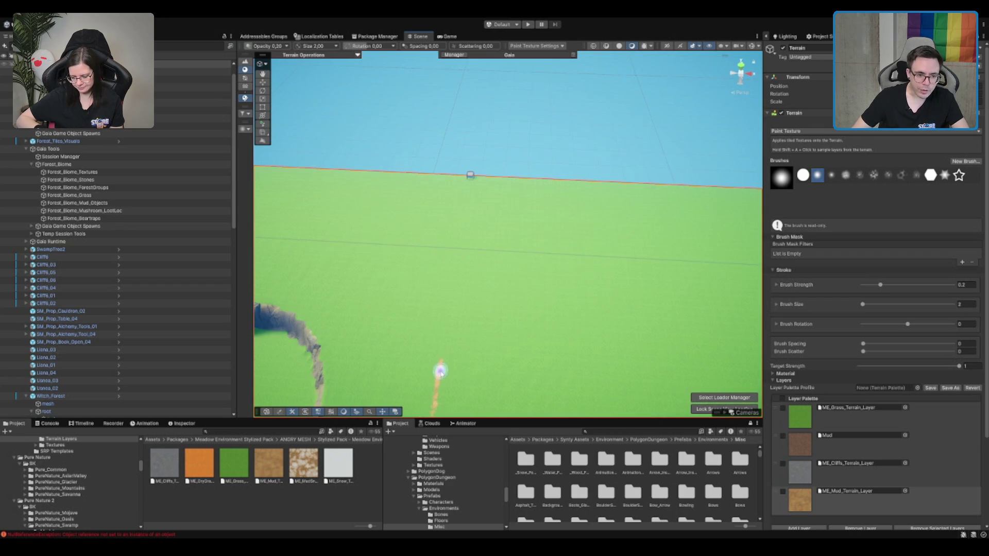
drag(440, 371, 451, 332)
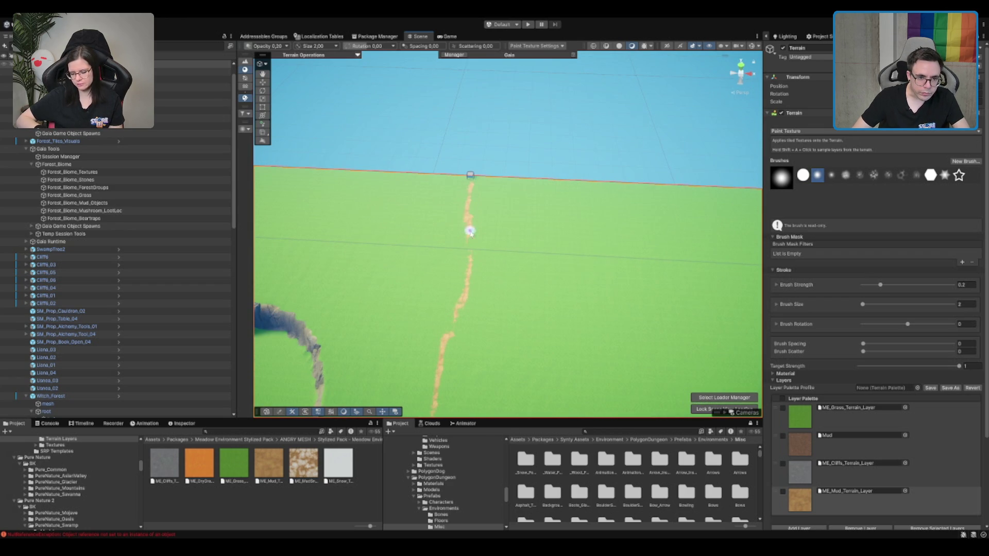
mouse_move(467, 292)
mouse_down()
mouse_move(448, 337)
mouse_move(465, 326)
mouse_move(447, 215)
mouse_up()
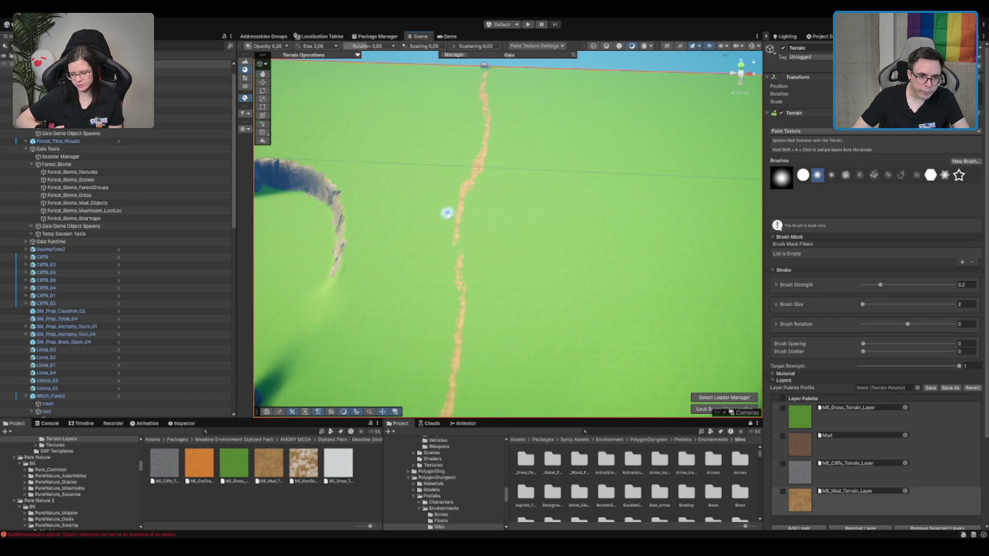
mouse_move(476, 172)
mouse_down()
mouse_move(450, 227)
mouse_move(462, 324)
mouse_move(453, 382)
mouse_move(534, 119)
mouse_move(532, 215)
mouse_move(554, 214)
mouse_move(582, 166)
mouse_move(571, 186)
mouse_move(603, 261)
mouse_up()
Step: Paint the side mud path further left until it joins the main path
scroll(602, 261, up, 3)
mouse_move(658, 212)
mouse_down()
mouse_move(570, 210)
mouse_move(673, 243)
mouse_move(579, 216)
mouse_move(628, 232)
mouse_up()
scroll(584, 192, up, 1)
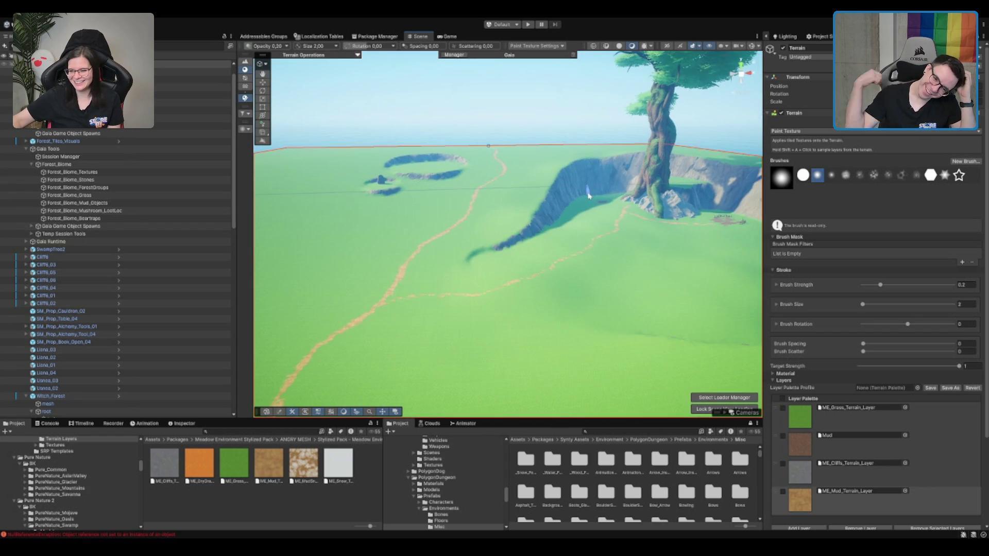
scroll(591, 288, up, 2)
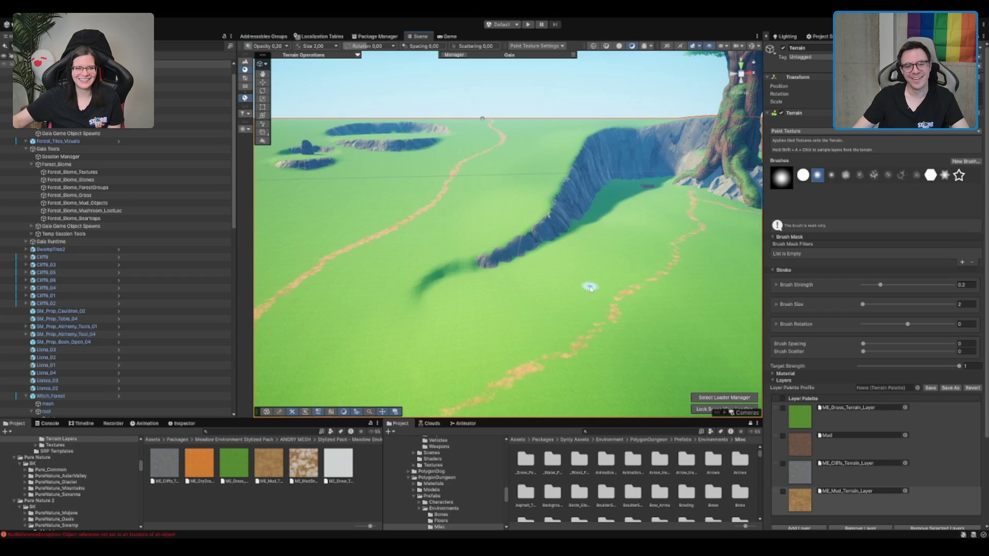
scroll(592, 268, down, 10)
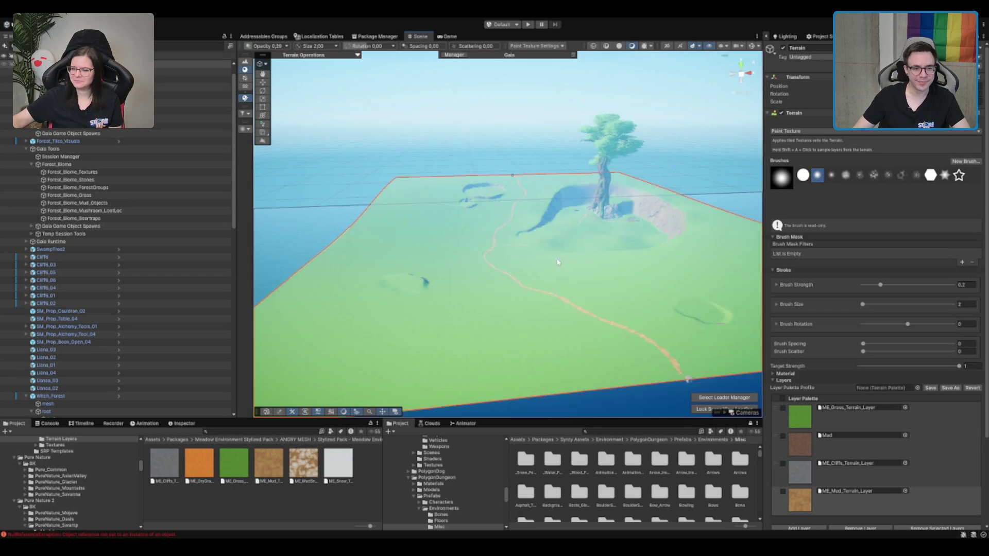
scroll(563, 245, up, 5)
scroll(544, 235, up, 6)
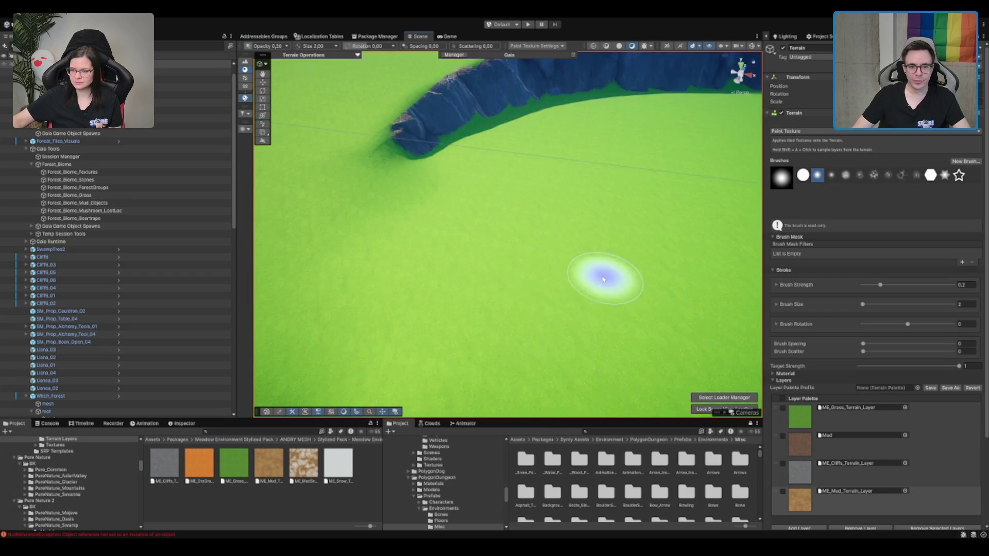
scroll(603, 278, down, 5)
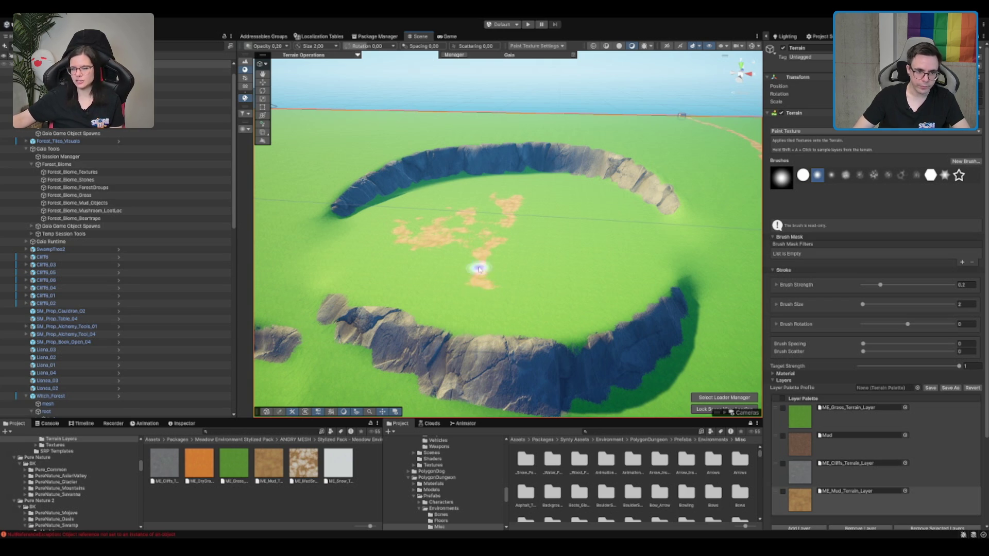
Step: Paint mud patches inside the cliff ring and a vertical mud strip on the crater floor
mouse_move(455, 273)
mouse_down()
mouse_move(569, 221)
mouse_move(543, 262)
mouse_move(539, 232)
mouse_up()
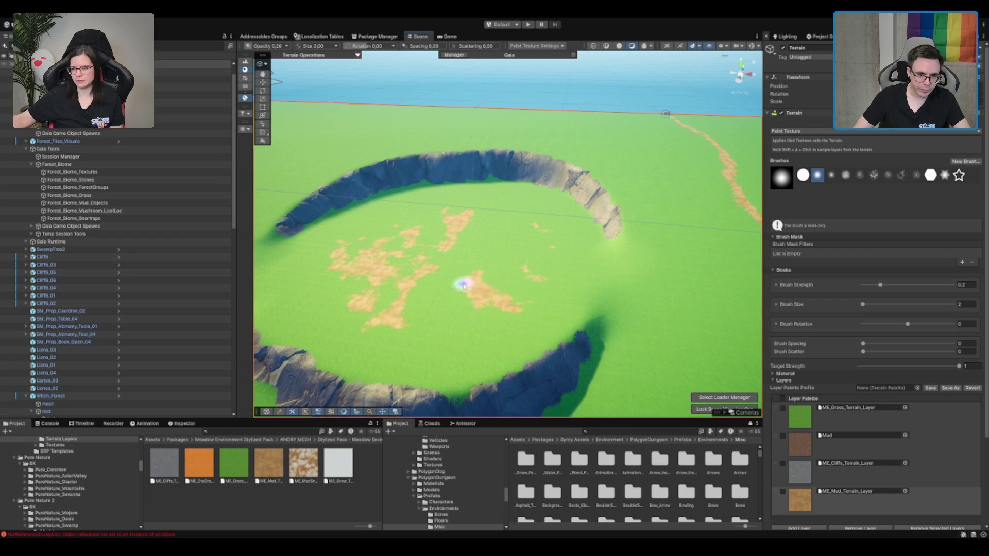
mouse_move(454, 309)
mouse_down()
mouse_move(461, 338)
mouse_move(490, 318)
mouse_up()
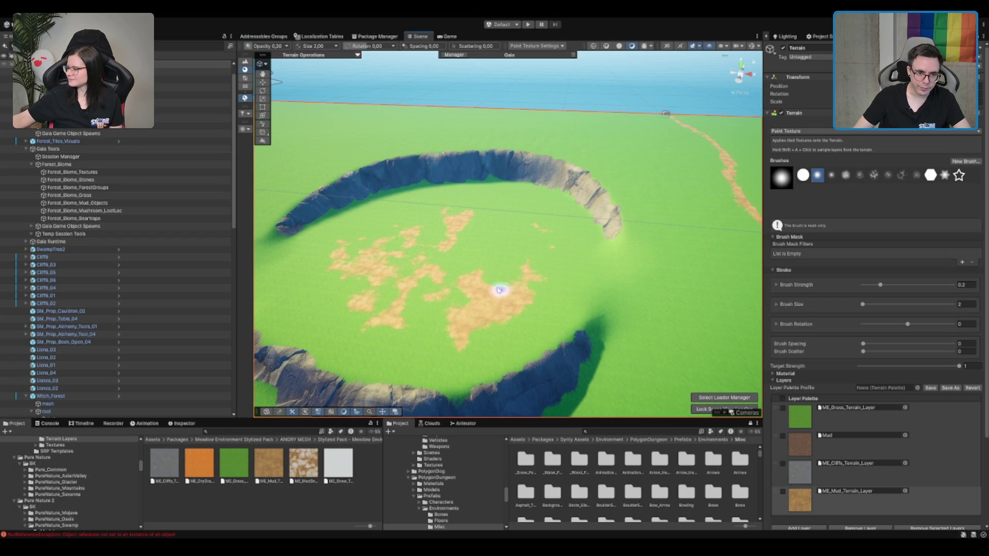
mouse_move(516, 279)
mouse_down()
mouse_move(545, 285)
mouse_move(556, 327)
mouse_move(595, 279)
mouse_up()
scroll(594, 280, down, 5)
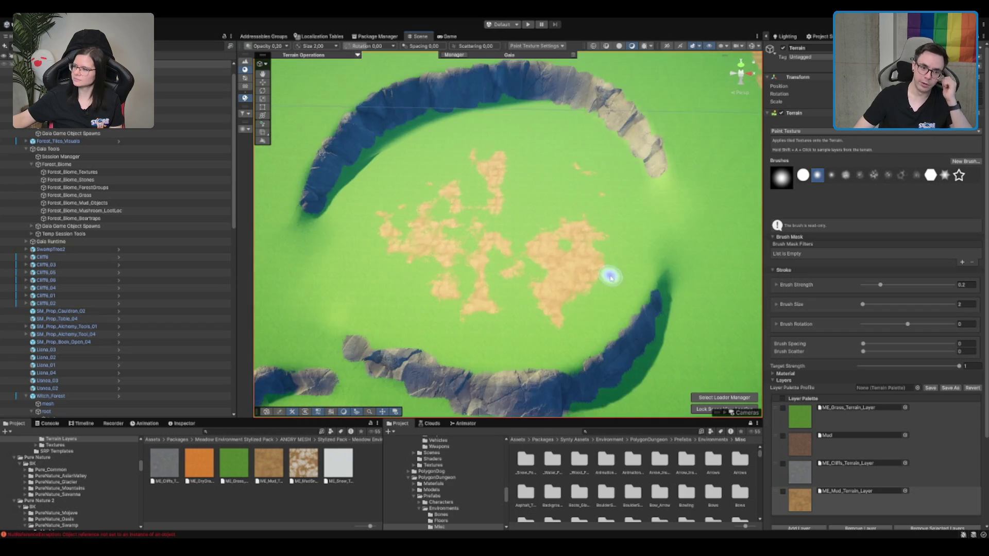
scroll(610, 273, up, 5)
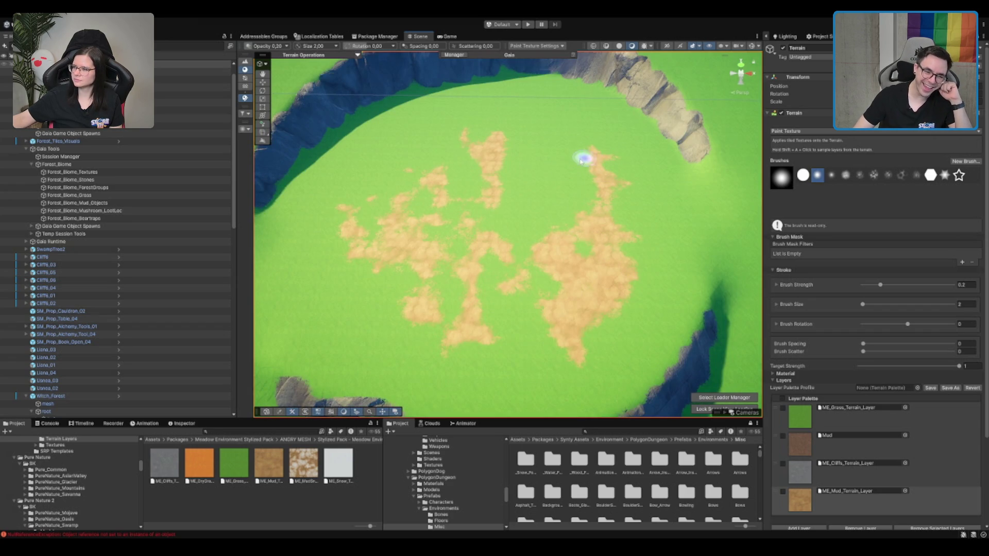
drag(565, 216, 560, 170)
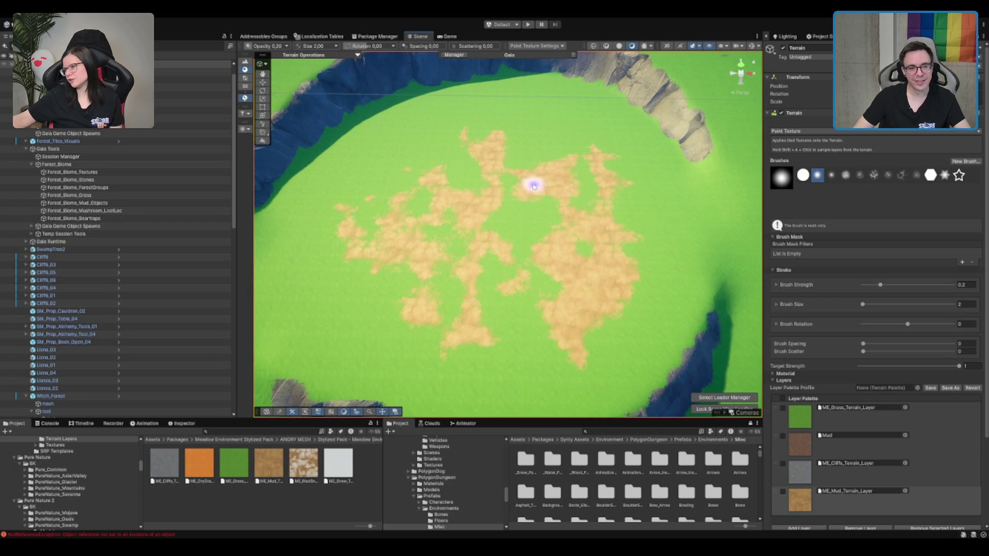
Step: Cover the remaining green patches in the crater with mud, then exit terrain painting
mouse_move(584, 170)
mouse_down()
mouse_move(587, 194)
mouse_move(580, 154)
mouse_move(591, 214)
mouse_up()
mouse_move(510, 228)
mouse_down()
mouse_move(486, 237)
mouse_move(393, 227)
mouse_move(430, 172)
mouse_move(413, 198)
mouse_up()
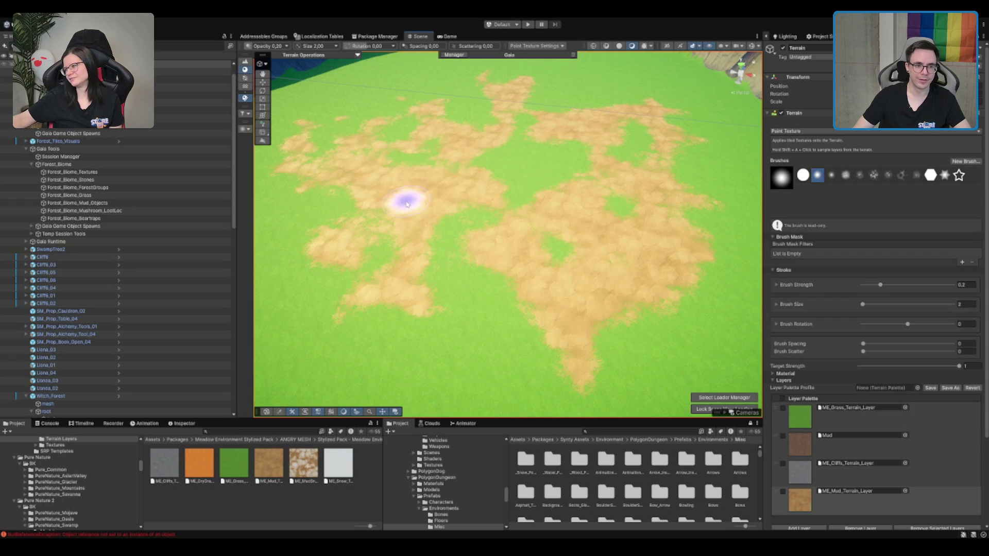
scroll(534, 223, down, 5)
mouse_move(534, 223)
mouse_down()
mouse_move(561, 211)
mouse_move(607, 281)
mouse_move(519, 250)
mouse_move(607, 296)
mouse_move(455, 291)
mouse_up()
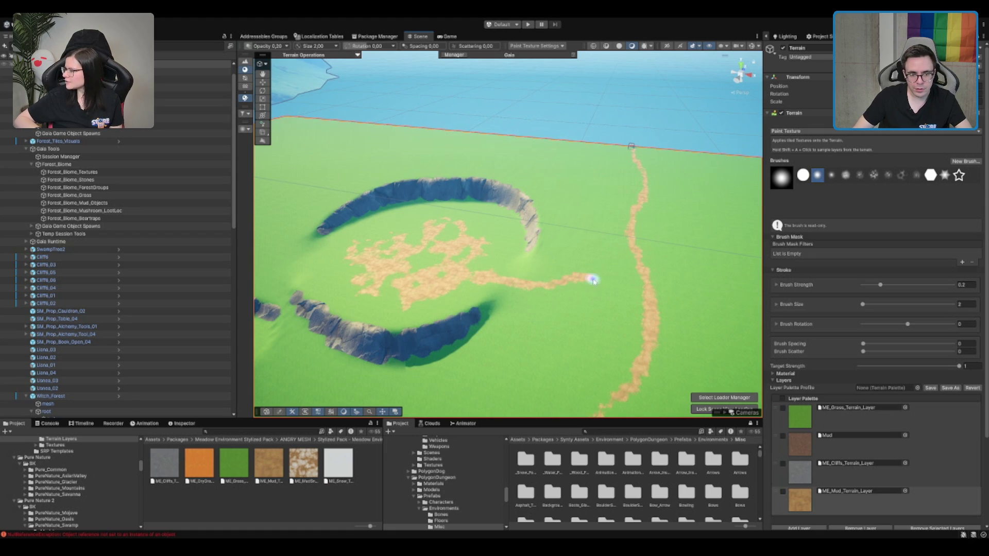
mouse_move(533, 307)
mouse_down()
mouse_move(588, 265)
mouse_move(541, 252)
mouse_move(485, 331)
mouse_move(511, 255)
mouse_move(490, 265)
mouse_move(410, 261)
mouse_move(476, 244)
mouse_move(548, 270)
mouse_move(520, 227)
mouse_move(442, 256)
mouse_up()
scroll(458, 251, down, 10)
scroll(459, 251, down, 3)
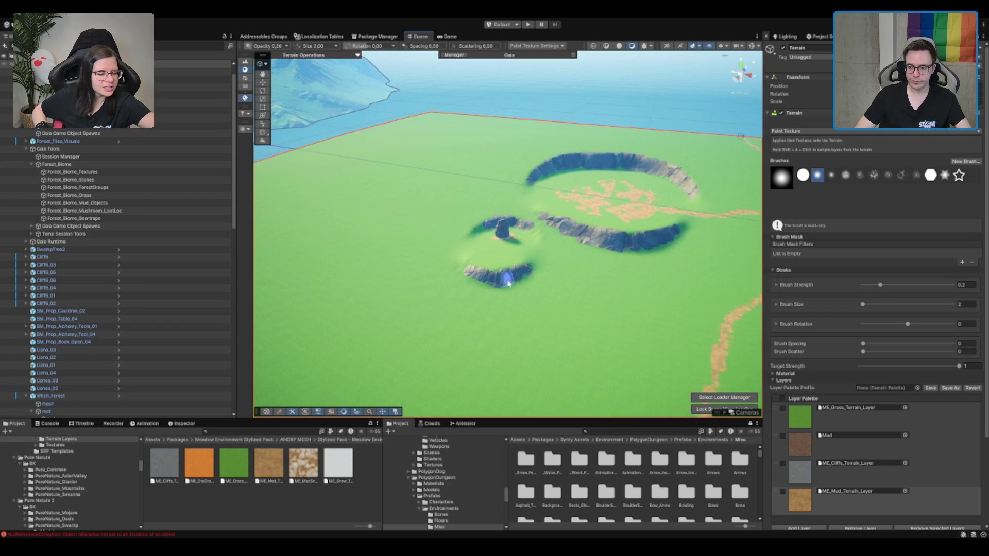
scroll(508, 282, up, 5)
key(w)
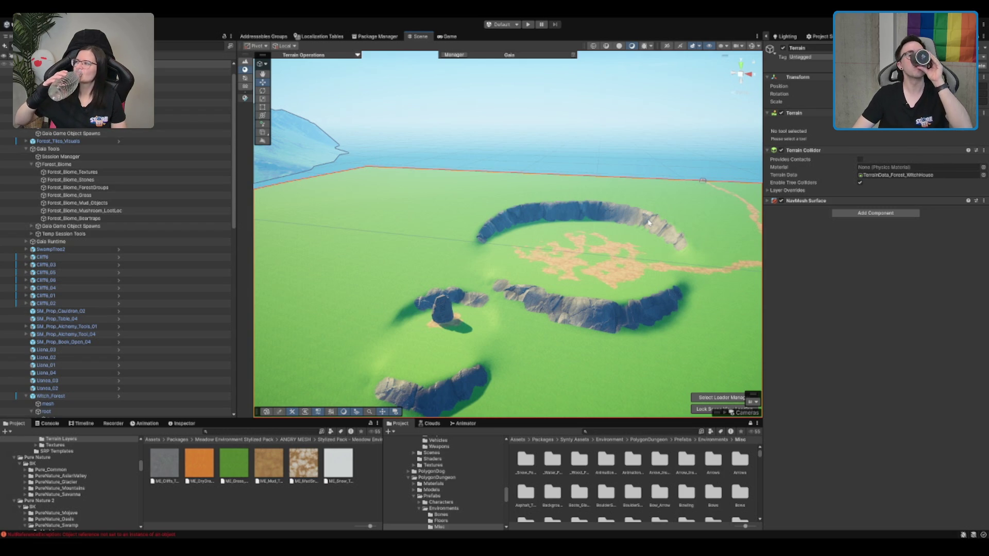
Step: Frame the rune stone in the small crater and rotate it slightly
scroll(599, 185, up, 5)
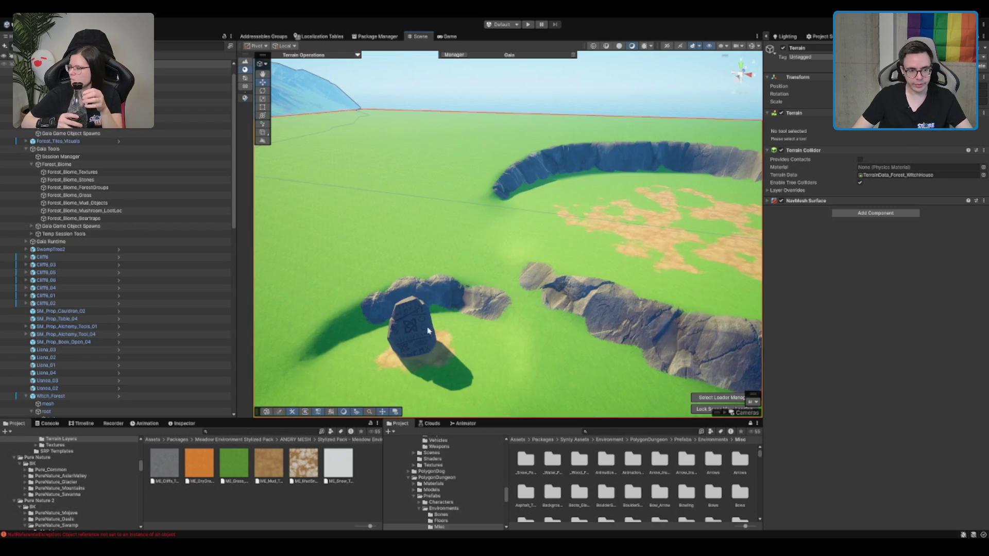
click(423, 340)
key(f)
key(e)
mouse_move(502, 296)
mouse_down()
mouse_move(492, 324)
mouse_move(503, 293)
mouse_move(521, 309)
mouse_up()
key(w)
Step: Select the terrain and view the cliff ring and mud path from above
scroll(510, 292, down, 6)
scroll(510, 292, down, 5)
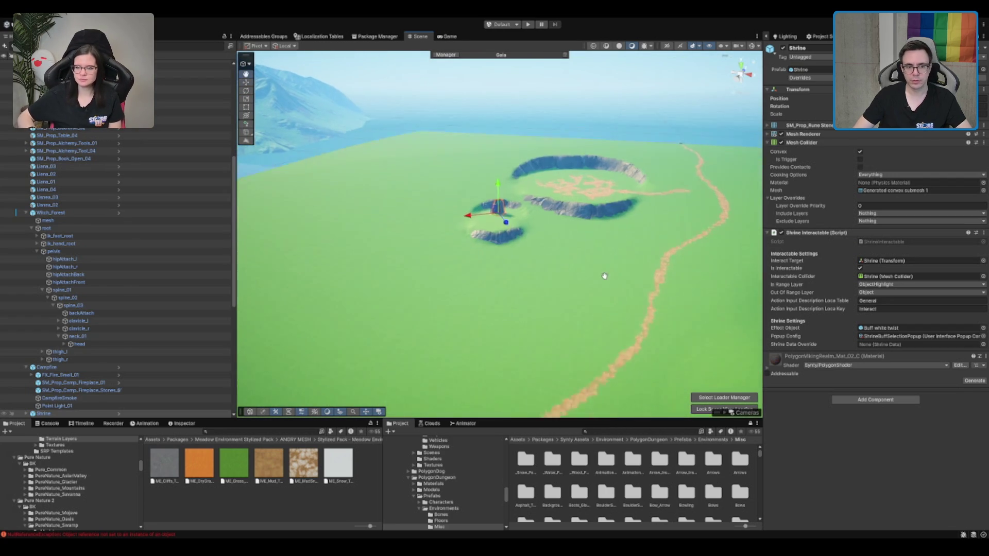
click(546, 280)
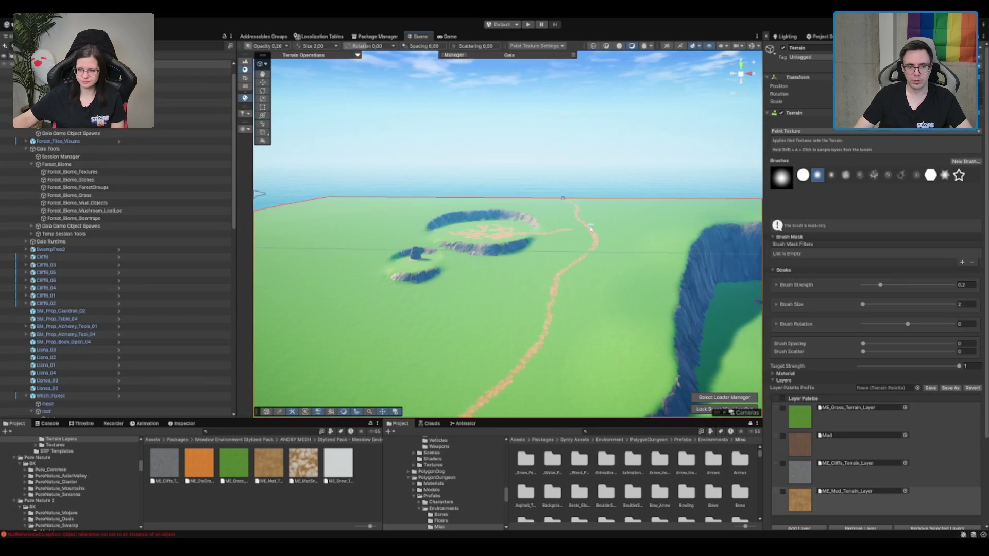
scroll(515, 288, up, 5)
drag(542, 263, 546, 278)
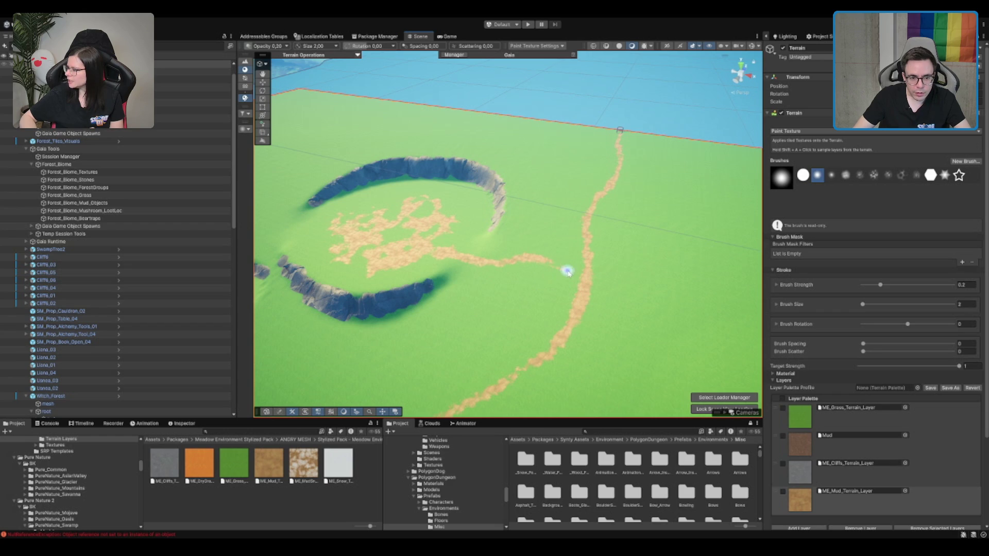
scroll(547, 263, down, 5)
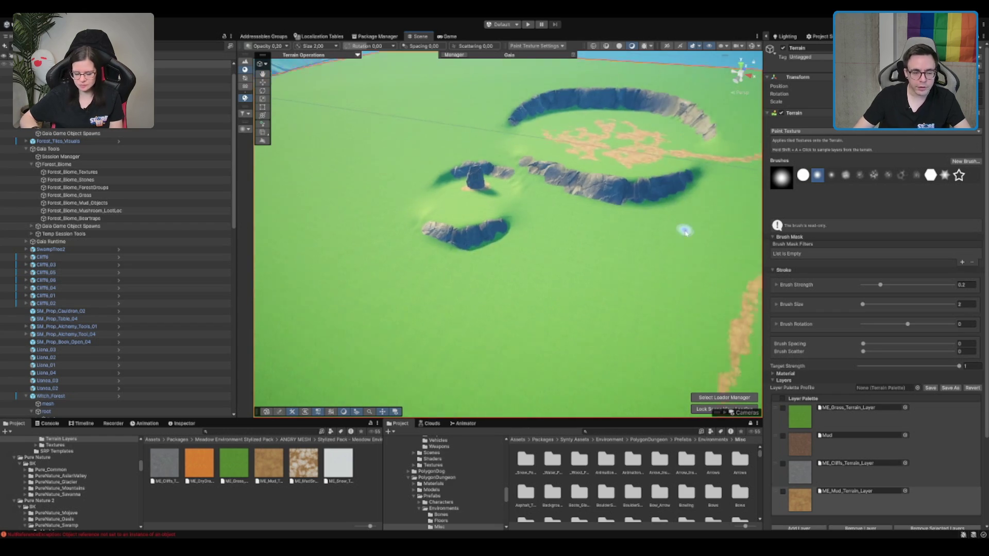
Step: Frame the water plane, then turn back to the grassland and reselect the terrain
key(w)
click(493, 197)
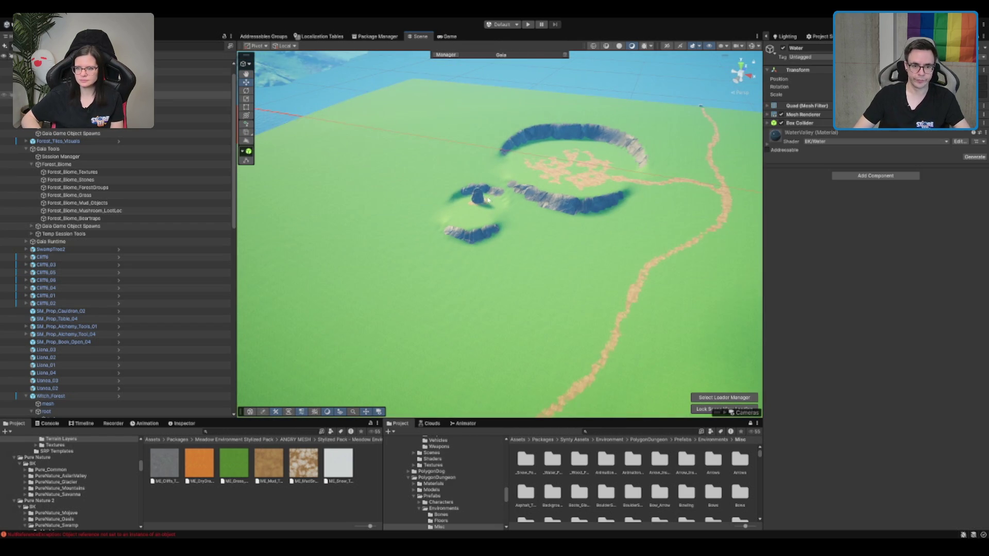
key(f)
mouse_move(585, 132)
mouse_down()
mouse_move(526, 169)
mouse_move(490, 214)
mouse_move(466, 206)
mouse_move(540, 209)
mouse_move(521, 194)
mouse_up()
click(578, 212)
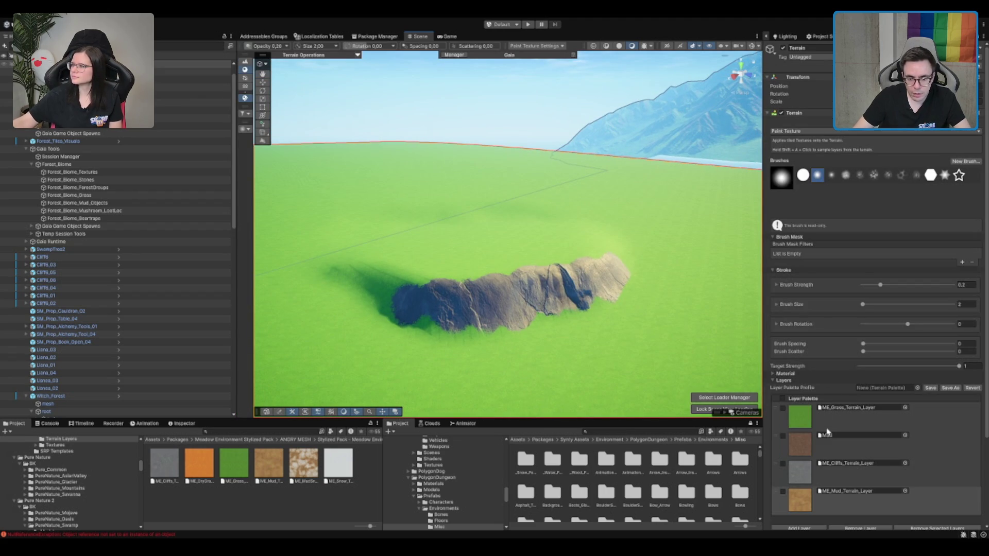
Step: Paint ME_Cliffs_Terrain_Layer patches along the ridge's left part near the big cliff
click(824, 474)
scroll(515, 211, up, 2)
click(362, 216)
mouse_move(427, 207)
mouse_down()
mouse_move(479, 206)
mouse_move(309, 221)
mouse_up()
scroll(365, 228, up, 3)
drag(431, 265, 420, 255)
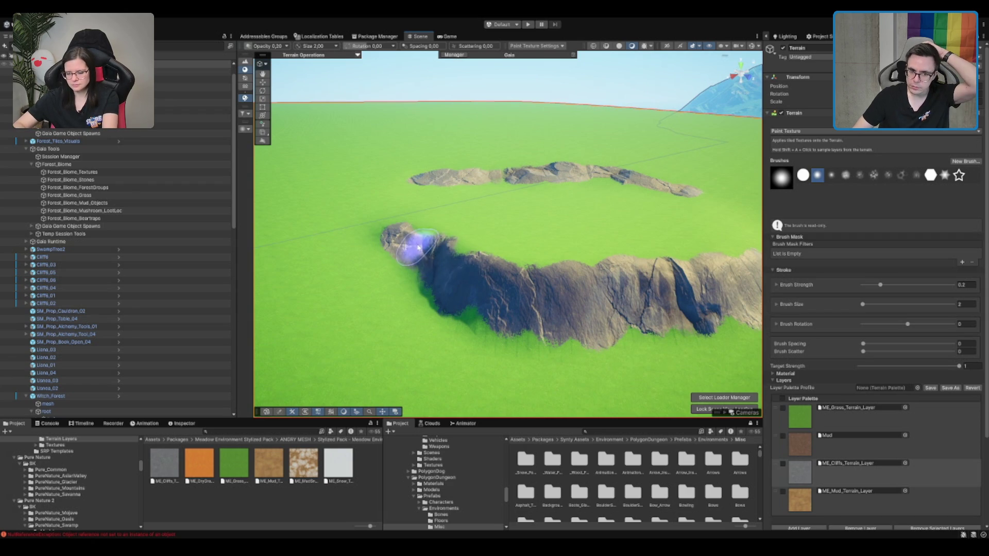
scroll(437, 226, down, 5)
Step: Paint a long rock stroke along the ridge toward the cliff patch
drag(478, 218, 495, 242)
scroll(509, 268, up, 2)
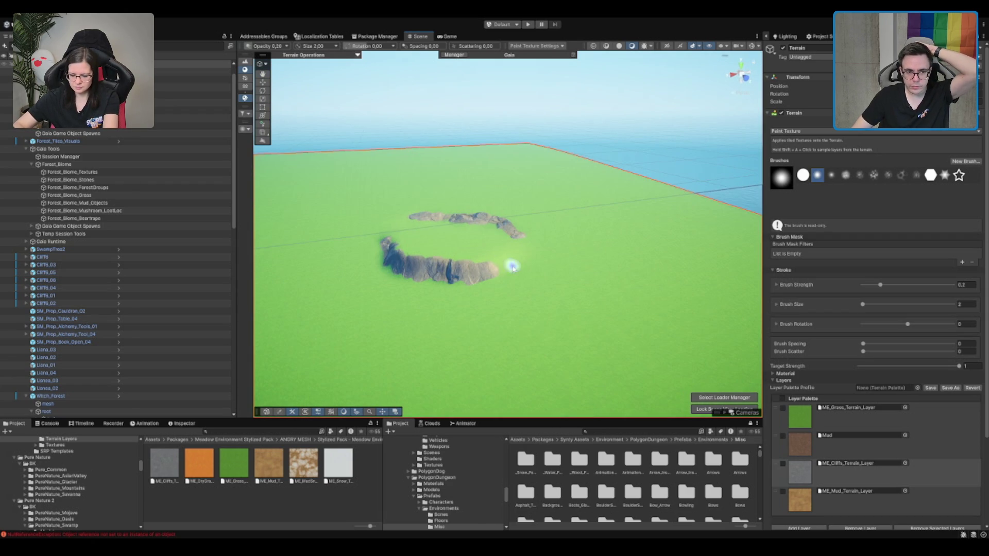
mouse_move(384, 268)
mouse_down()
mouse_move(570, 261)
mouse_move(523, 218)
mouse_move(523, 168)
mouse_move(516, 194)
mouse_up()
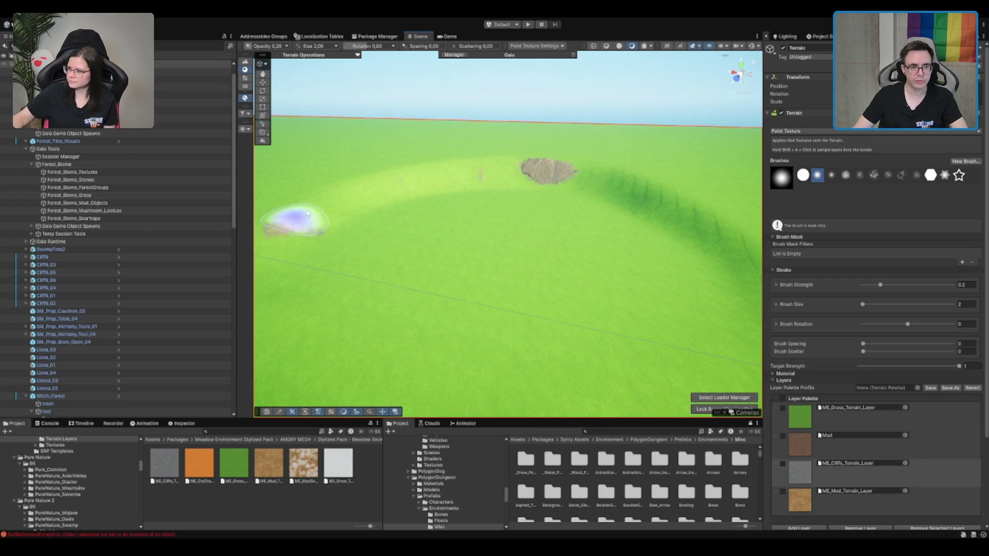
mouse_move(308, 213)
mouse_down()
mouse_move(404, 183)
mouse_move(536, 172)
mouse_move(422, 177)
mouse_move(455, 183)
mouse_move(560, 243)
mouse_move(468, 194)
mouse_move(397, 176)
mouse_move(428, 183)
mouse_up()
scroll(417, 179, down, 2)
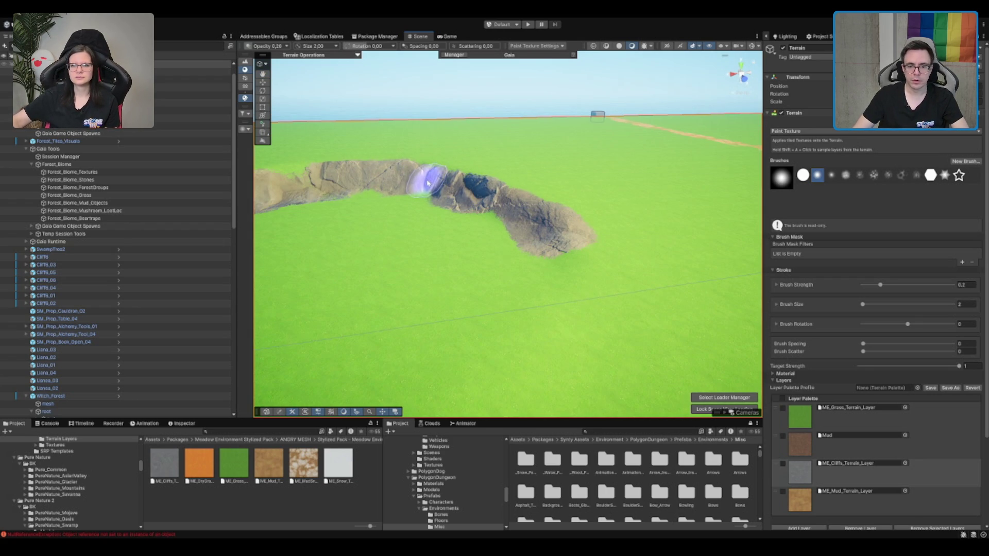
Step: Repaint the ridge's lower-right end with ME_Grass_Terrain_Layer
click(800, 417)
mouse_move(583, 203)
mouse_down()
mouse_move(591, 230)
mouse_move(569, 208)
mouse_move(592, 230)
mouse_move(545, 234)
mouse_move(579, 186)
mouse_move(549, 173)
mouse_up()
scroll(579, 186, up, 2)
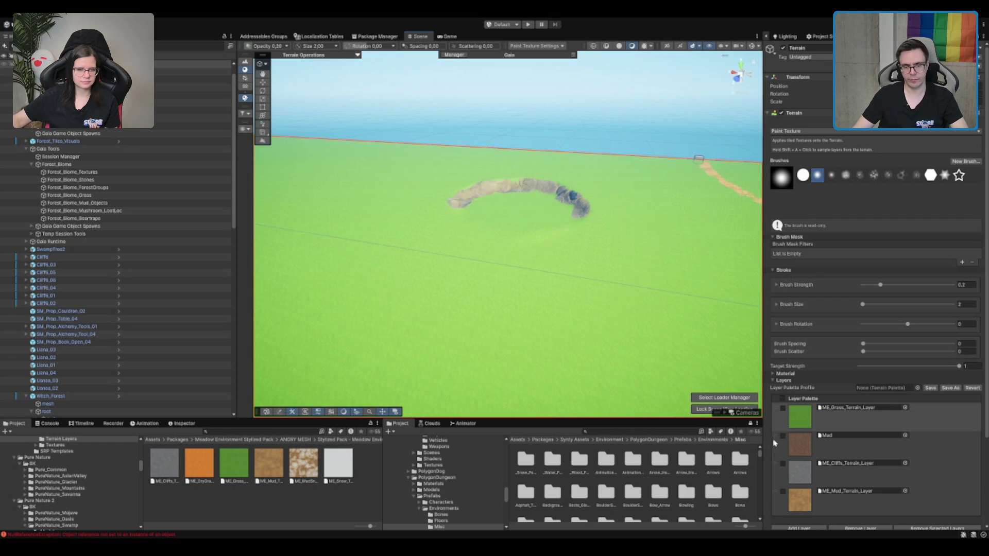
click(800, 471)
Step: Set Brush Size to 1 and paint cliff texture over the rock arc's left end
click(965, 305)
text(1)
scroll(515, 237, up, 5)
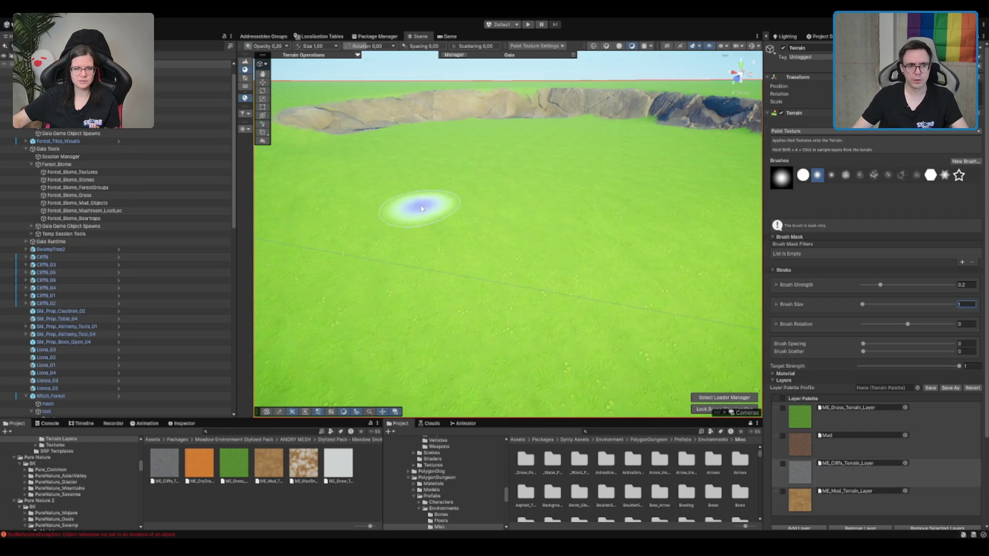
drag(326, 169, 266, 171)
scroll(282, 165, down, 10)
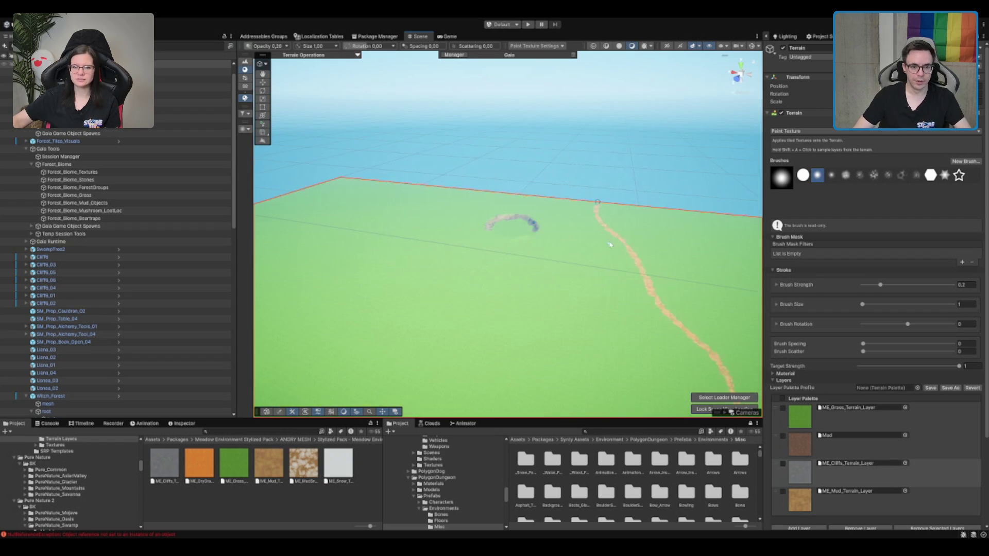
scroll(710, 291, up, 8)
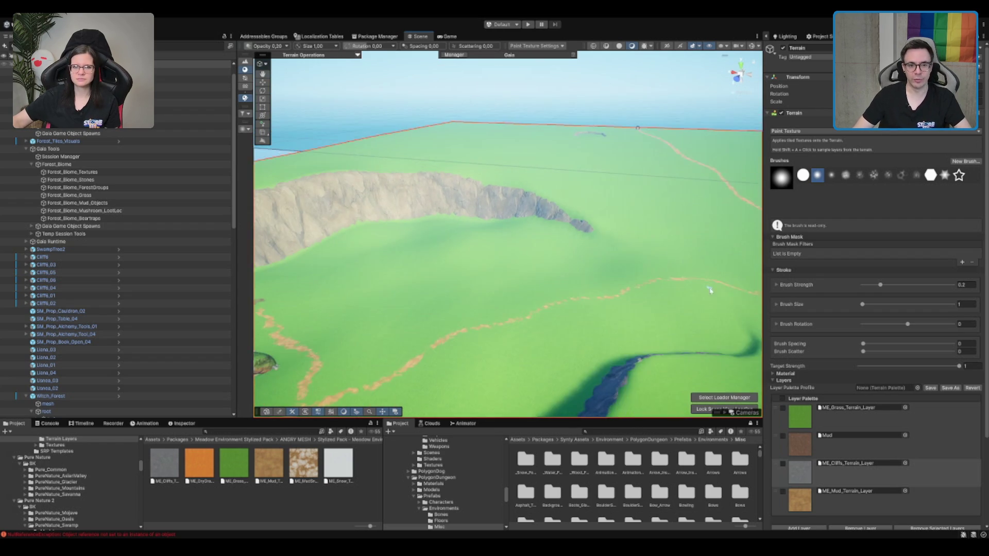
scroll(670, 273, up, 5)
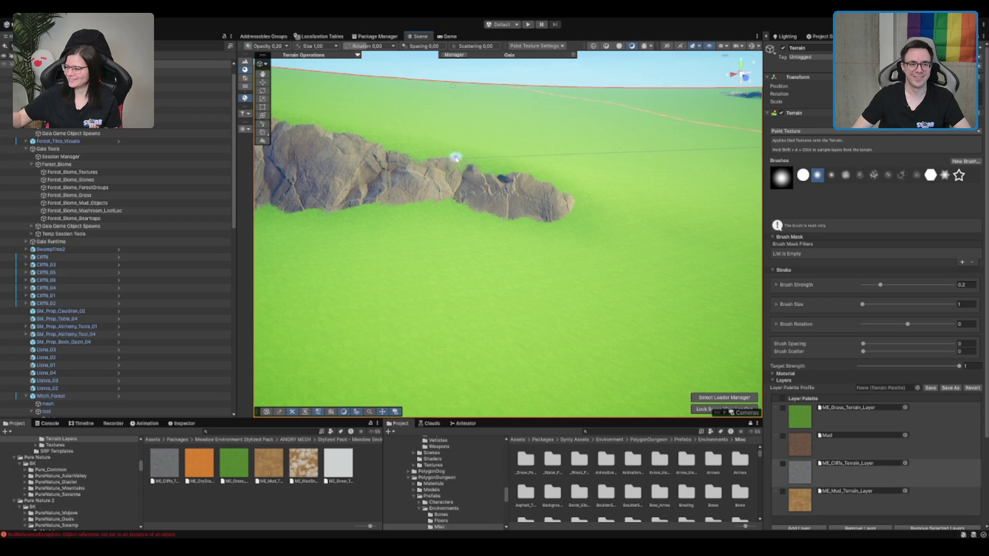
scroll(470, 184, down, 3)
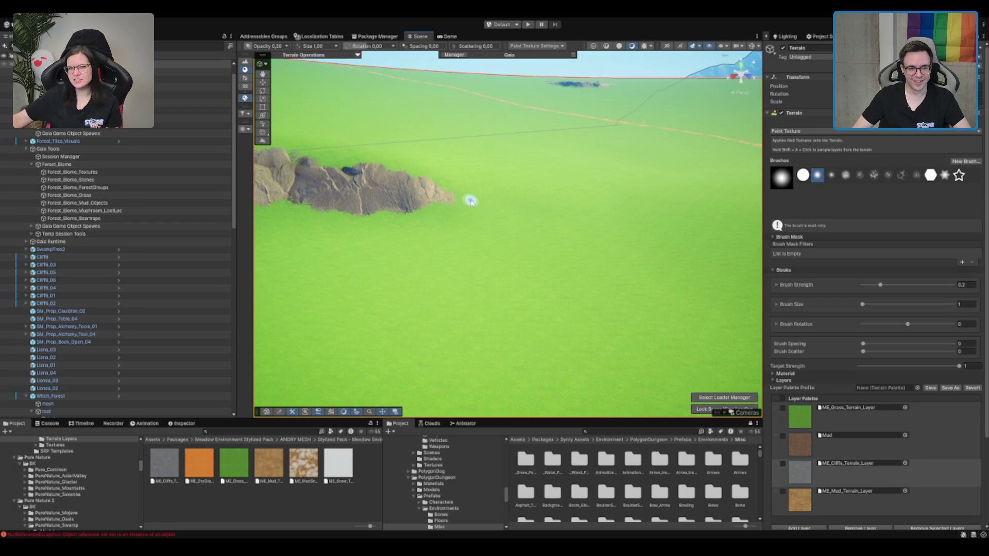
scroll(448, 213, down, 5)
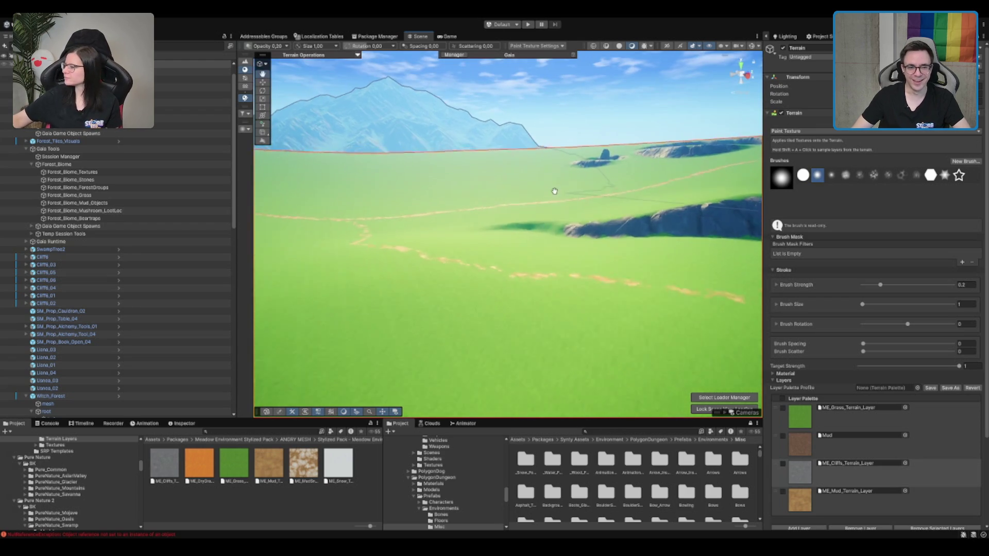
scroll(481, 238, down, 2)
Step: Paint more rocky texture along the ridge and frame the whole terrain
mouse_move(486, 232)
mouse_down()
mouse_move(585, 210)
mouse_move(497, 221)
mouse_move(590, 223)
mouse_move(510, 221)
mouse_move(546, 222)
mouse_move(401, 265)
mouse_move(505, 258)
mouse_move(539, 274)
mouse_move(431, 262)
mouse_move(530, 230)
mouse_move(541, 258)
mouse_move(565, 266)
mouse_up()
scroll(577, 217, up, 3)
key(f)
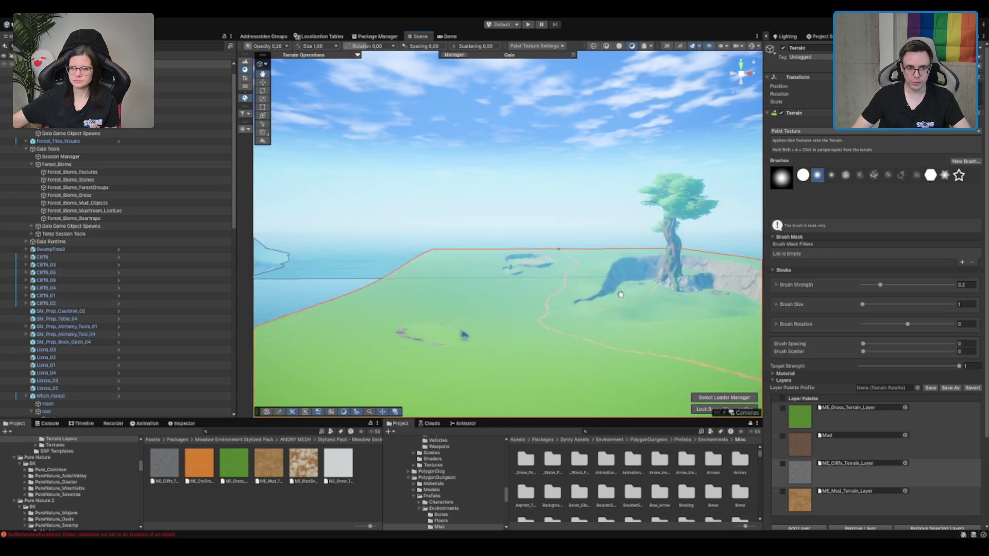
scroll(577, 262, up, 5)
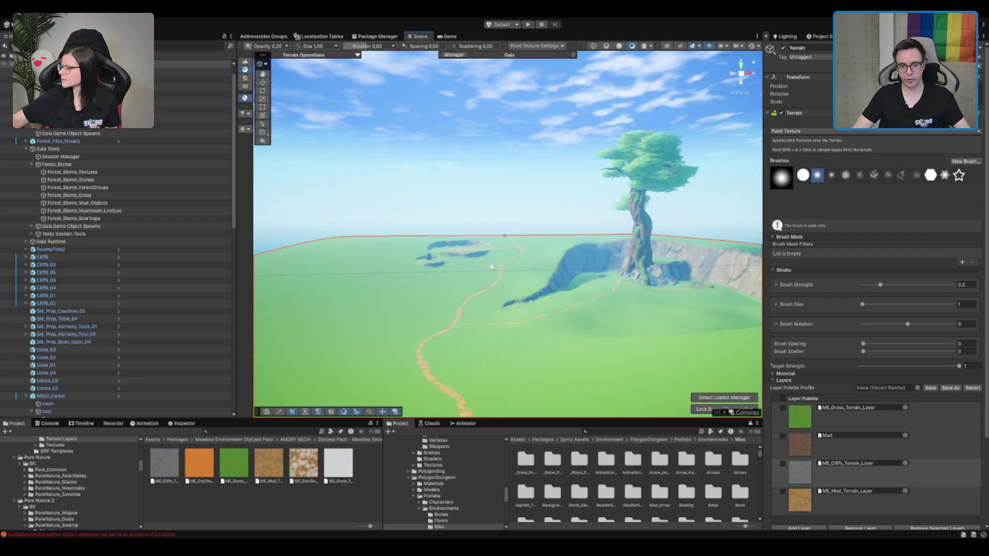
mouse_move(577, 262)
mouse_down()
mouse_move(587, 326)
mouse_move(537, 253)
mouse_move(430, 380)
mouse_move(572, 267)
mouse_move(549, 265)
mouse_move(478, 155)
mouse_move(508, 201)
mouse_move(485, 168)
mouse_move(514, 258)
mouse_up()
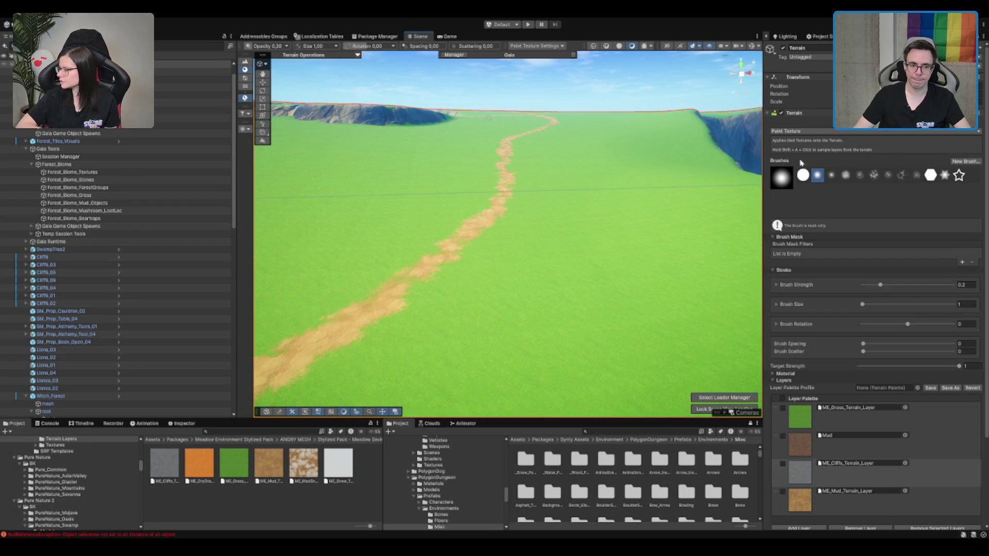
click(528, 280)
Step: Flatten a patch of ground beside the path and smooth away the pit walls
mouse_move(528, 281)
mouse_down()
mouse_move(579, 280)
mouse_move(515, 302)
mouse_move(512, 289)
mouse_move(582, 286)
mouse_up()
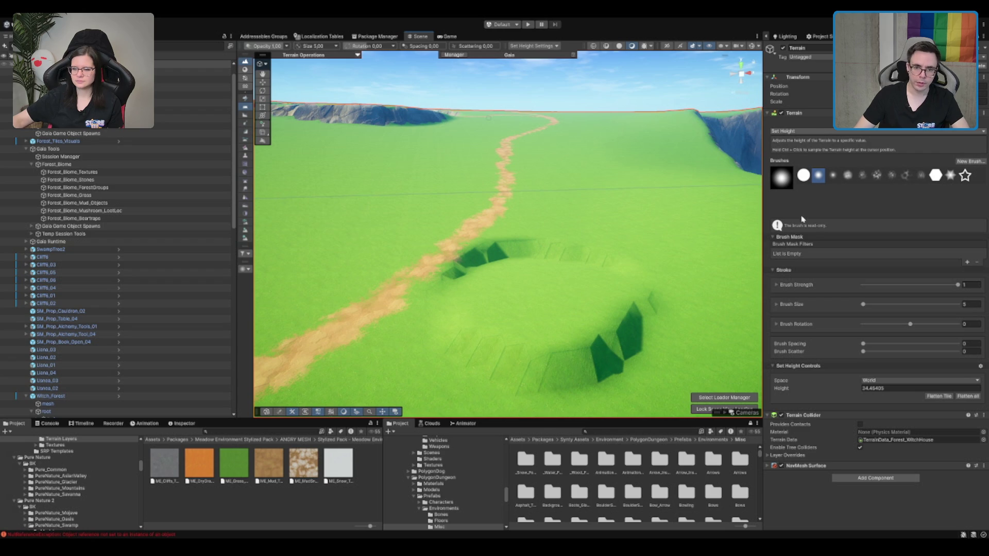
key(shift)
mouse_move(443, 242)
mouse_down()
mouse_move(474, 253)
mouse_move(486, 247)
mouse_up()
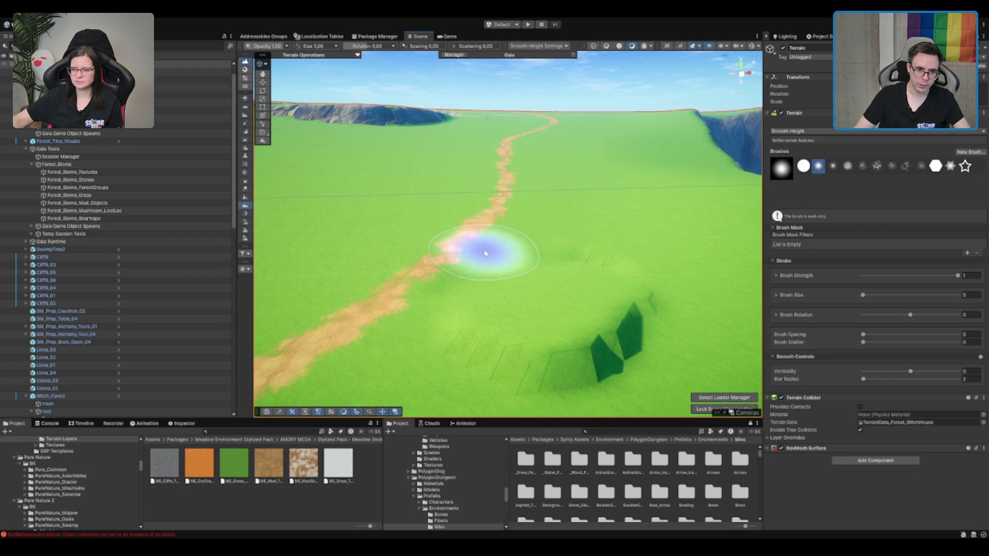
mouse_move(623, 244)
mouse_down()
mouse_move(563, 342)
mouse_move(636, 348)
mouse_move(629, 358)
mouse_up()
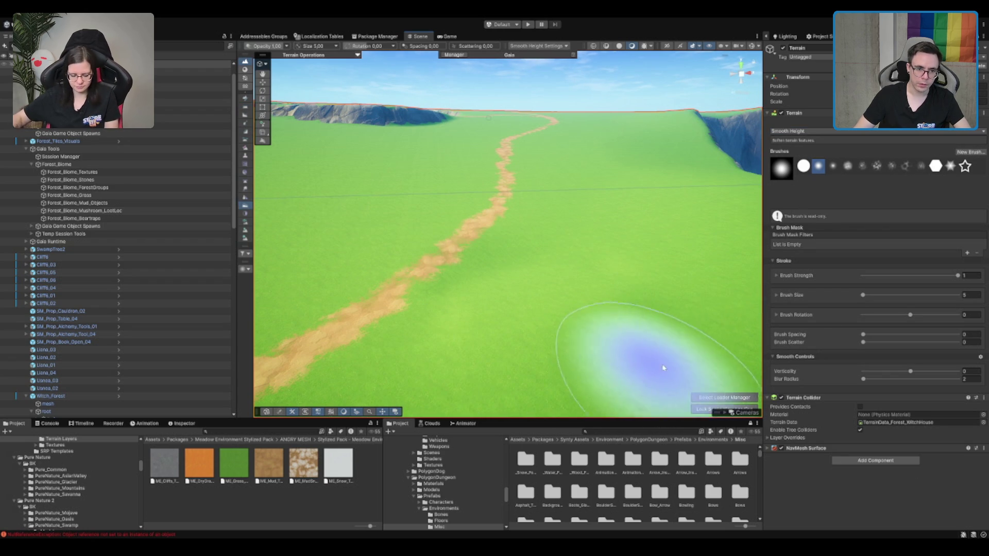
Step: Paint a small ME_Mud_Terrain_Layer patch beside the dirt path, then stop painting
key(p)
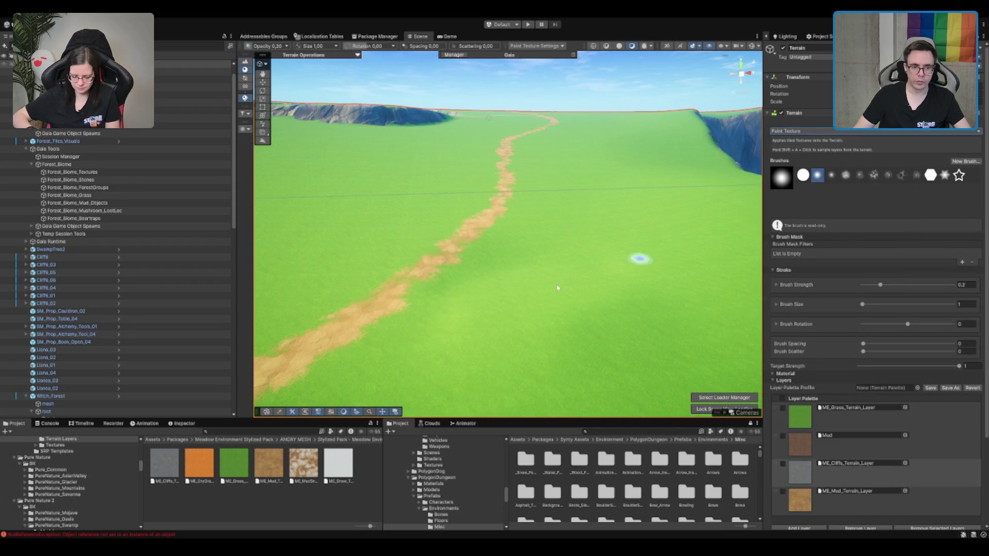
drag(534, 279, 542, 291)
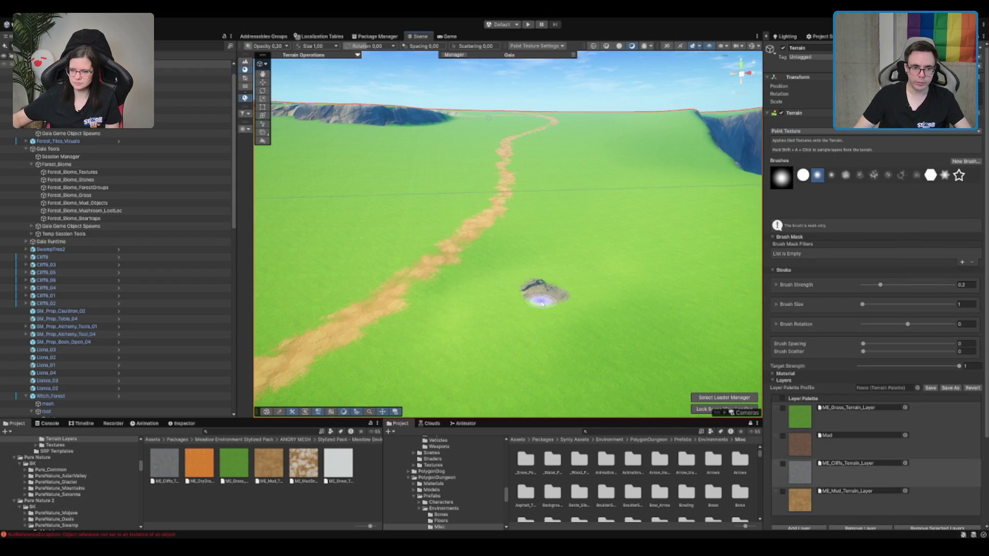
click(840, 498)
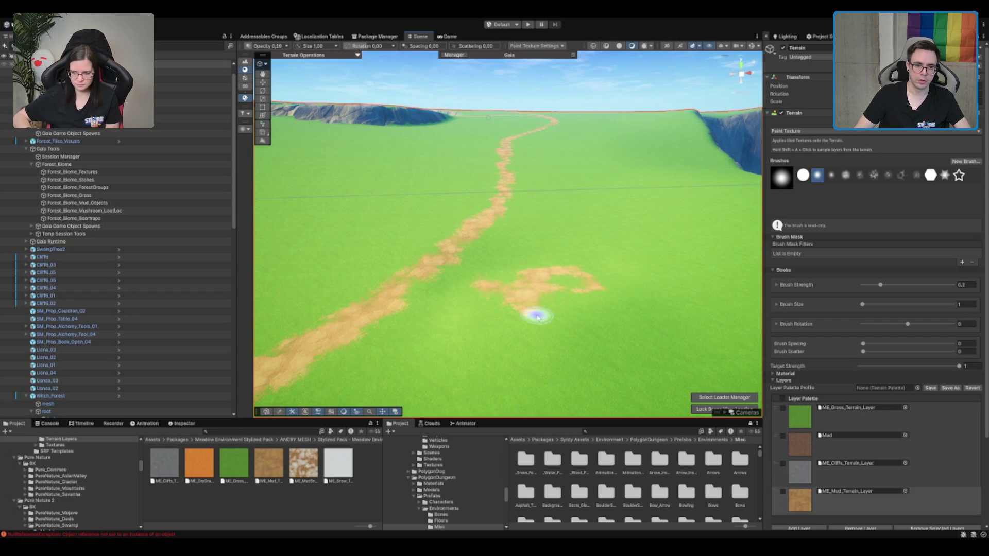
key(f)
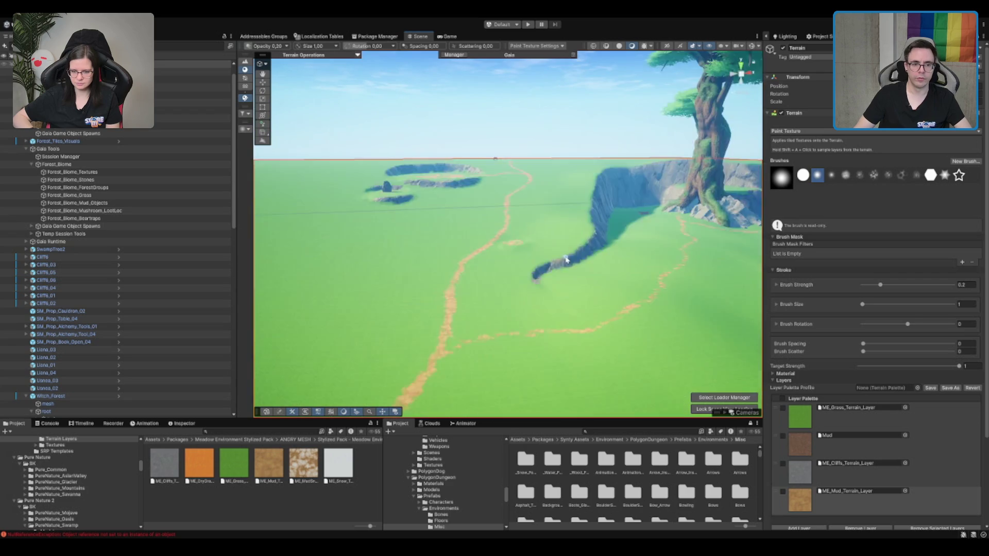
scroll(492, 307, down, 10)
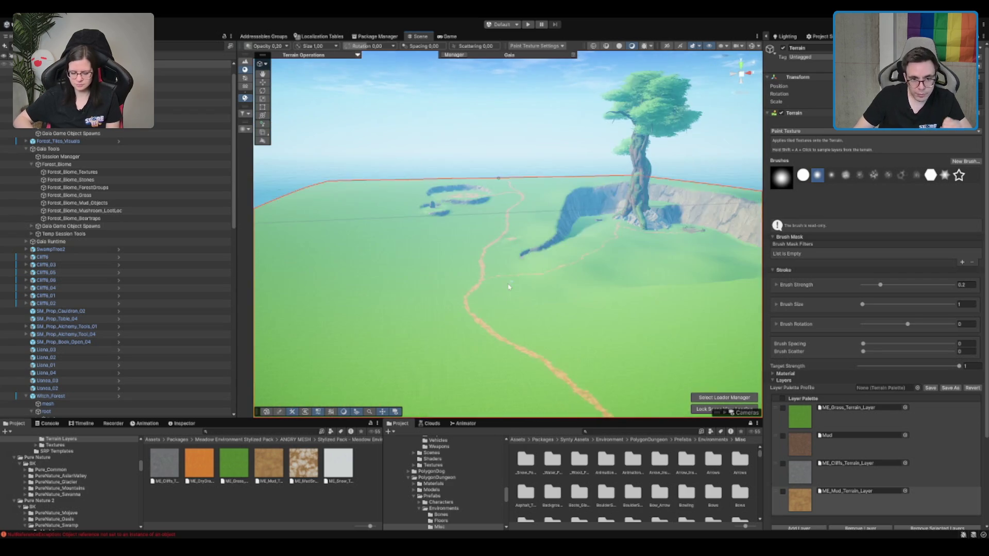
scroll(538, 198, up, 5)
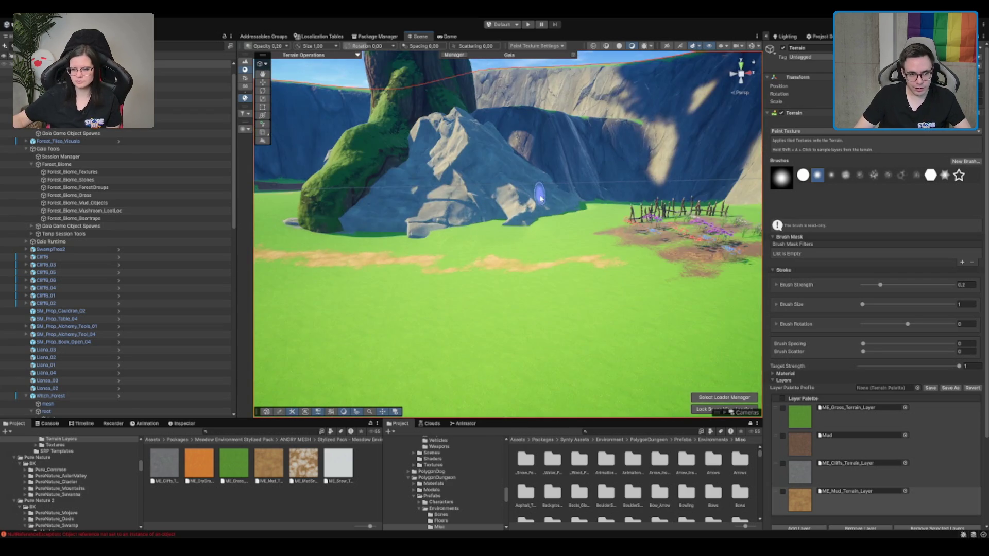
scroll(510, 203, up, 5)
scroll(481, 212, down, 5)
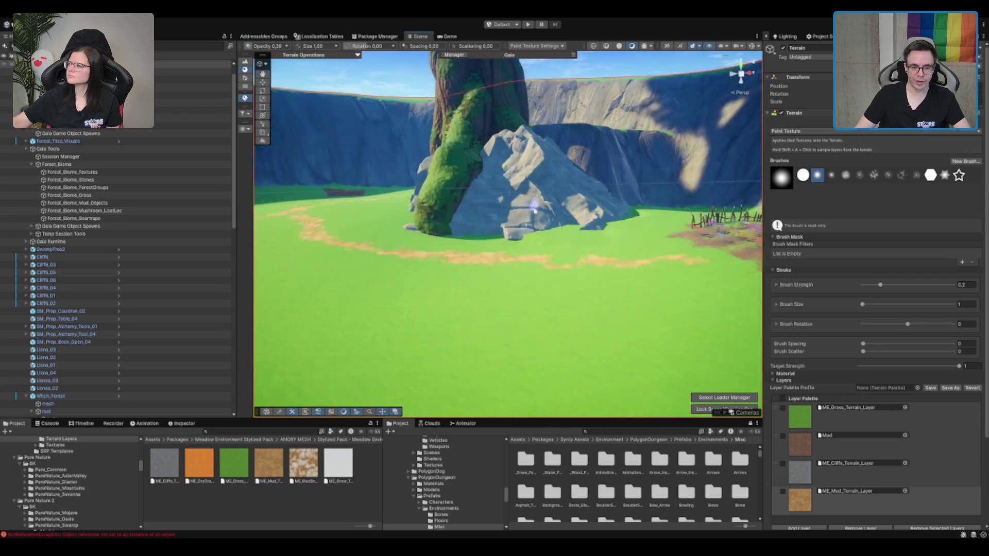
key(w)
scroll(601, 190, up, 3)
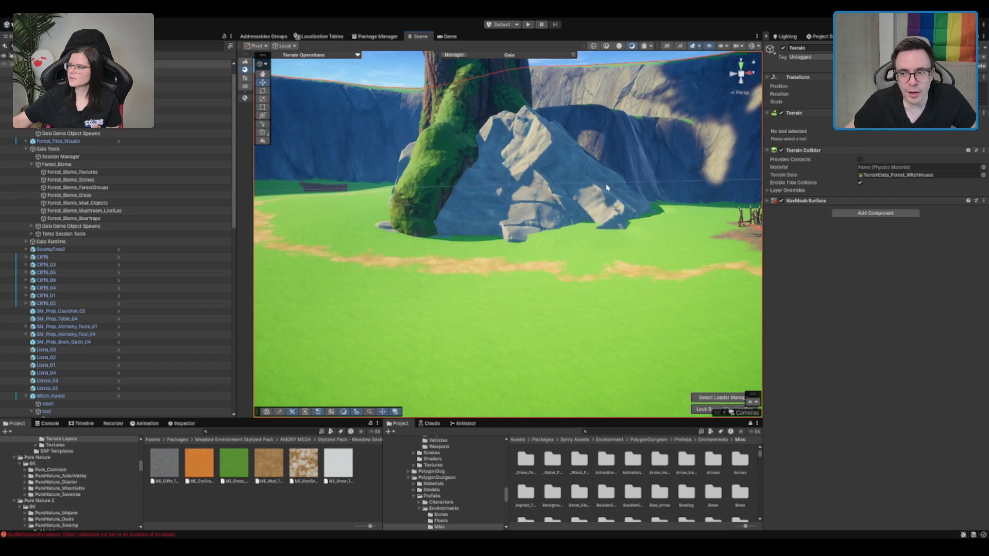
Step: Select and frame the small goblin fence piece at the flower garden's left edge
drag(706, 292, 557, 255)
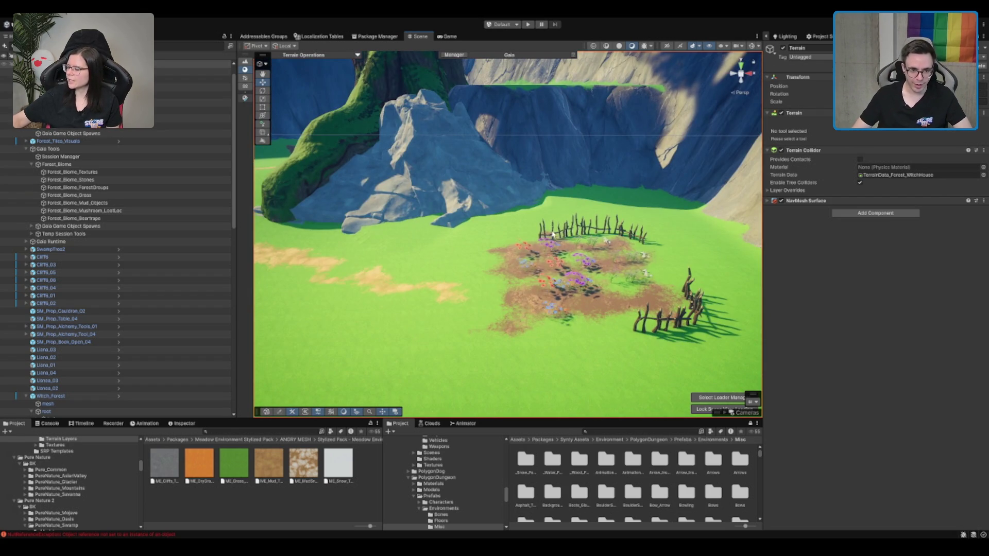
click(553, 235)
key(e)
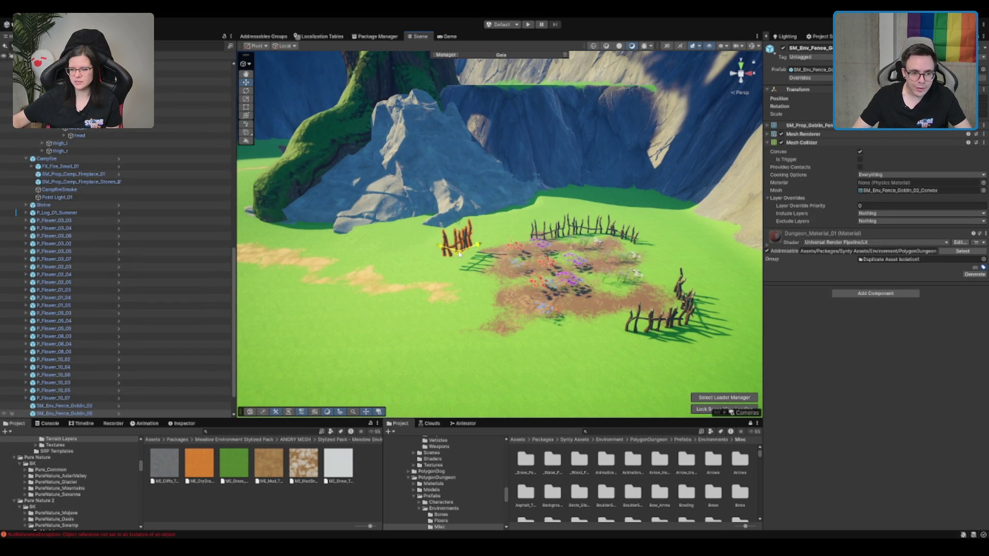
key(f)
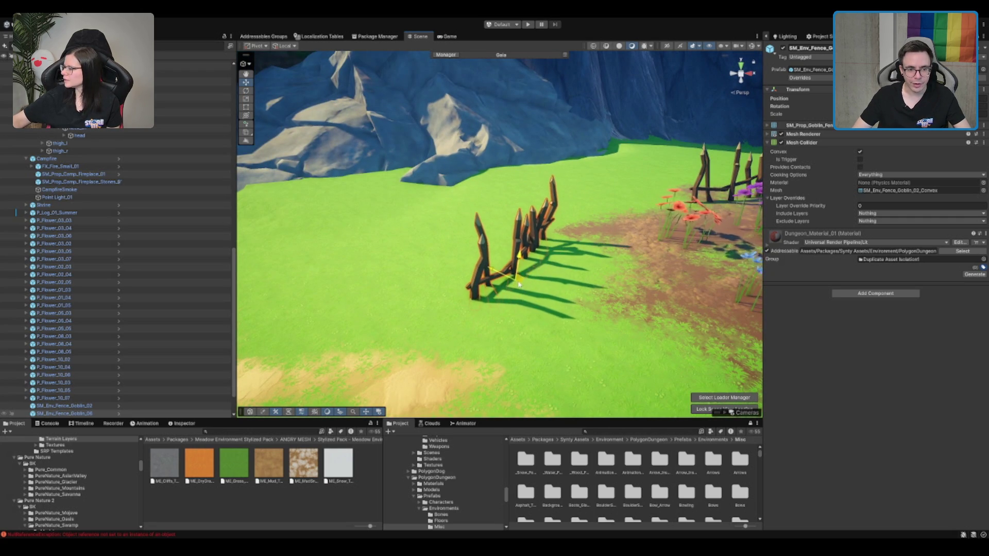
click(513, 277)
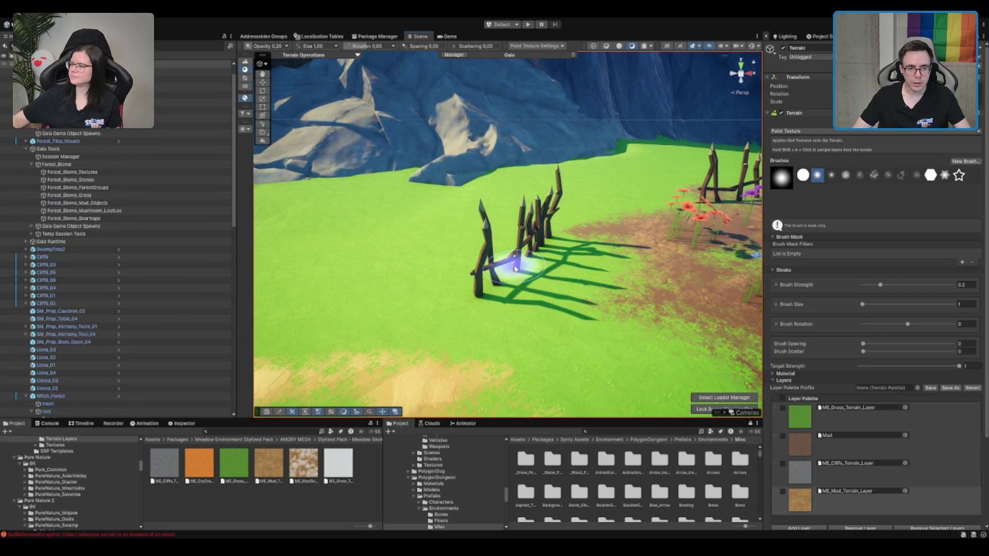
scroll(505, 270, down, 3)
scroll(506, 270, down, 3)
scroll(510, 263, up, 5)
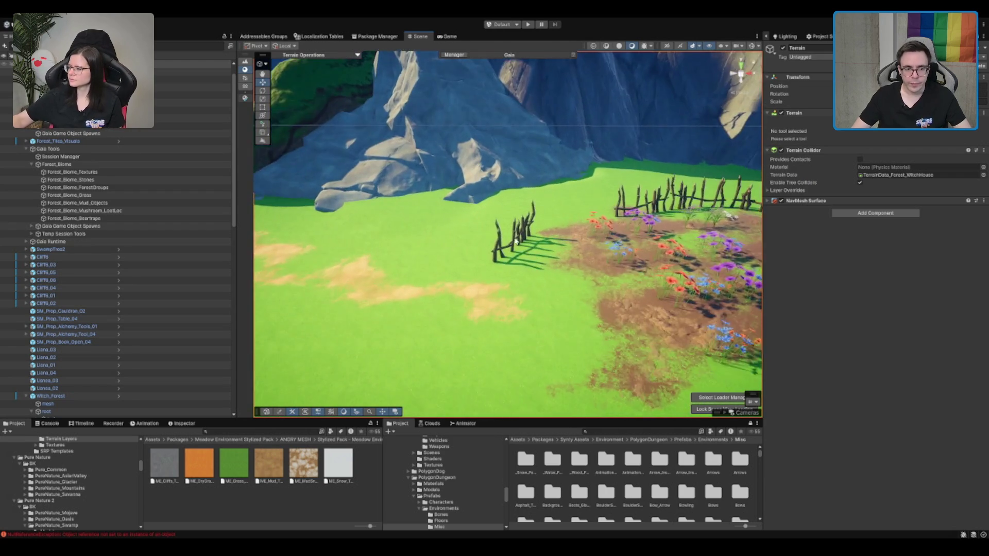
click(519, 254)
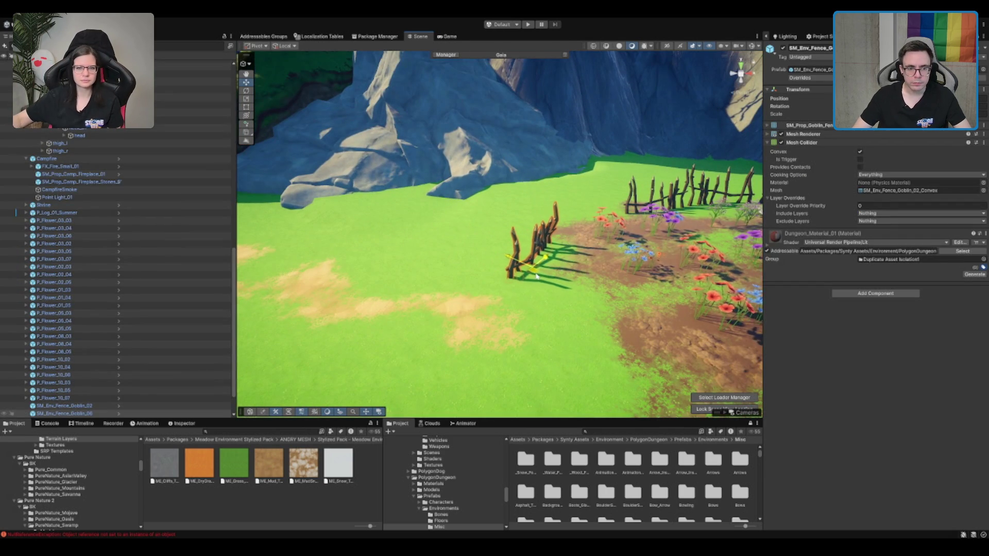
scroll(541, 276, down, 5)
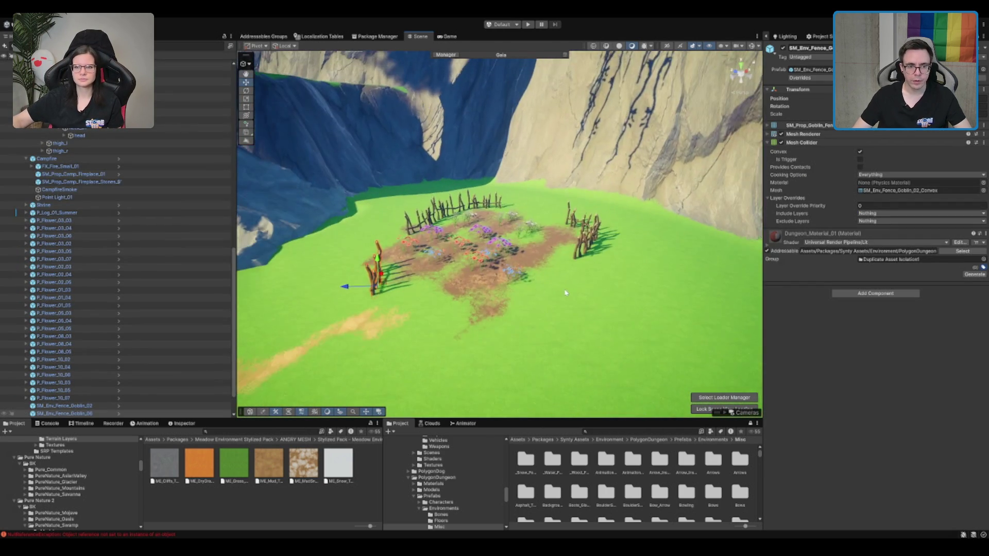
drag(565, 293, 683, 281)
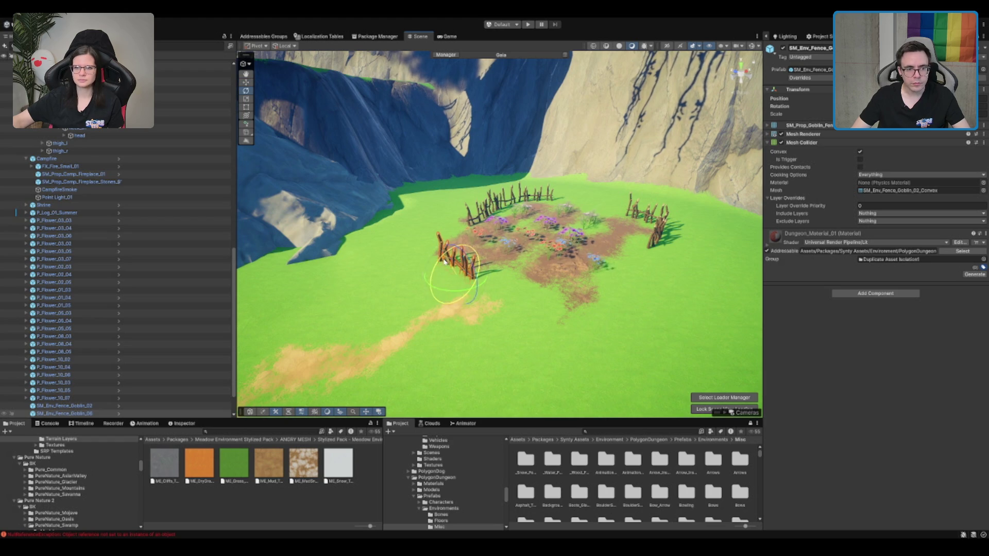
Step: Duplicate the goblin fence piece with Ctrl+D and rotate the copy into place
key(ctrl+d)
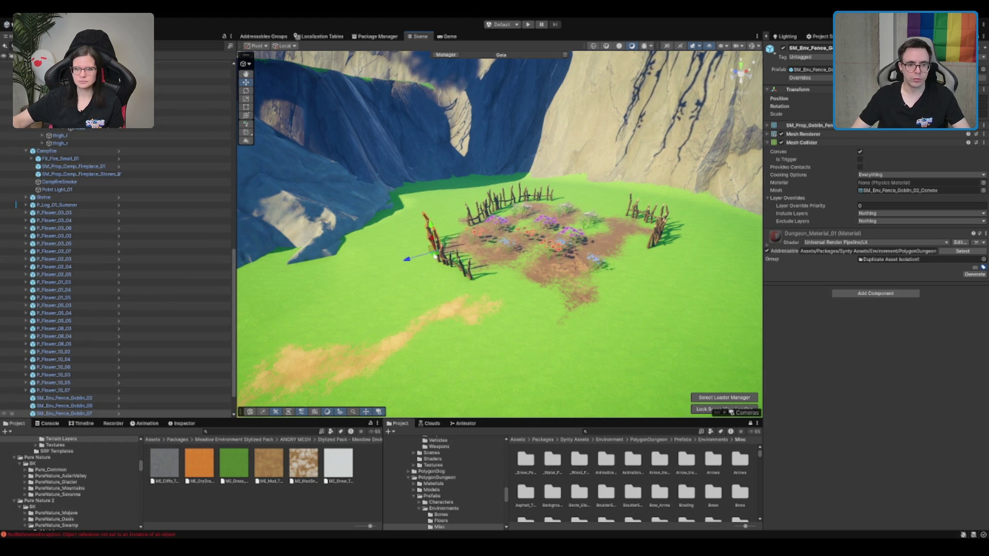
key(f)
key(e)
scroll(490, 311, down, 10)
mouse_move(580, 322)
mouse_down()
mouse_move(549, 345)
mouse_move(562, 347)
mouse_move(547, 330)
mouse_move(559, 362)
mouse_up()
mouse_move(682, 285)
mouse_down()
mouse_move(679, 258)
mouse_move(624, 239)
mouse_move(757, 214)
mouse_up()
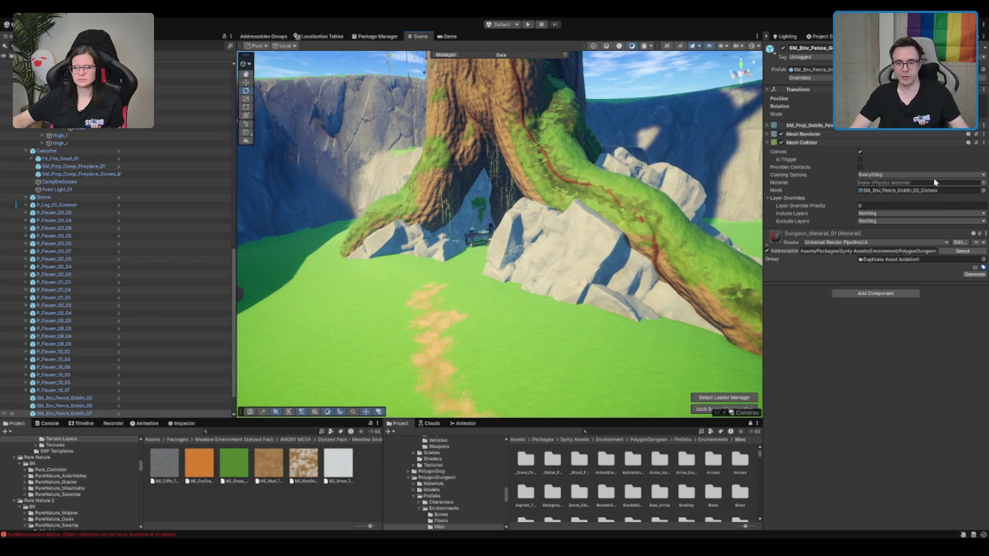
mouse_move(669, 289)
mouse_down()
mouse_move(560, 252)
mouse_move(596, 232)
mouse_move(711, 330)
mouse_up()
Step: Paint mud around the cave's table and cauldron and along its rock edge
click(560, 252)
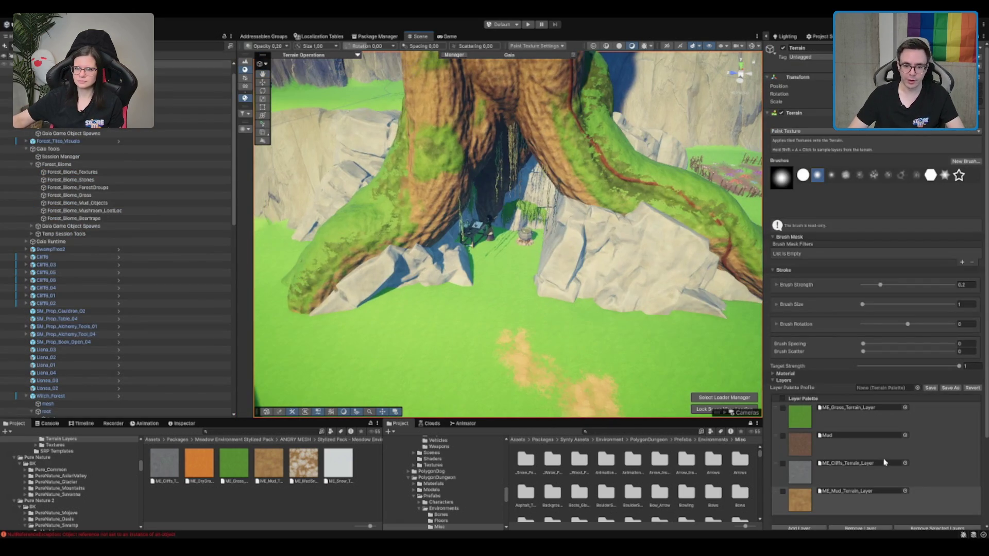
click(844, 443)
mouse_move(566, 288)
mouse_down()
mouse_move(550, 295)
mouse_move(499, 280)
mouse_up()
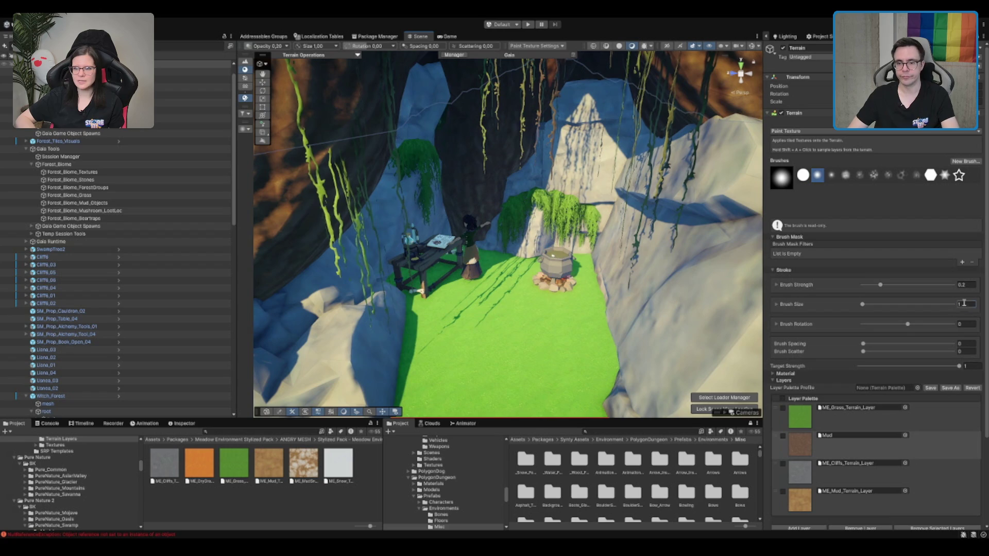
mouse_move(541, 265)
mouse_down()
mouse_move(441, 322)
mouse_move(420, 309)
mouse_move(474, 269)
mouse_move(354, 243)
mouse_move(331, 247)
mouse_move(496, 221)
mouse_move(685, 283)
mouse_up()
scroll(463, 257, down, 5)
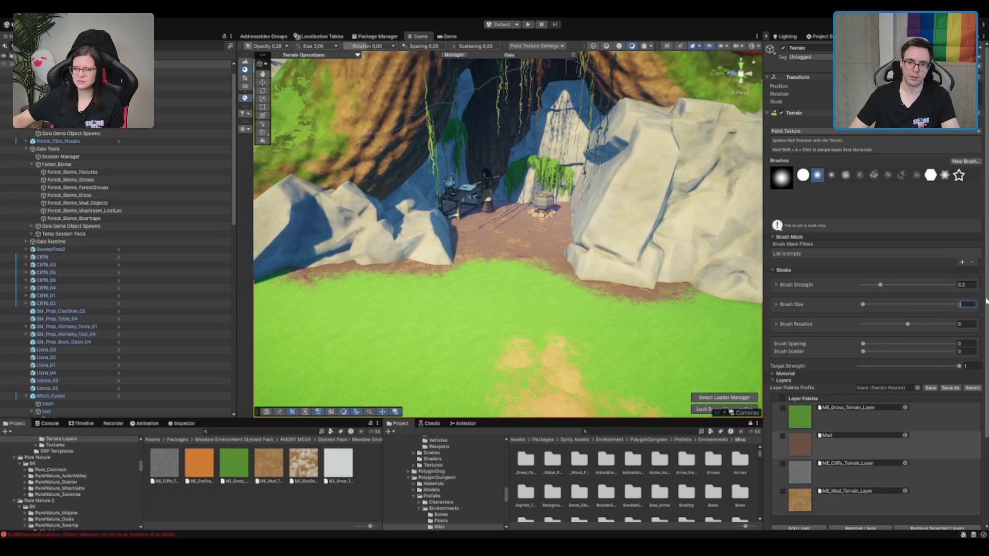
text(3)
mouse_move(585, 276)
mouse_down()
mouse_move(666, 249)
mouse_move(579, 287)
mouse_move(563, 262)
mouse_move(659, 278)
mouse_move(596, 289)
mouse_move(545, 271)
mouse_move(634, 288)
mouse_up()
Step: Touch up the ground before the cave with grass and add mud along the rock tip
click(845, 415)
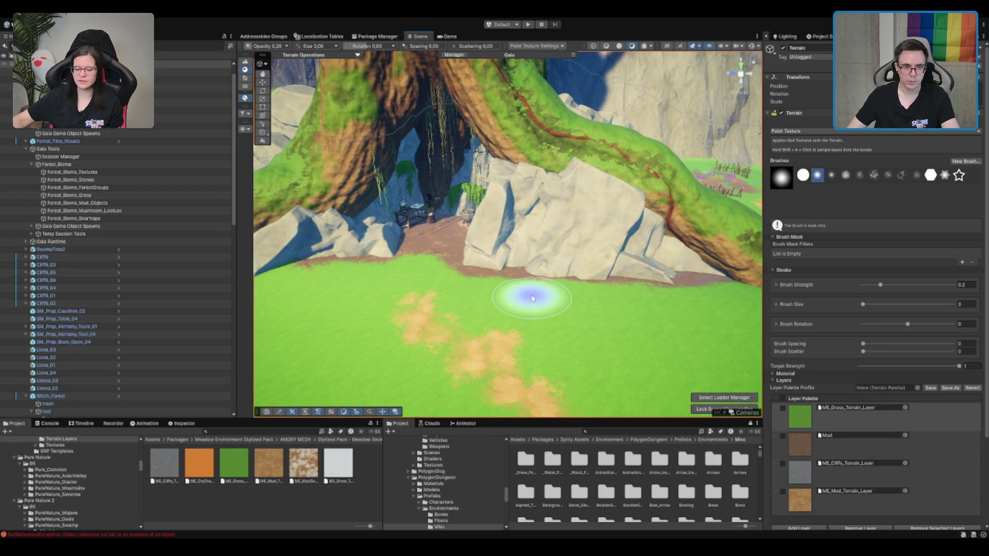
mouse_move(457, 287)
mouse_down()
mouse_move(418, 268)
mouse_move(563, 315)
mouse_up()
click(875, 444)
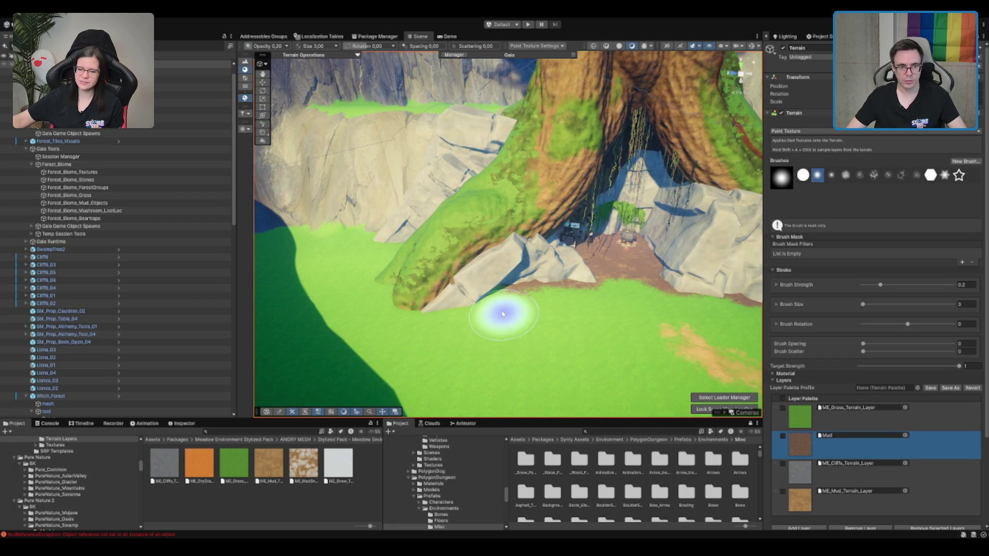
mouse_move(468, 293)
mouse_down()
mouse_move(420, 298)
mouse_move(508, 278)
mouse_up()
key(w)
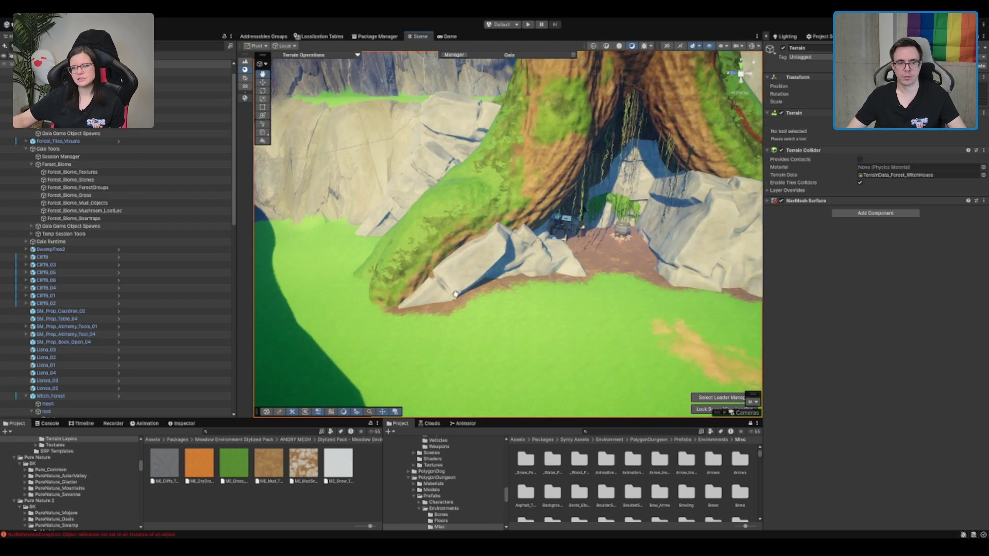
click(366, 282)
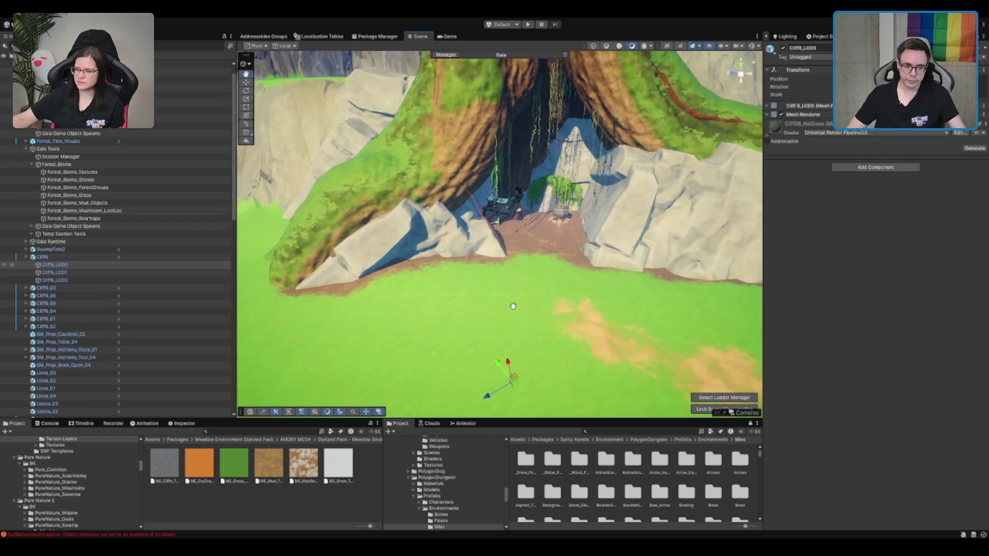
click(514, 278)
click(967, 305)
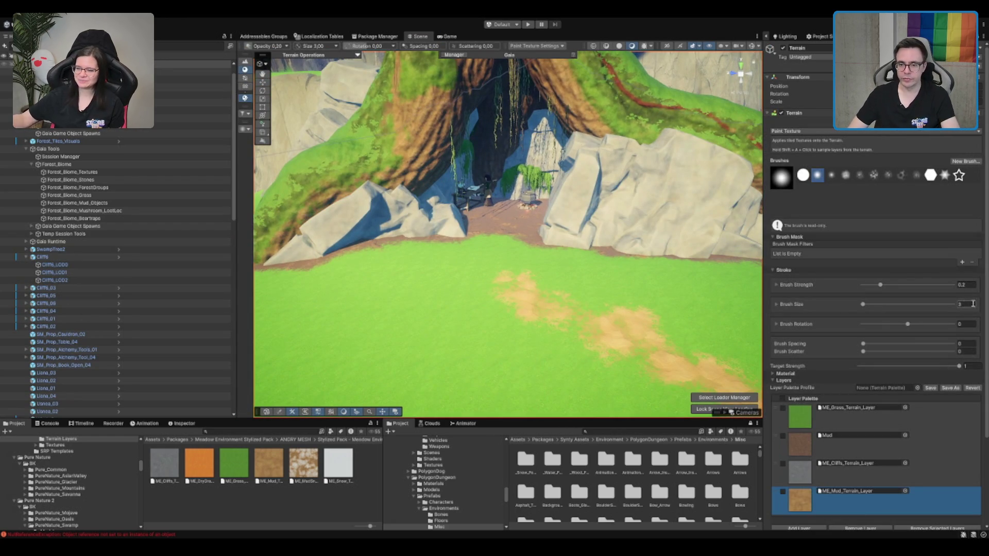
scroll(554, 293, up, 3)
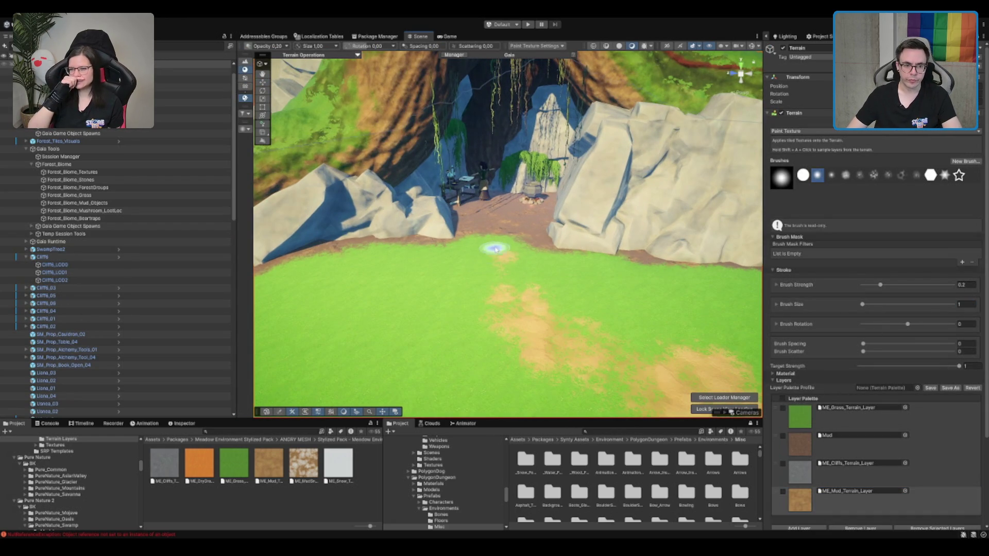
scroll(481, 263, down, 1)
mouse_move(546, 301)
mouse_down()
mouse_move(592, 288)
mouse_move(530, 260)
mouse_move(540, 253)
mouse_up()
scroll(541, 253, down, 5)
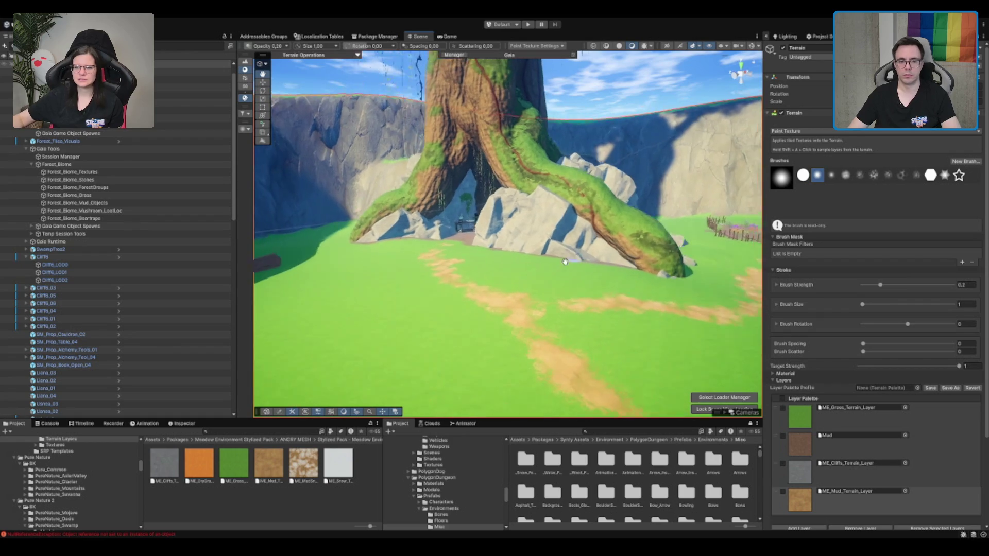
scroll(569, 283, up, 3)
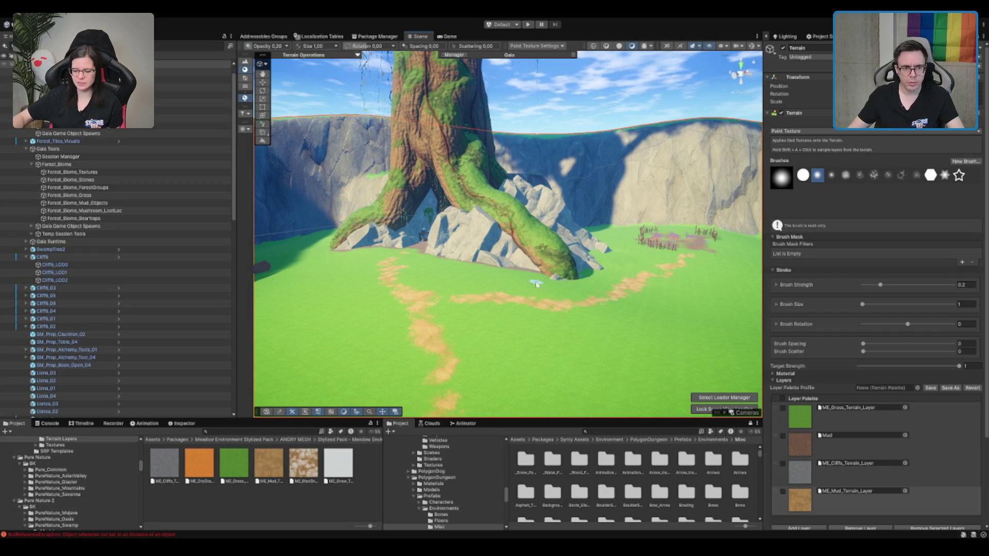
scroll(880, 309, down, 2)
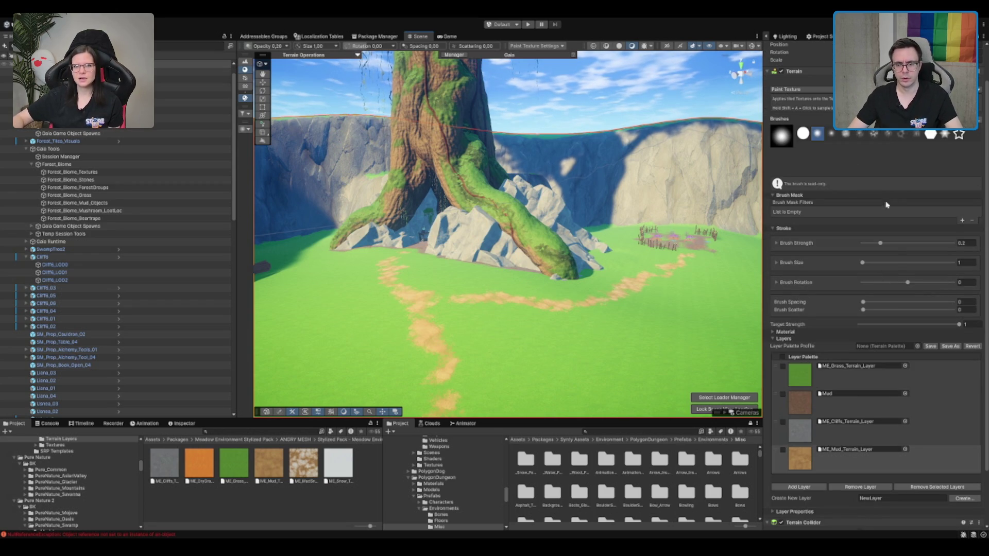
drag(721, 255, 165, 212)
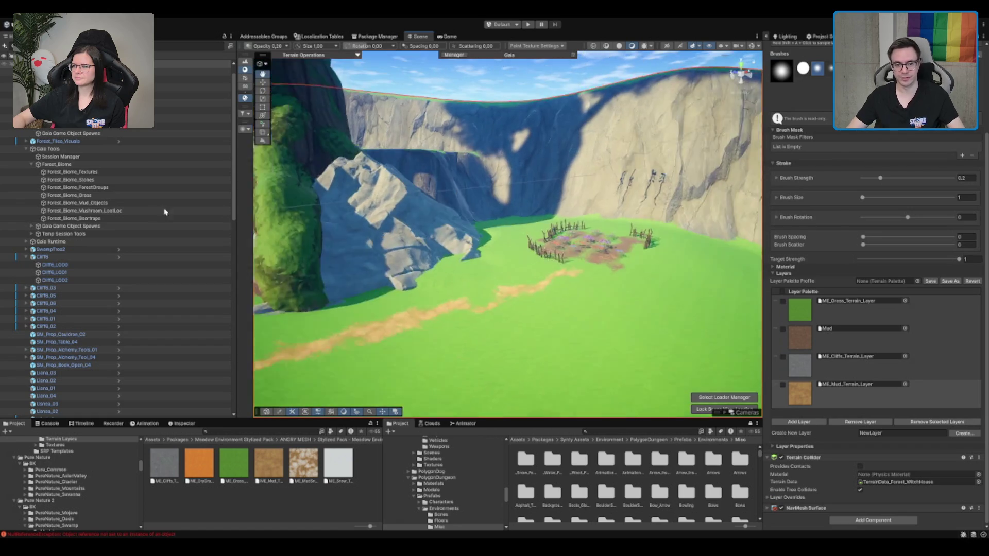
scroll(618, 213, down, 5)
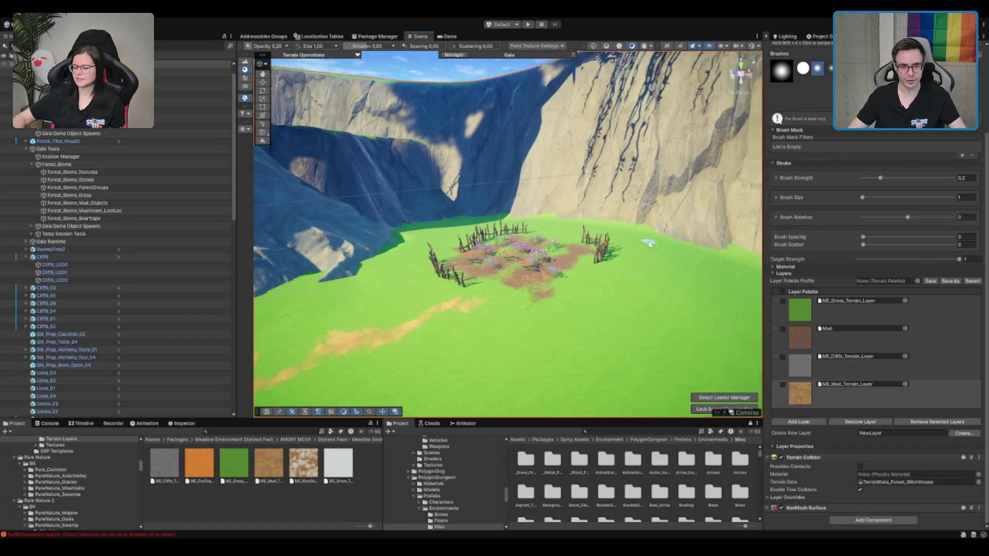
key(w)
mouse_move(618, 213)
mouse_down()
mouse_move(587, 262)
mouse_move(571, 255)
mouse_move(551, 268)
mouse_move(526, 245)
mouse_move(529, 237)
mouse_move(510, 286)
mouse_up()
key(F3)
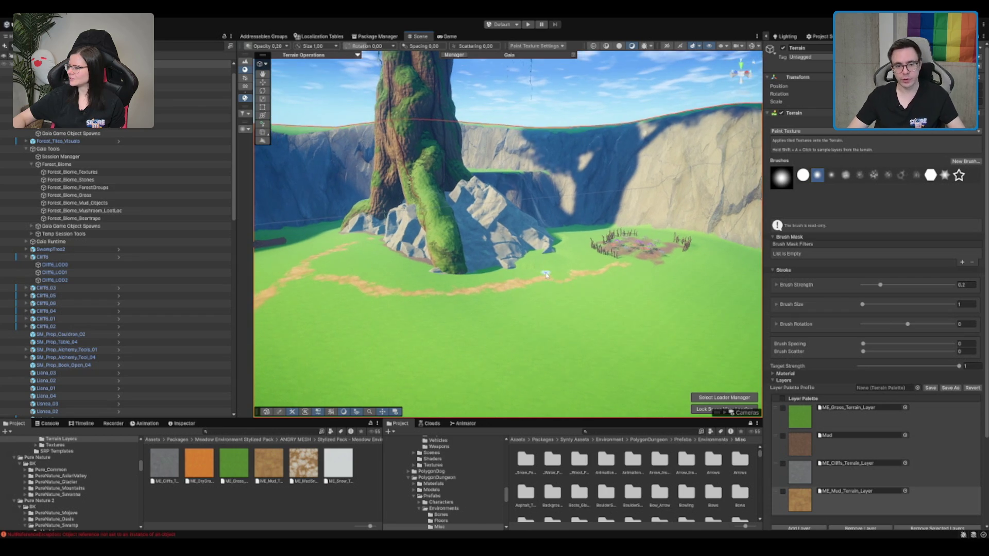
scroll(551, 278, down, 5)
drag(591, 258, 790, 261)
mouse_move(738, 301)
mouse_down()
mouse_move(628, 288)
mouse_move(574, 298)
mouse_move(706, 279)
mouse_move(742, 284)
mouse_move(711, 286)
mouse_move(740, 299)
mouse_up()
scroll(690, 296, up, 4)
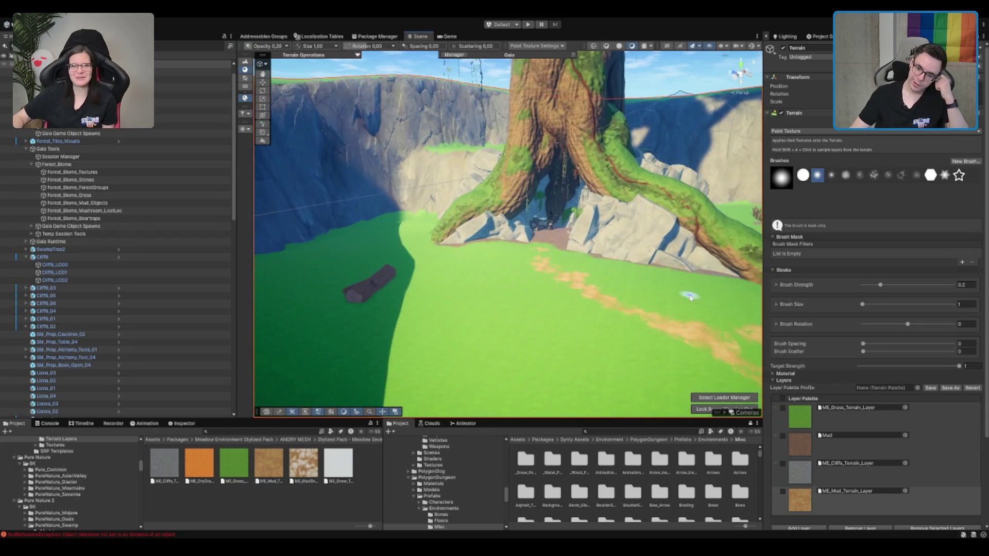
scroll(618, 335, up, 2)
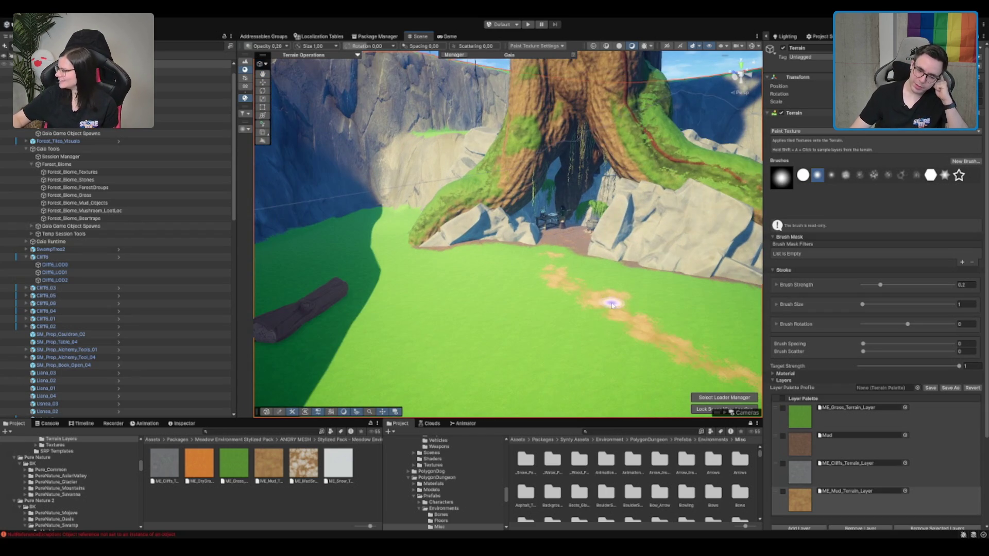
scroll(468, 375, up, 3)
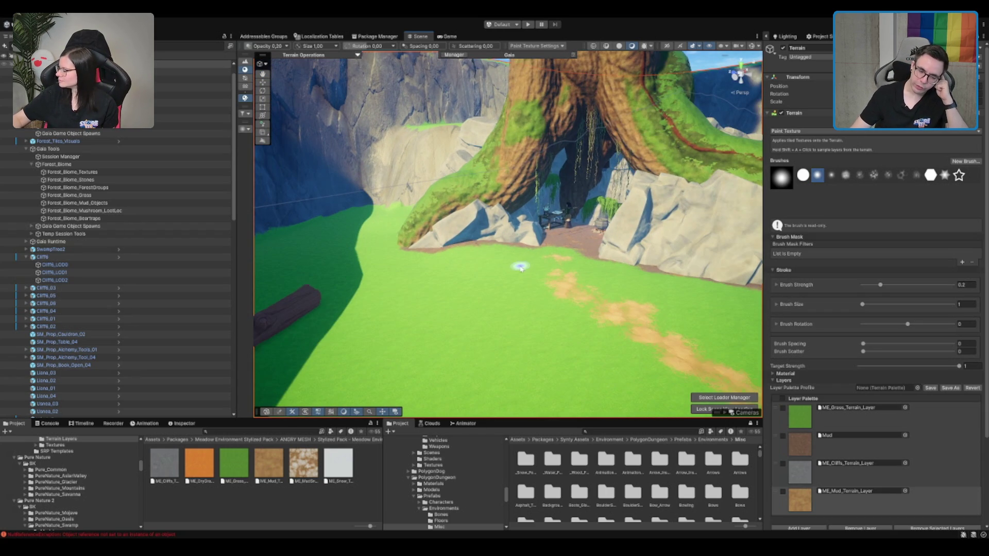
drag(395, 267, 608, 238)
scroll(593, 248, up, 2)
scroll(594, 248, down, 3)
click(594, 248)
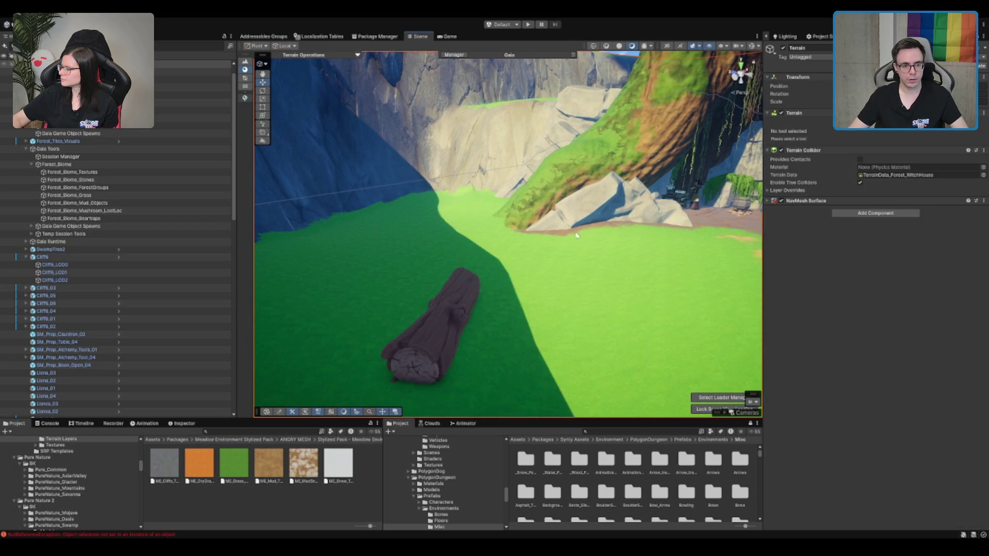
Step: Duplicate the fallen log with Ctrl+D and select the copy
scroll(431, 302, down, 2)
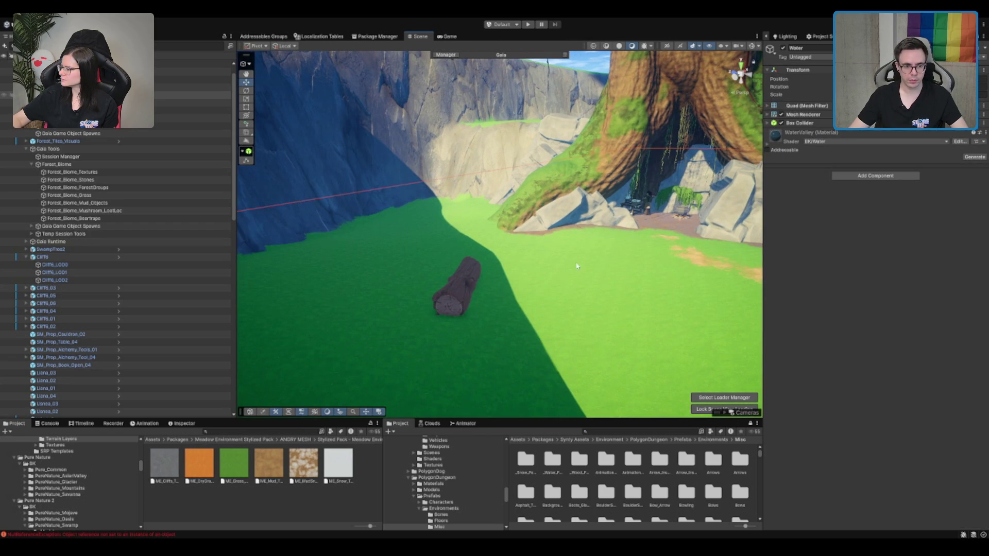
click(479, 282)
mouse_move(479, 283)
mouse_down()
mouse_move(394, 256)
mouse_move(406, 245)
mouse_move(632, 274)
mouse_up()
scroll(394, 256, down, 5)
key(w)
key(ctrl+d)
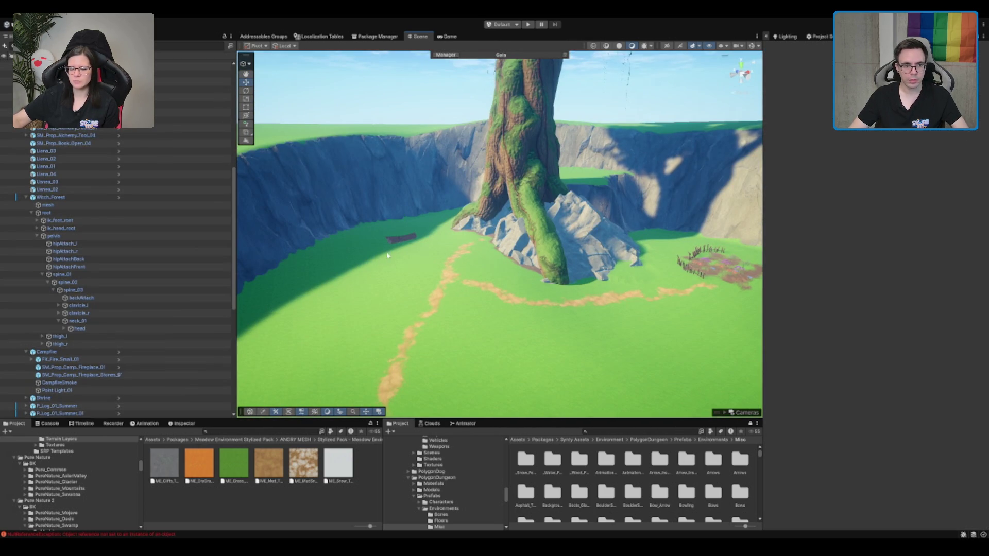
click(404, 238)
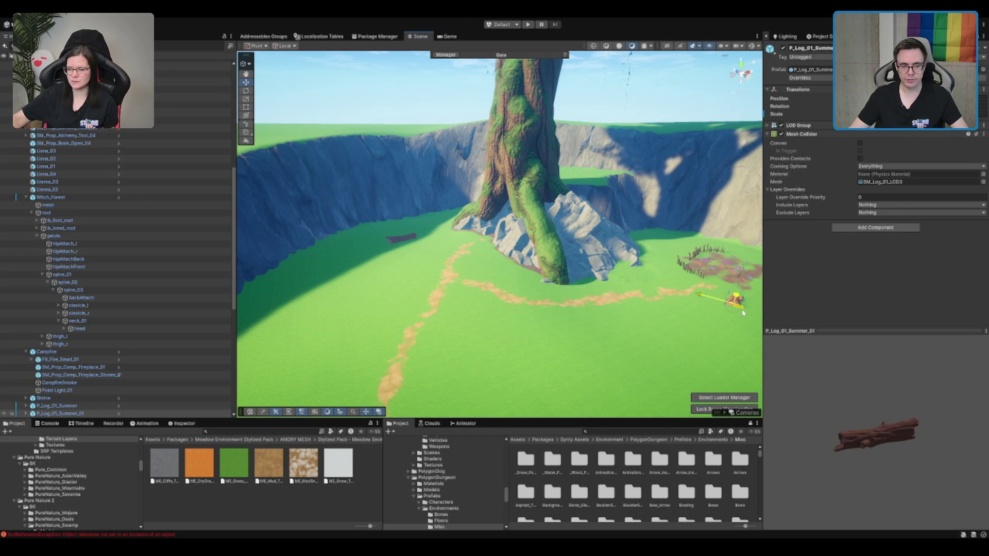
key(f)
Step: Turn the copied log so it lies diagonally on the grass by the garden
scroll(460, 261, up, 2)
key(e)
key(w)
mouse_move(460, 261)
mouse_down()
mouse_move(479, 268)
mouse_move(592, 234)
mouse_up()
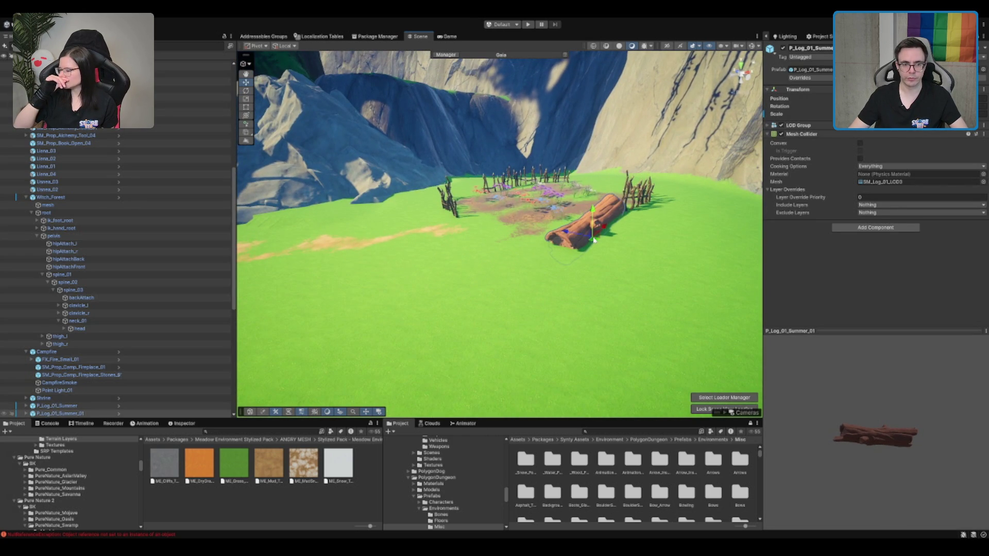
key(f)
scroll(529, 271, down, 5)
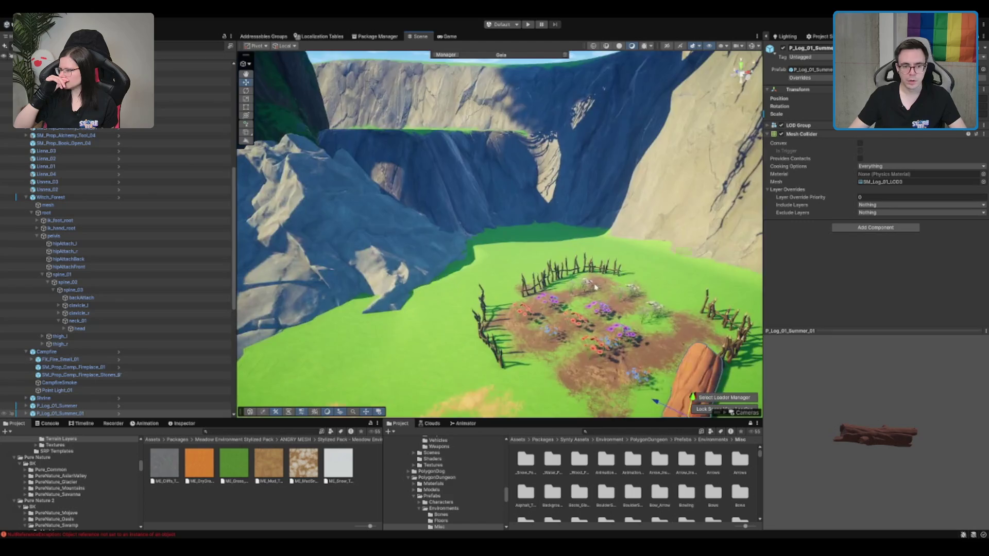
scroll(485, 295, up, 3)
key(e)
mouse_move(485, 295)
mouse_down()
mouse_move(492, 278)
mouse_move(482, 282)
mouse_move(399, 229)
mouse_move(356, 165)
mouse_move(376, 152)
mouse_move(356, 111)
mouse_move(359, 121)
mouse_up()
key(w)
Step: Fine-tune the log's rotation, then reselect the terrain
key(f)
key(e)
mouse_move(508, 260)
mouse_down()
mouse_move(490, 242)
mouse_move(528, 292)
mouse_move(278, 324)
mouse_up()
key(w)
click(650, 211)
scroll(650, 211, down, 1)
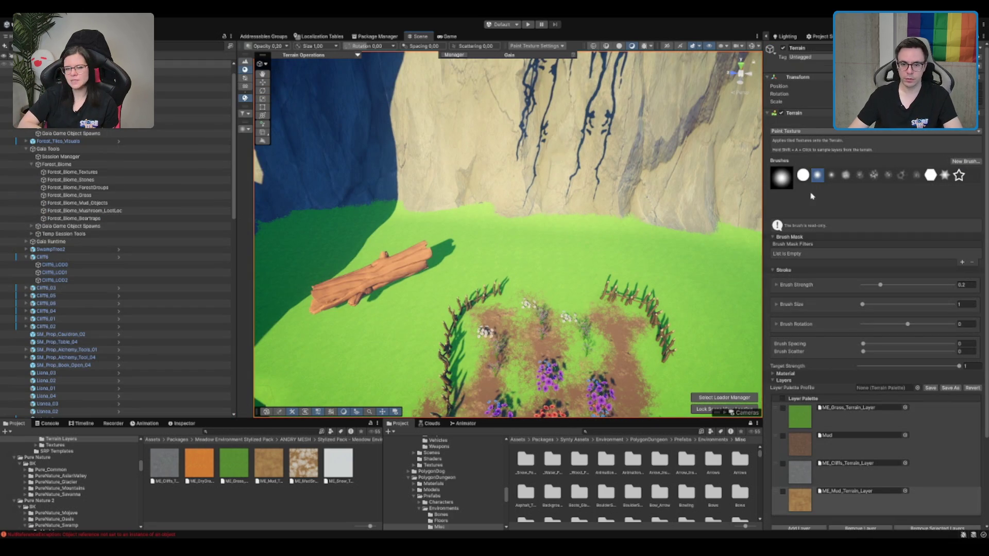
Step: Level the ground along the cliff base with Set Height, sampling the base height
key(F3)
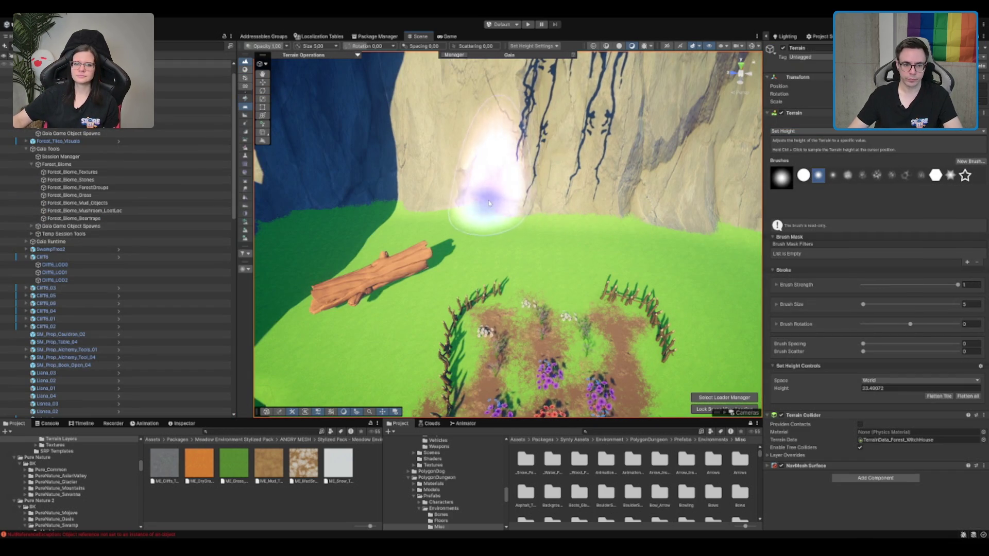
ctrl+click(476, 211)
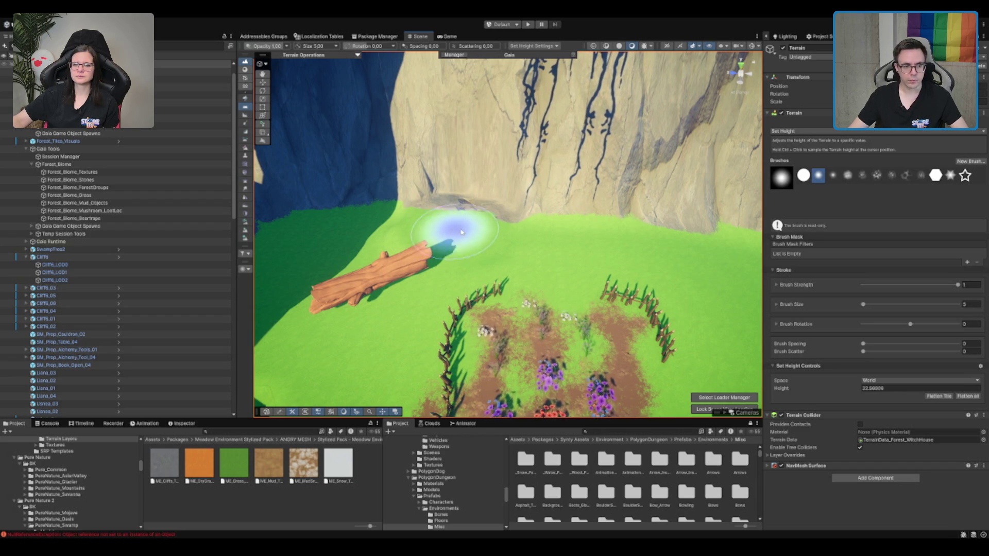
mouse_move(498, 225)
mouse_down()
mouse_move(402, 253)
mouse_move(384, 223)
mouse_move(393, 209)
mouse_up()
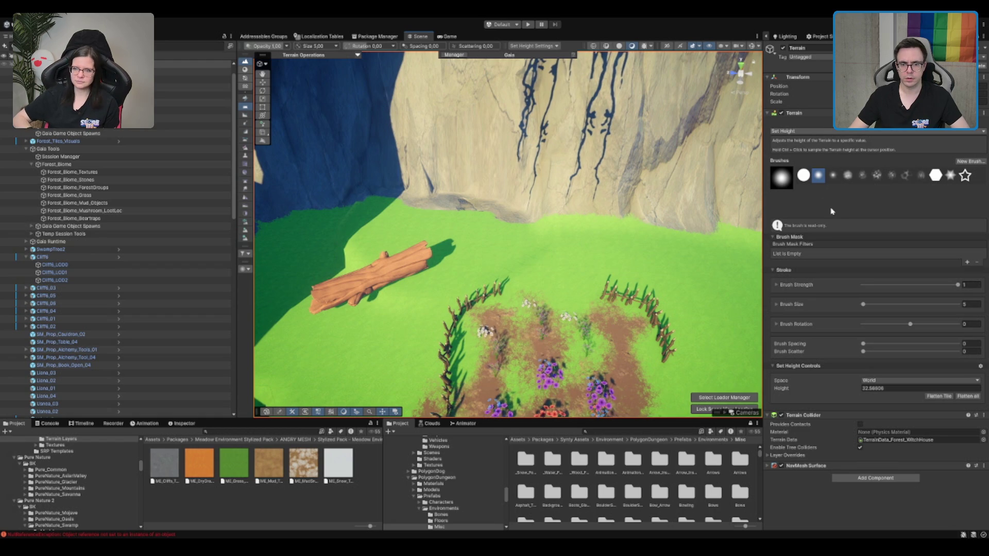
Step: Smooth the cliff-base ground and return to painting with the ME_Mud_Terrain_Layer
key(shift)
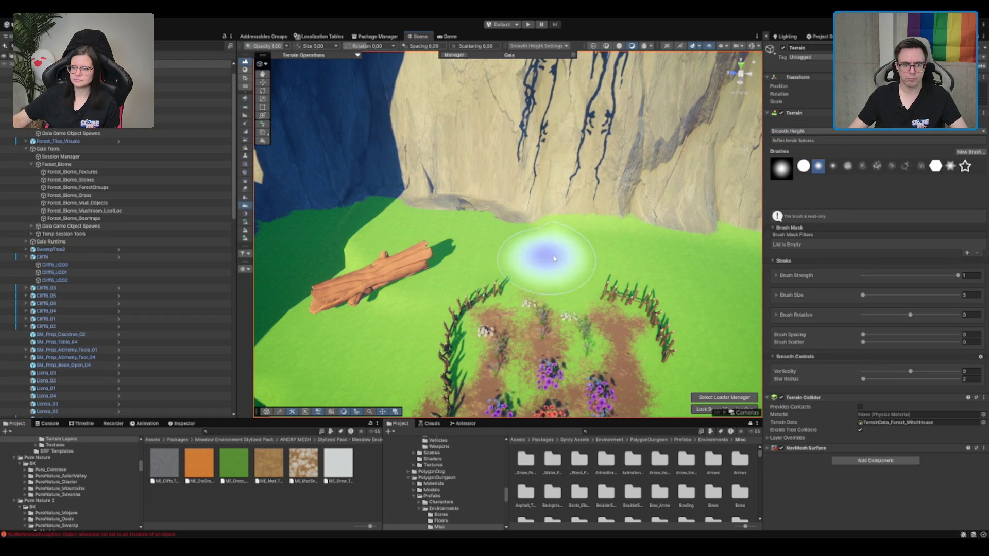
mouse_move(364, 199)
mouse_down()
mouse_move(386, 155)
mouse_move(616, 170)
mouse_up()
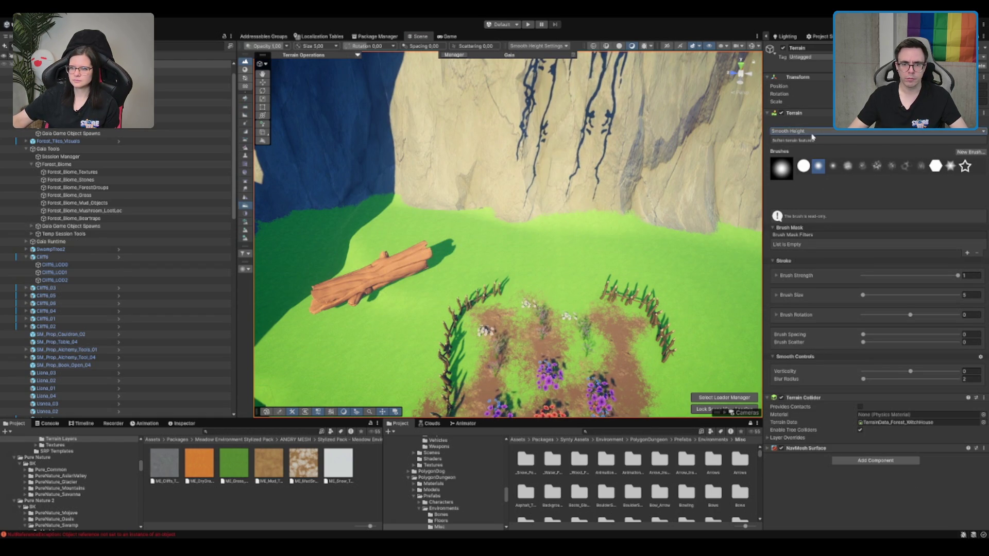
key(F4)
click(875, 437)
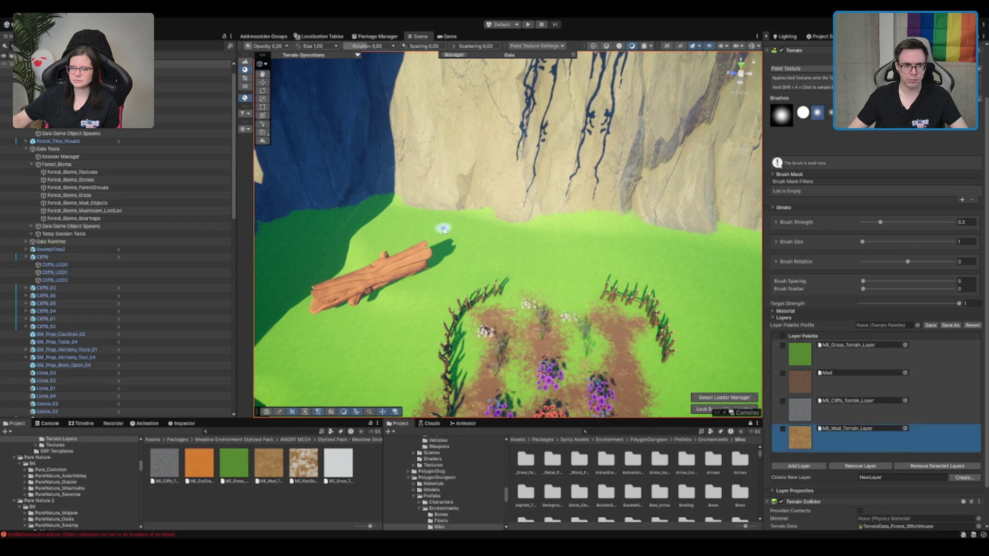
Step: Set brush size 2 and paint beneath the log with the ME_Grass and ME_Cliffs terrain layers
click(969, 242)
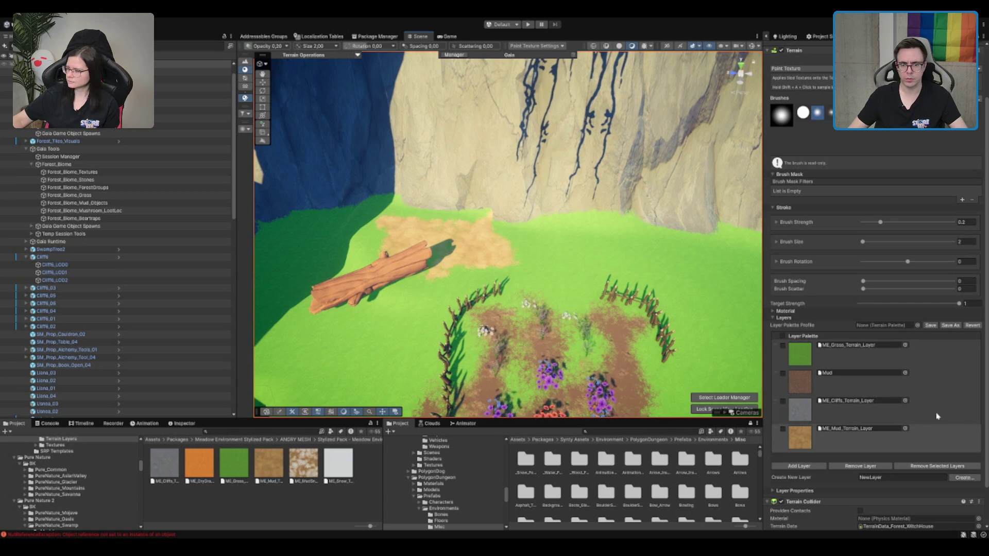
click(927, 355)
scroll(515, 206, down, 5)
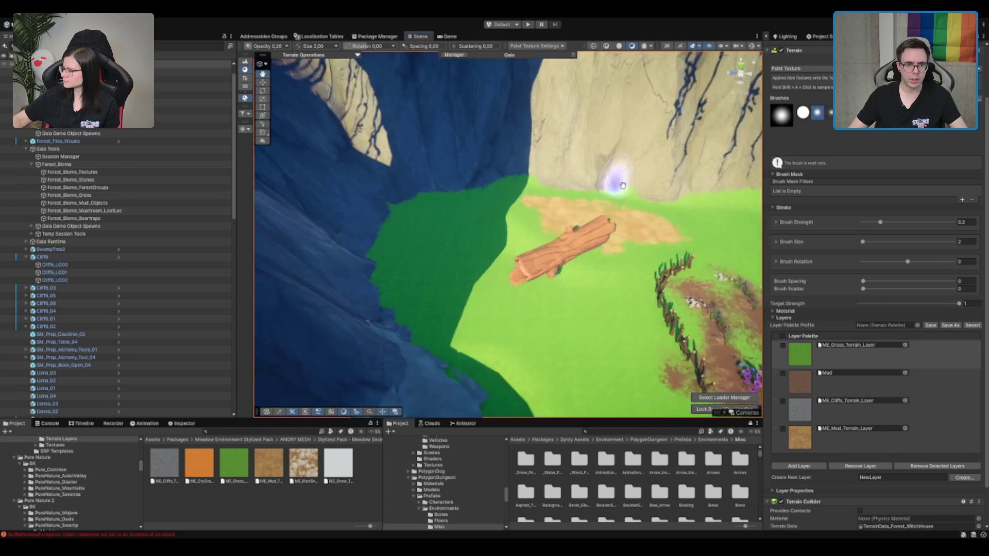
scroll(719, 265, up, 5)
scroll(718, 265, up, 5)
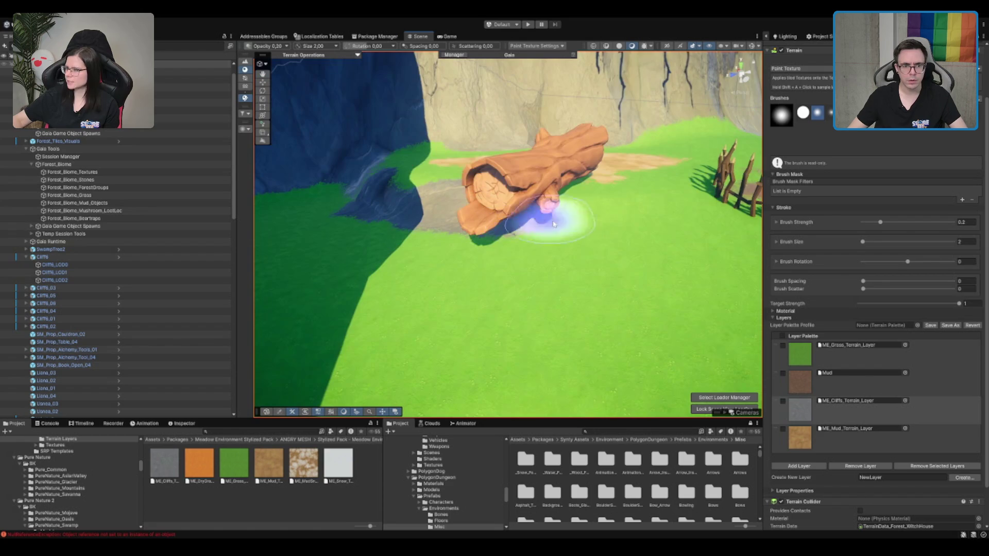
shift+click(662, 194)
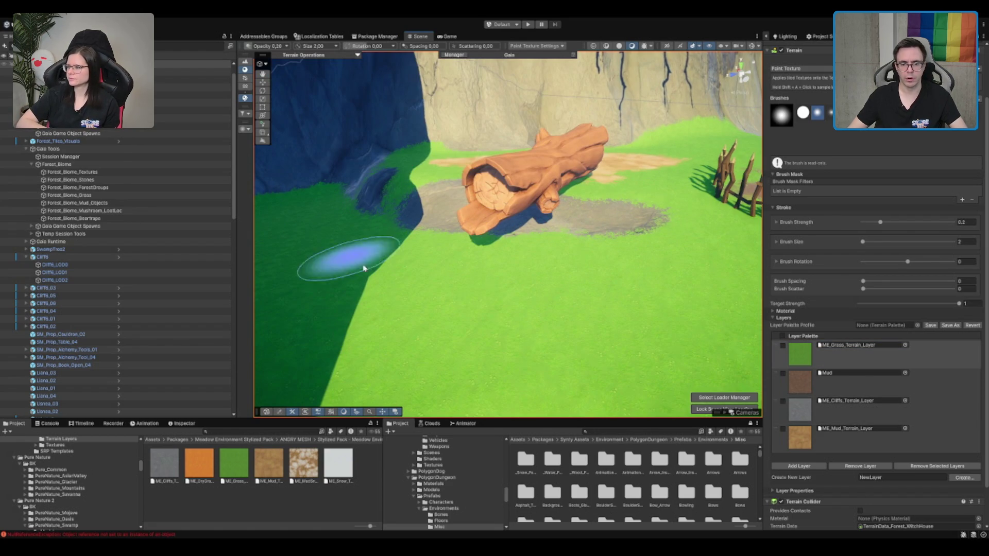
click(858, 420)
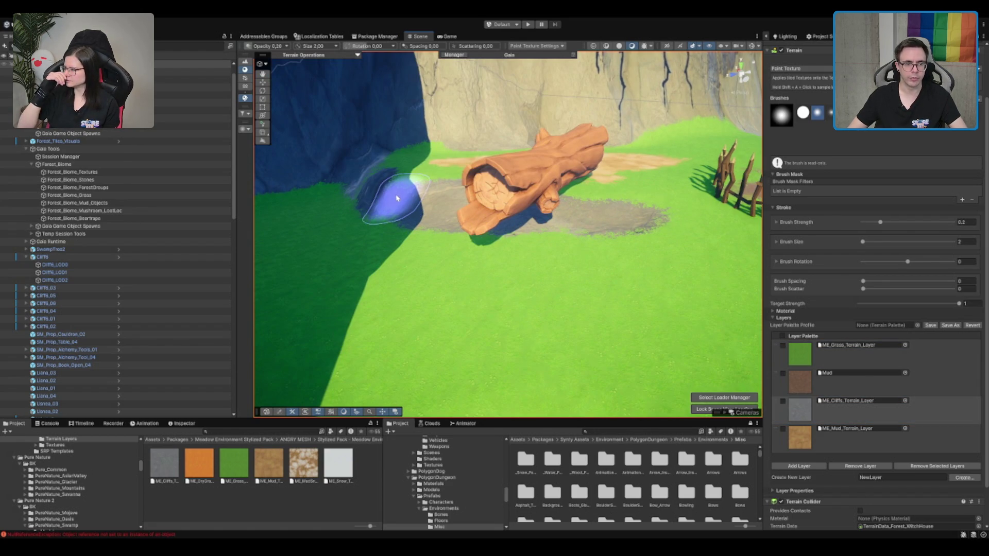
Step: Shift the fallen log further back onto the mud patch
click(503, 193)
key(f)
drag(457, 230, 453, 193)
key(e)
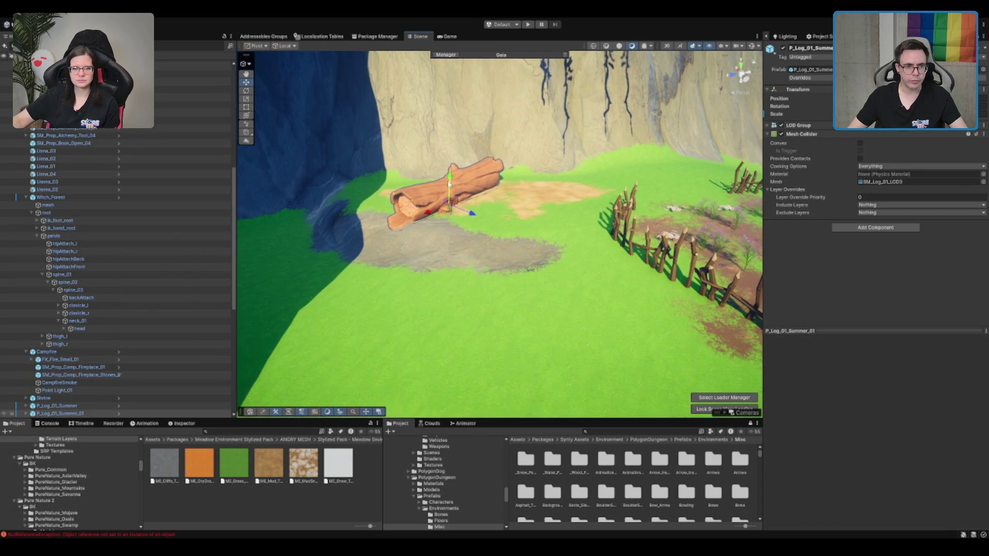
scroll(479, 185, down, 5)
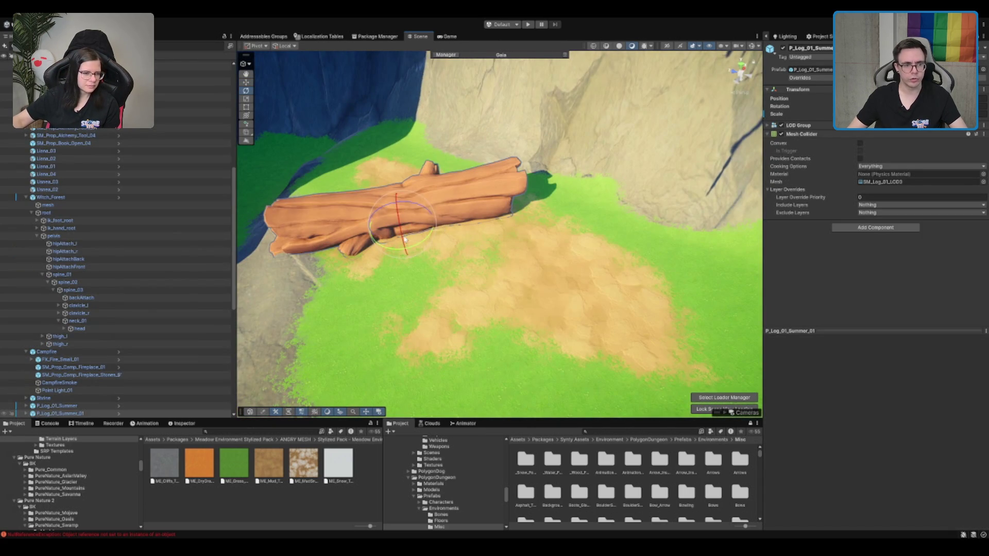